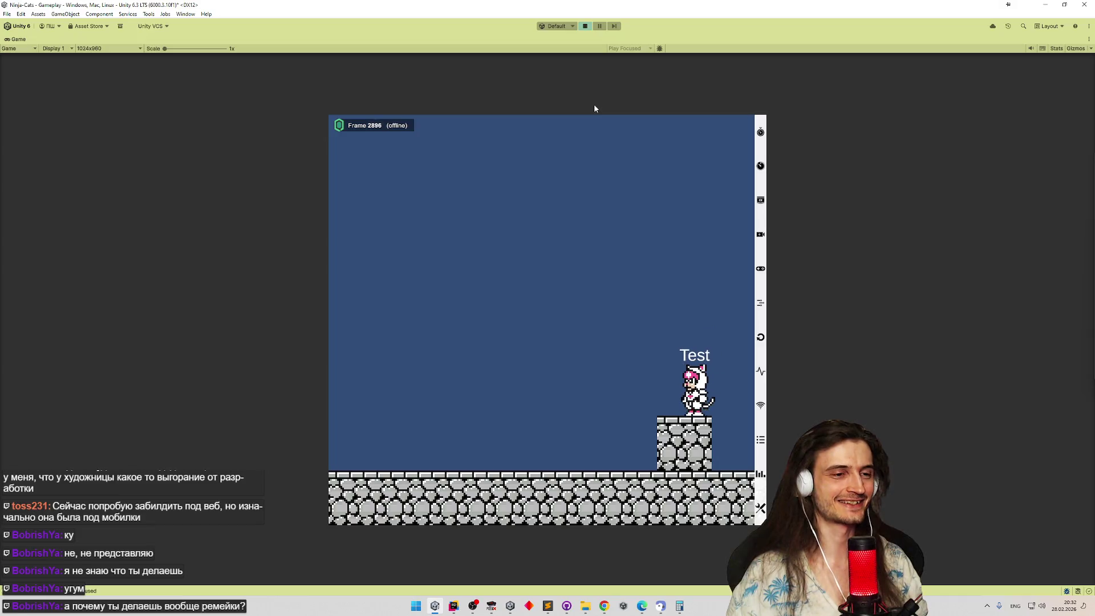
Run the cat left and right with the arrow keys, jump with Space, then stop Play mode with Ctrl+P.
key("Right")
key("space")
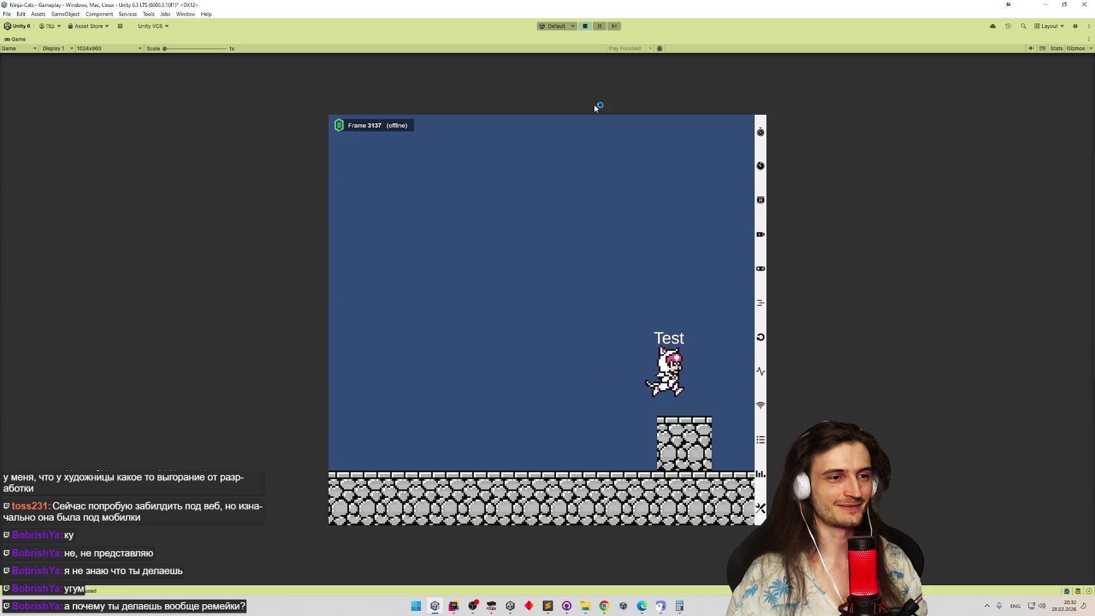
key("Left")
key("space")
key("Right")
key("Left")
key("space")
key("space")
key("Right")
key("space")
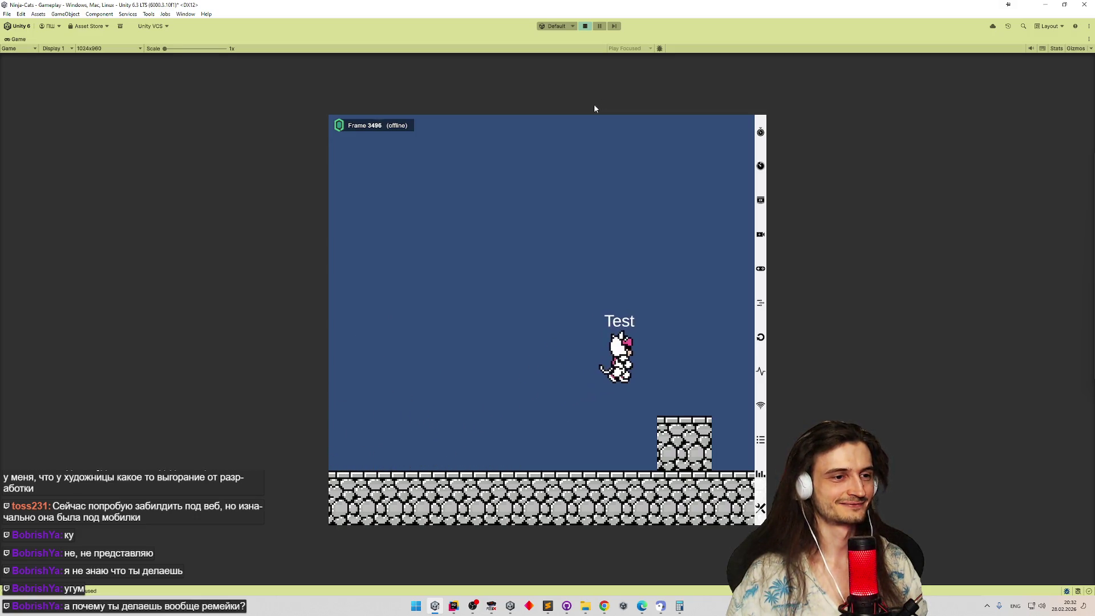
key("ctrl+p")
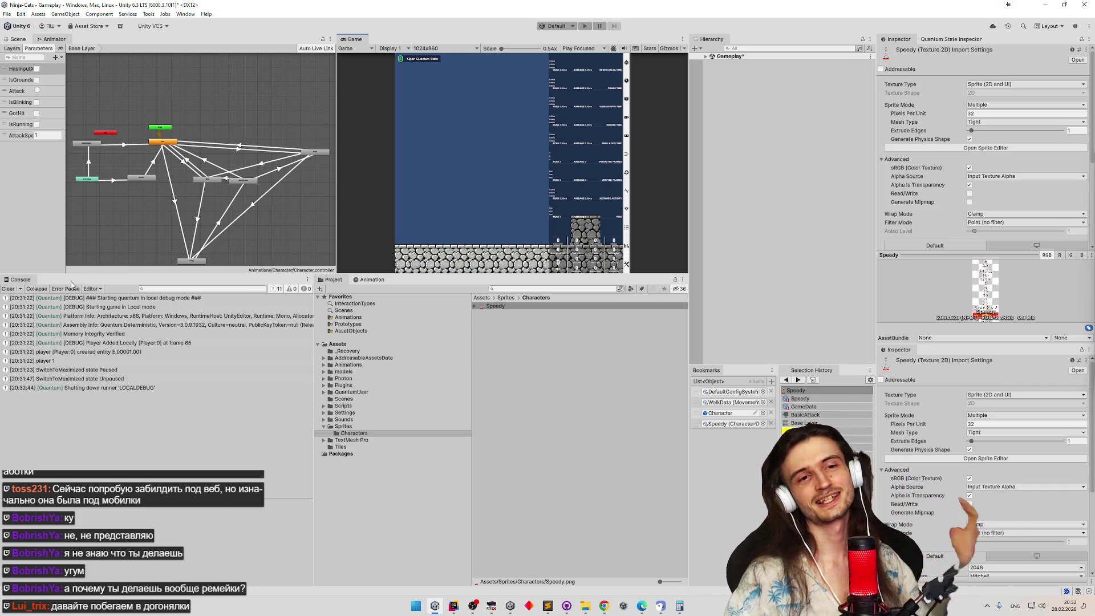
Clear the Console log and open File Explorer on the Downloads folder.
left_click(8, 288)
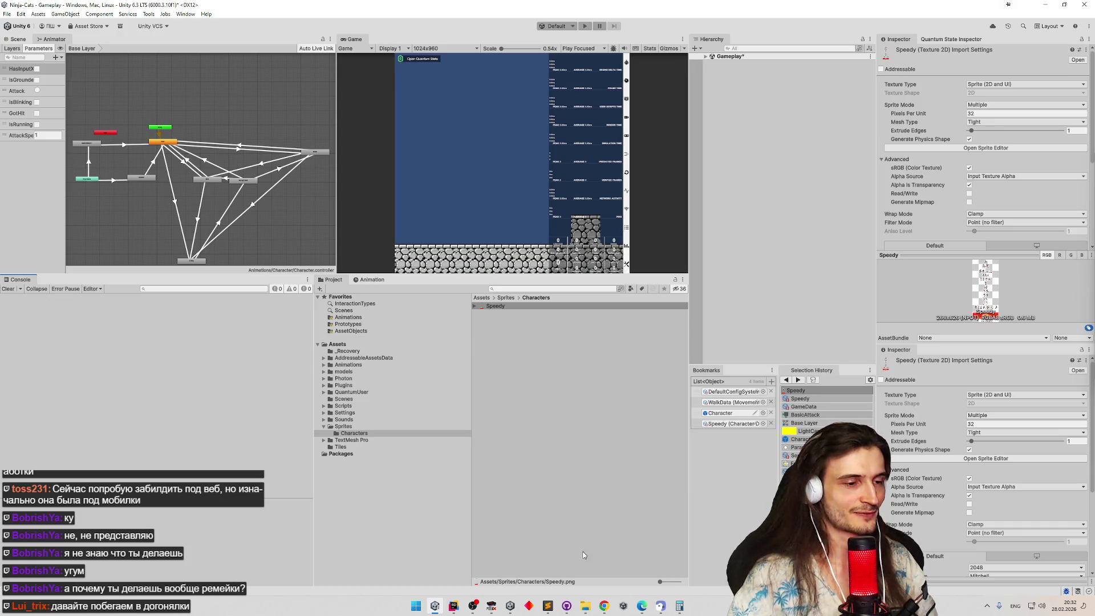
left_click(587, 606)
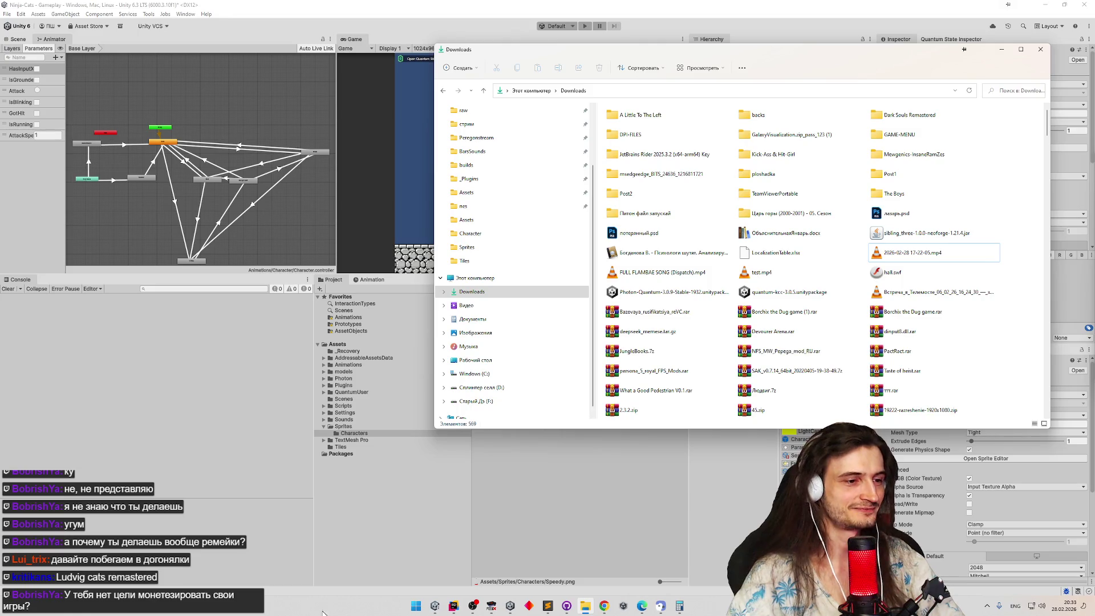
left_click(606, 608)
left_click(607, 608)
left_click(607, 608)
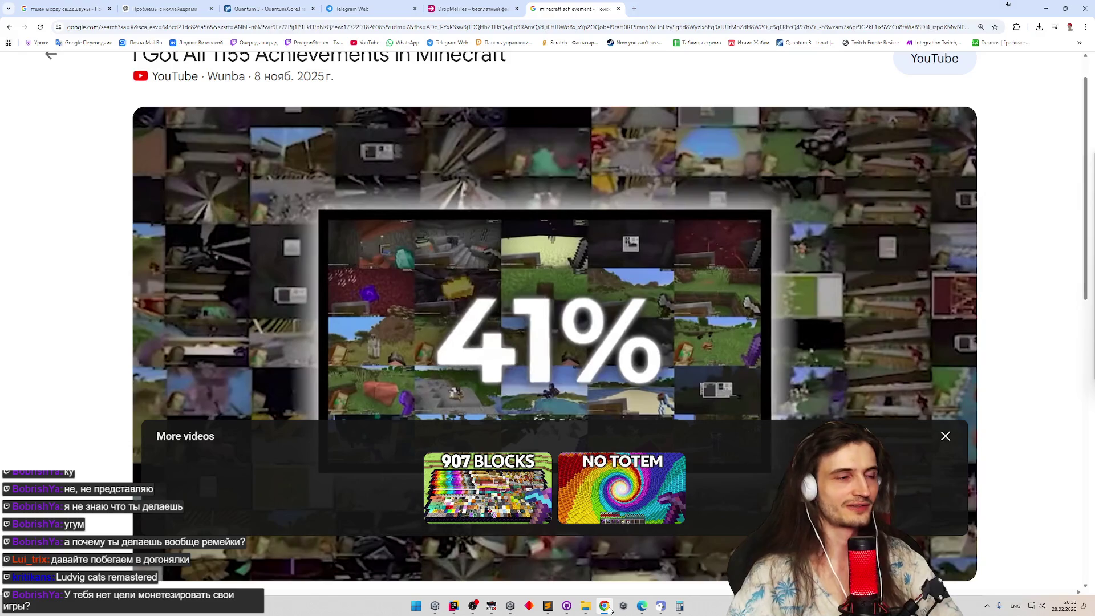
left_click(608, 609)
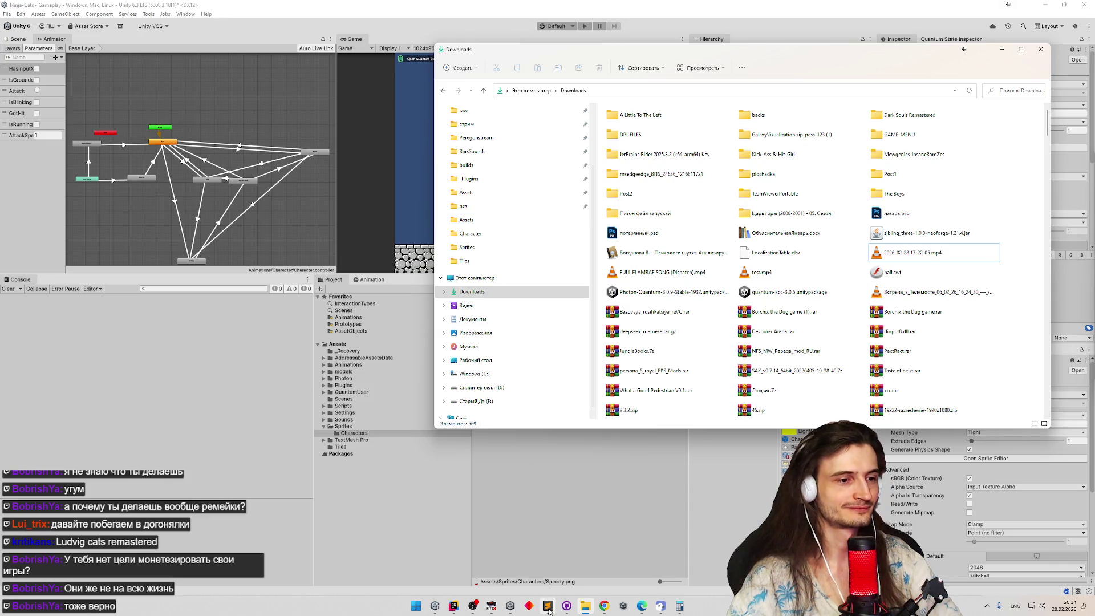
left_click(604, 605)
Search the web for 'ninja cats sprites' and open The Spriters Resource result.
left_click(634, 9)
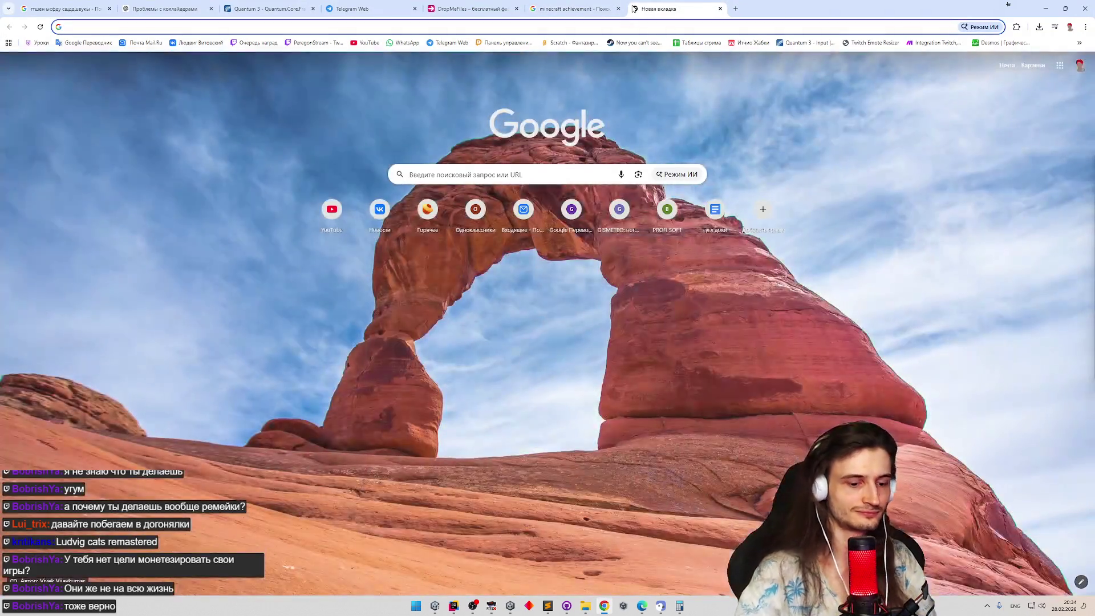
type("ninja cats sprites")
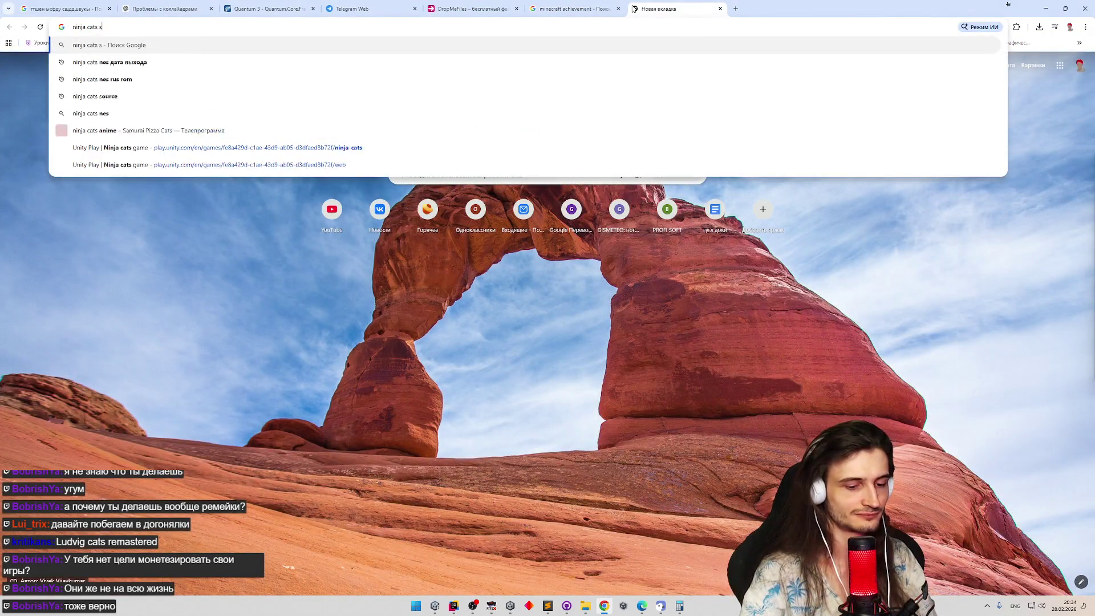
key("Return")
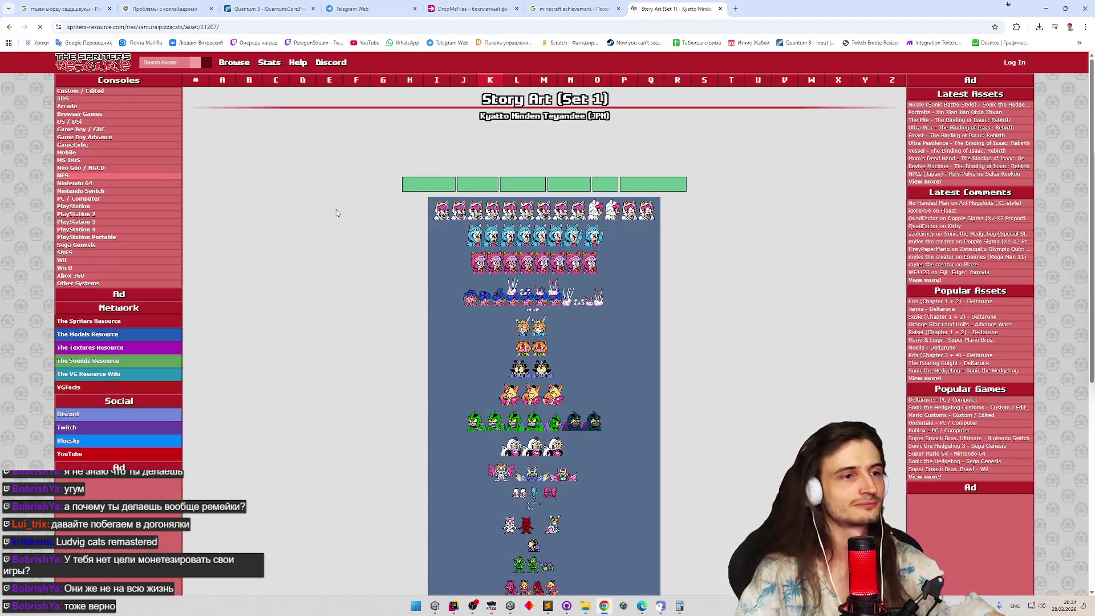
key("ctrl+plus")
key("ctrl+minus")
middle_click(392, 251)
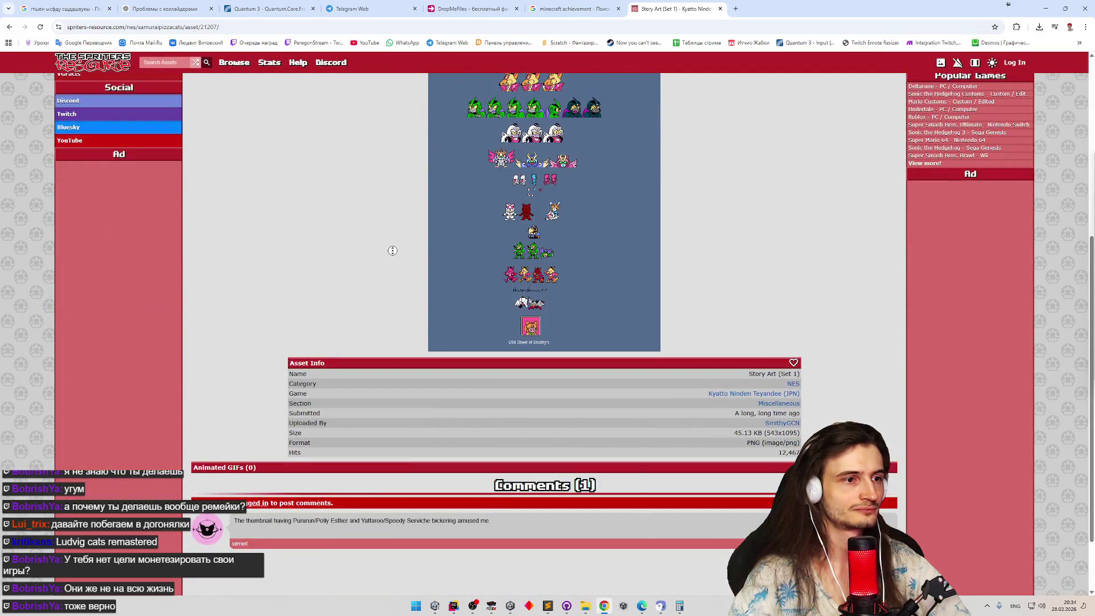
scroll(394, 159, "up", 5)
Go to the Kyatto Ninden Teyandee game page and view the Guido Anchovy sheet enlarged.
left_click(525, 117)
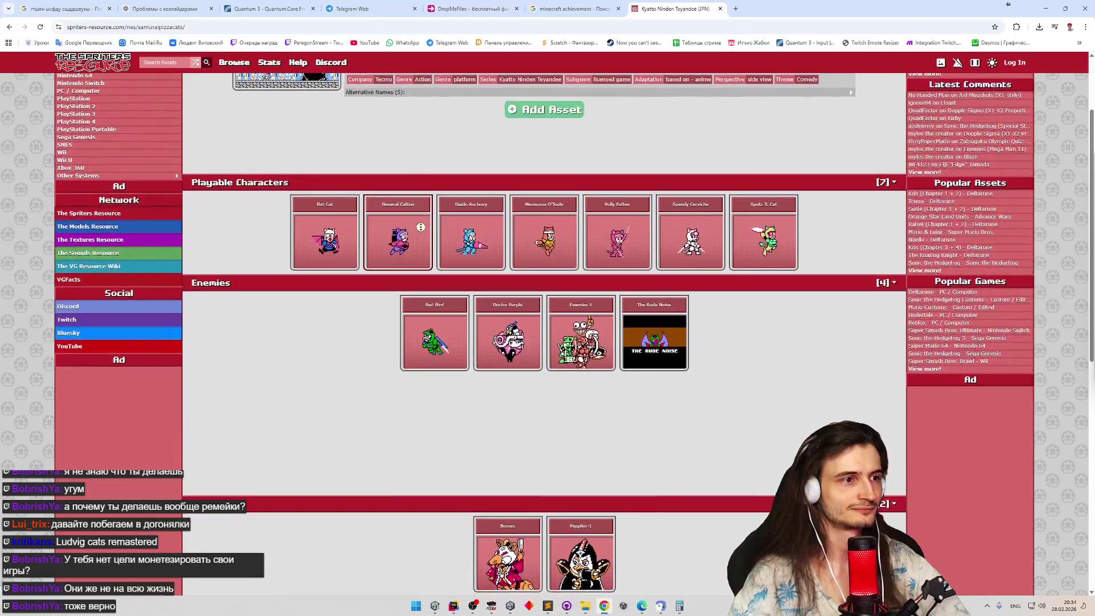
middle_click(429, 173)
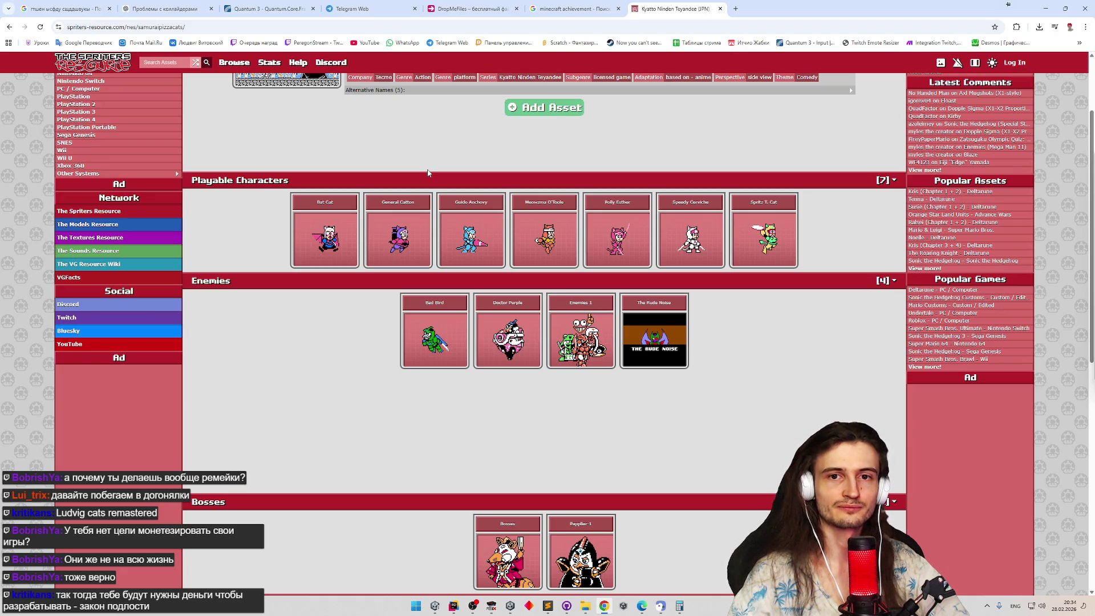
middle_click(550, 434)
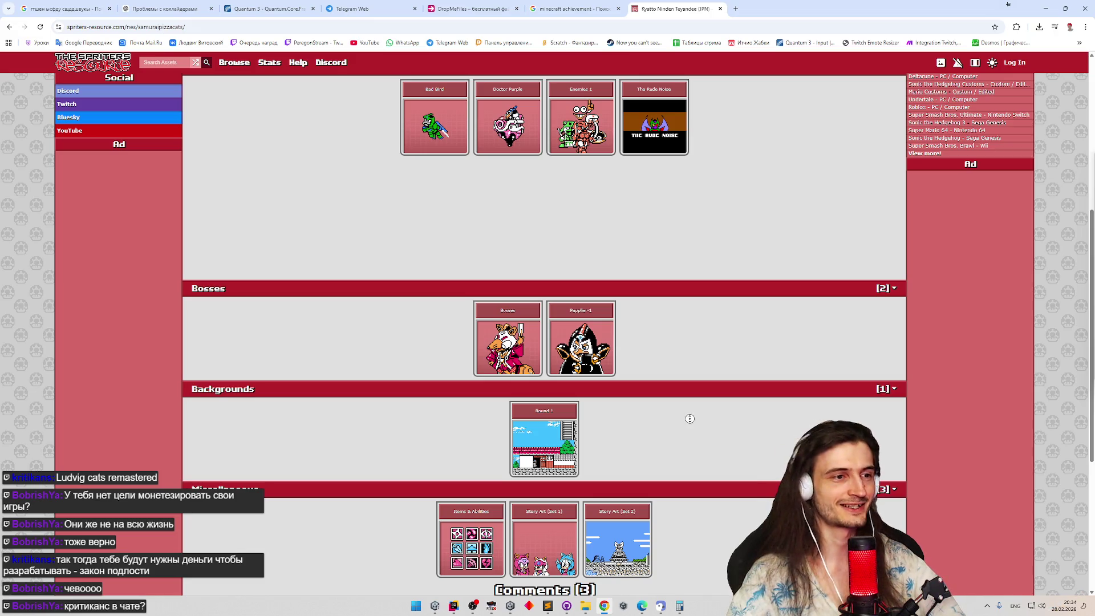
scroll(690, 427, "down", 2)
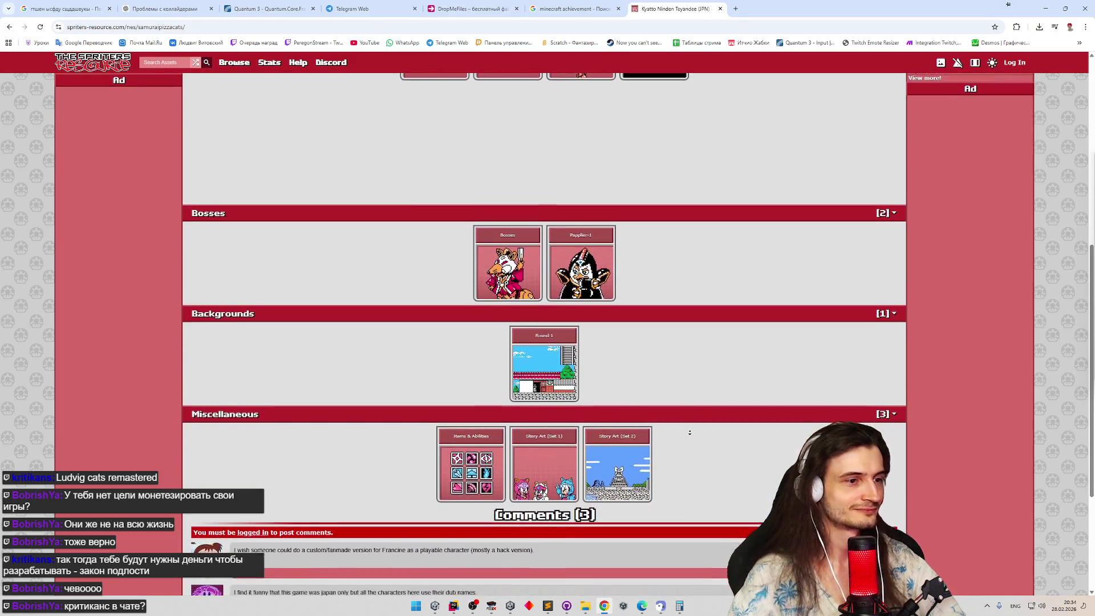
scroll(690, 431, "up", 4)
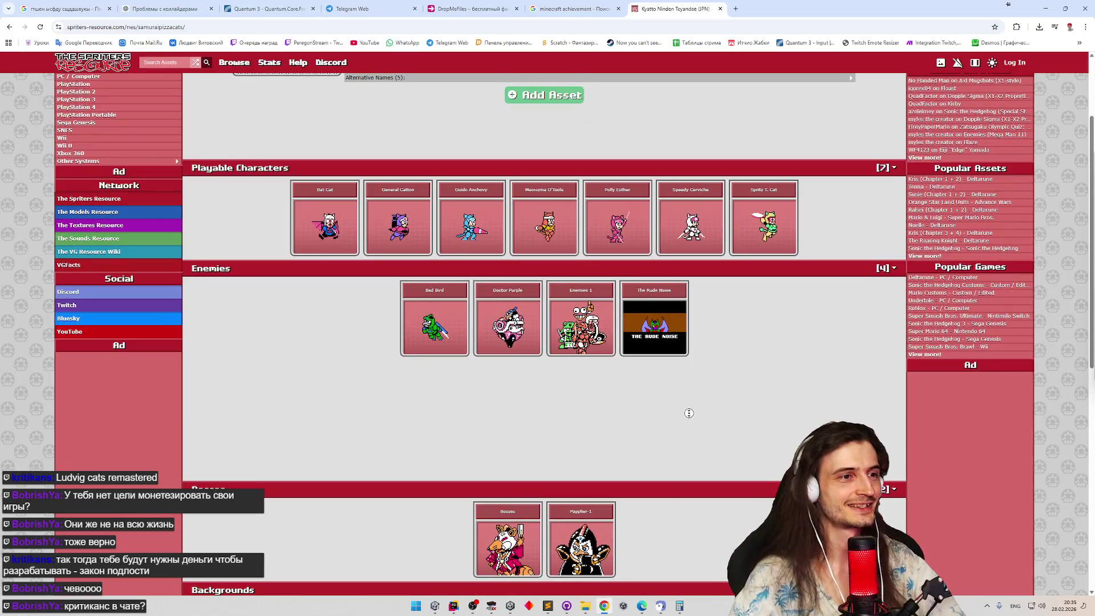
middle_click(693, 403)
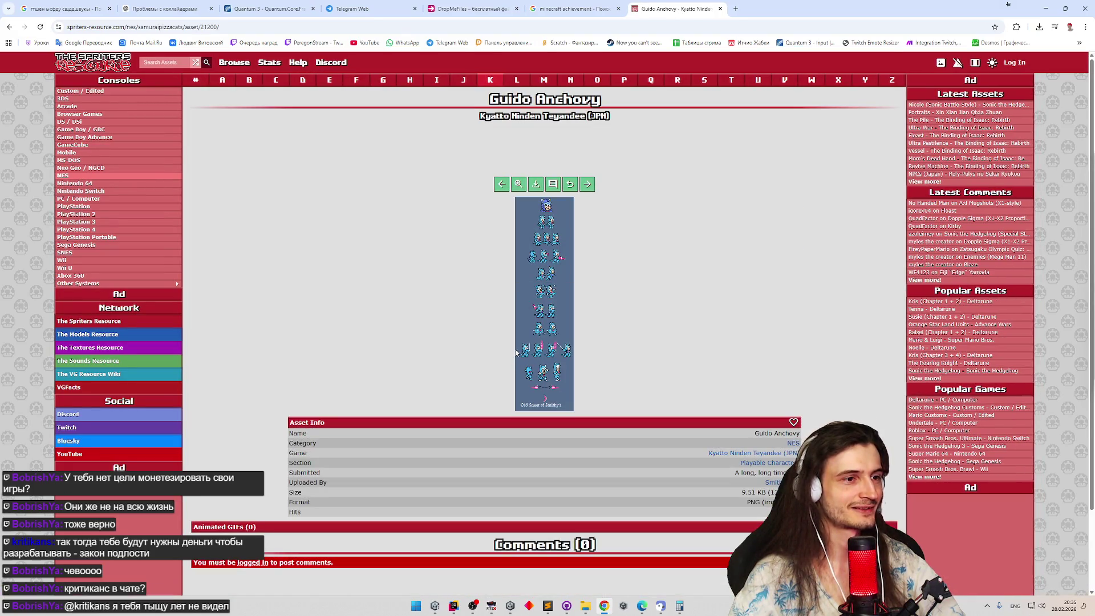
left_click(533, 330)
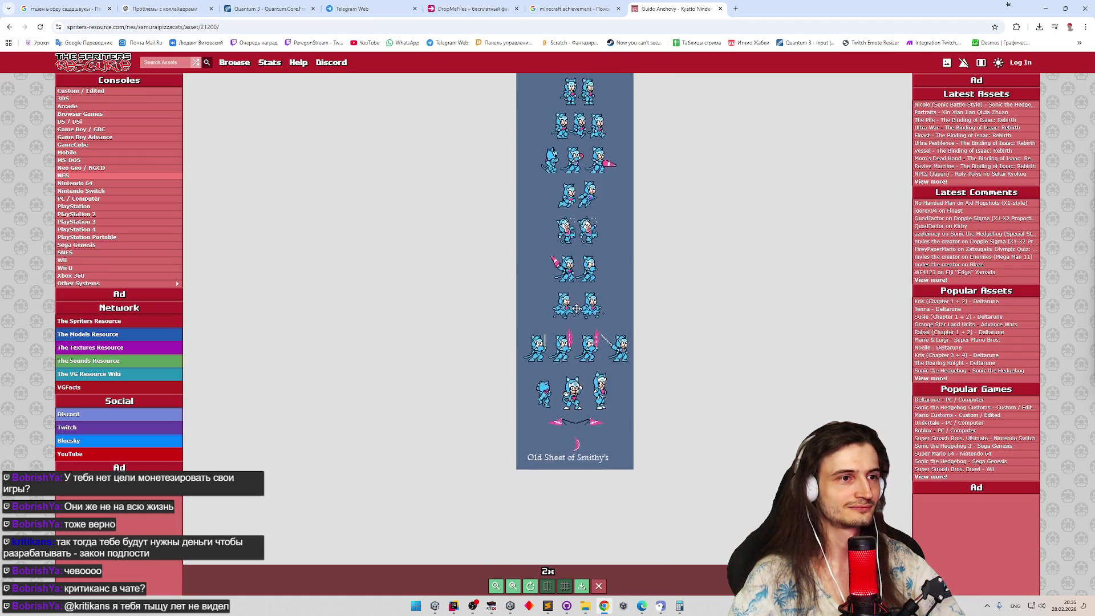
Save the sprite sheet image into the Ninja-Cats Assets > Sprites > Characters folder.
right_click(572, 318)
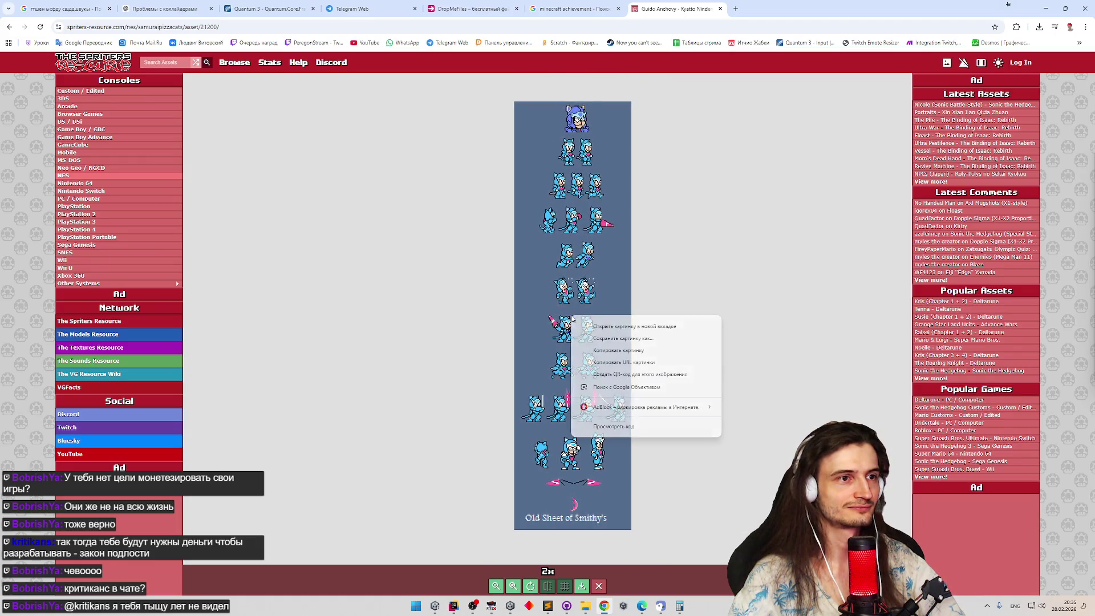
left_click(598, 342)
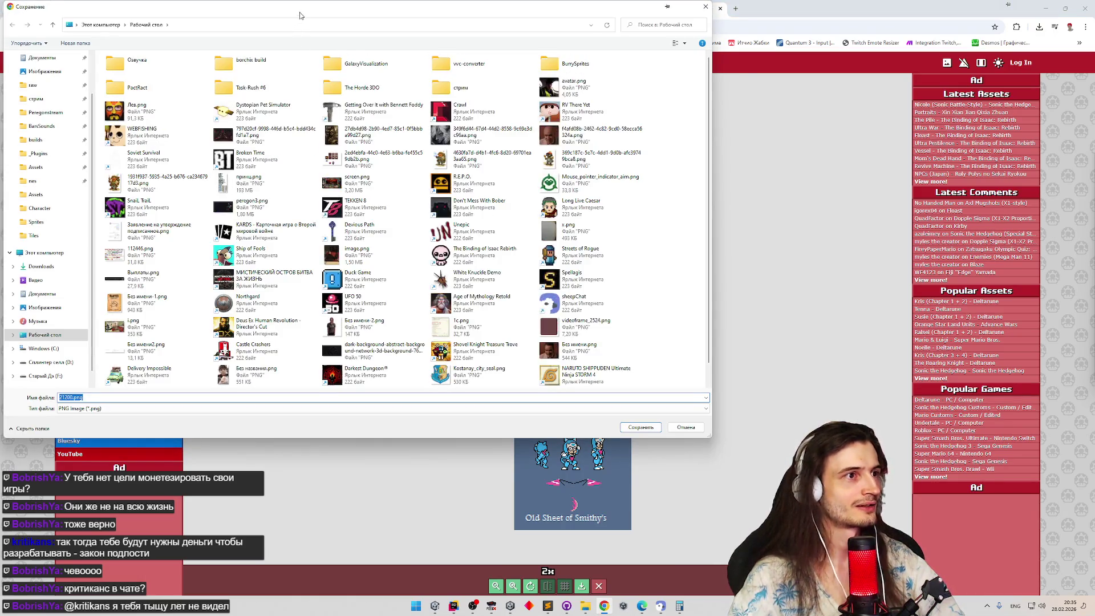
left_click_drag(299, 16, 459, 50)
scroll(255, 294, "up", 2)
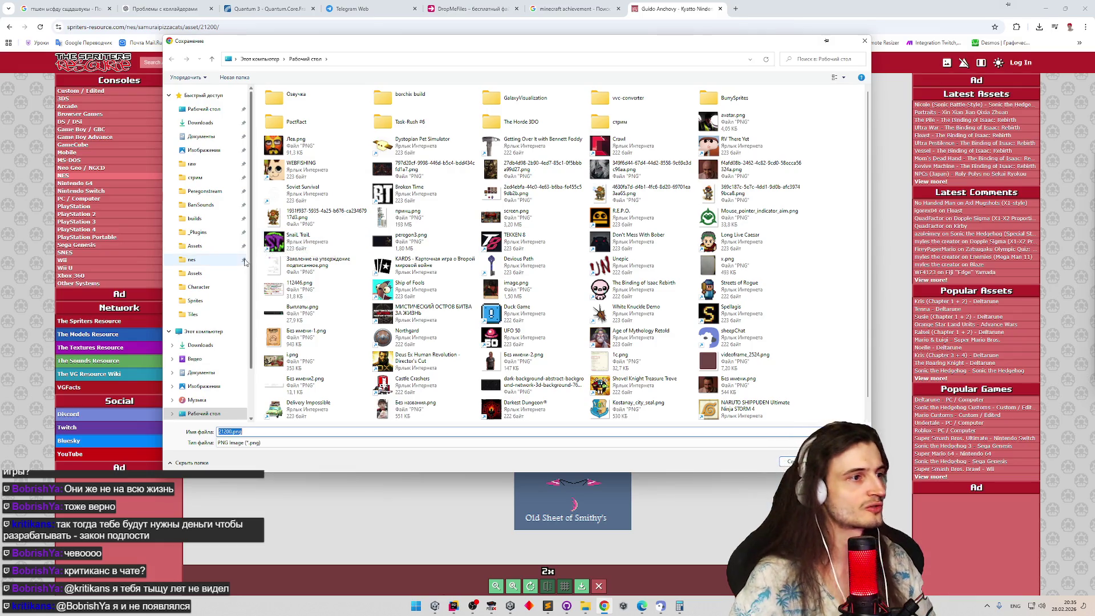
left_click(212, 246)
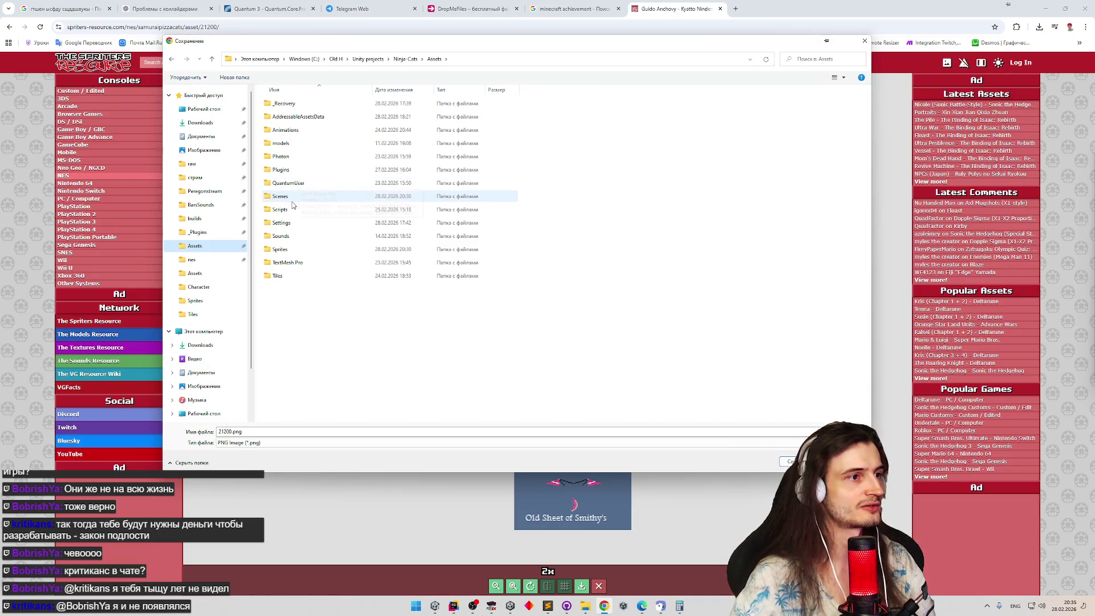
double_click(297, 250)
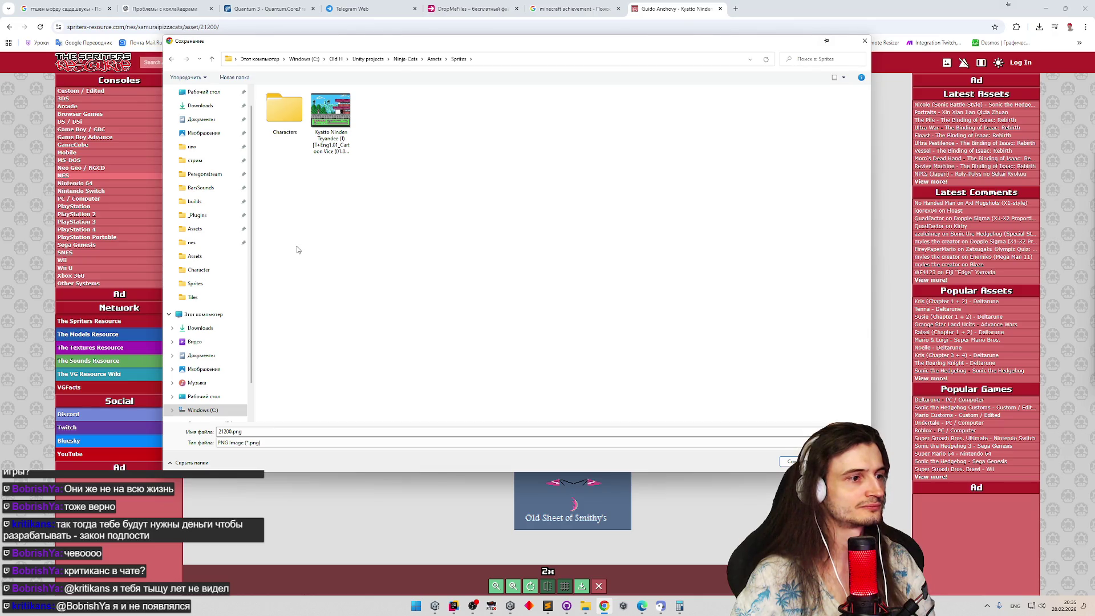
double_click(285, 111)
Name the file Guido.png in place of Speedy.png and save it.
left_click(285, 111)
double_click(235, 432)
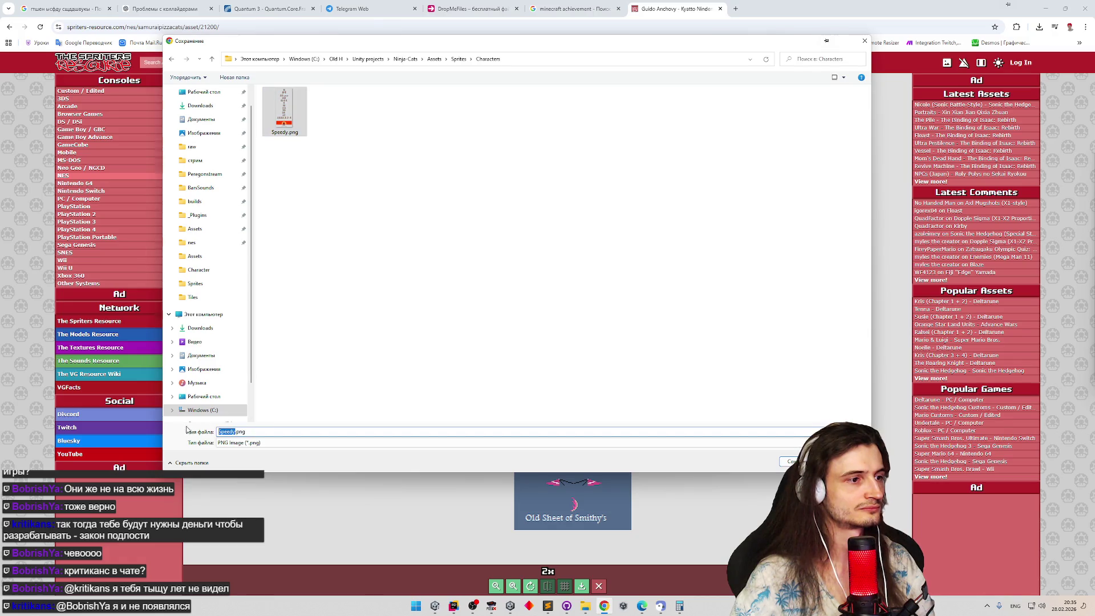
type("Guido")
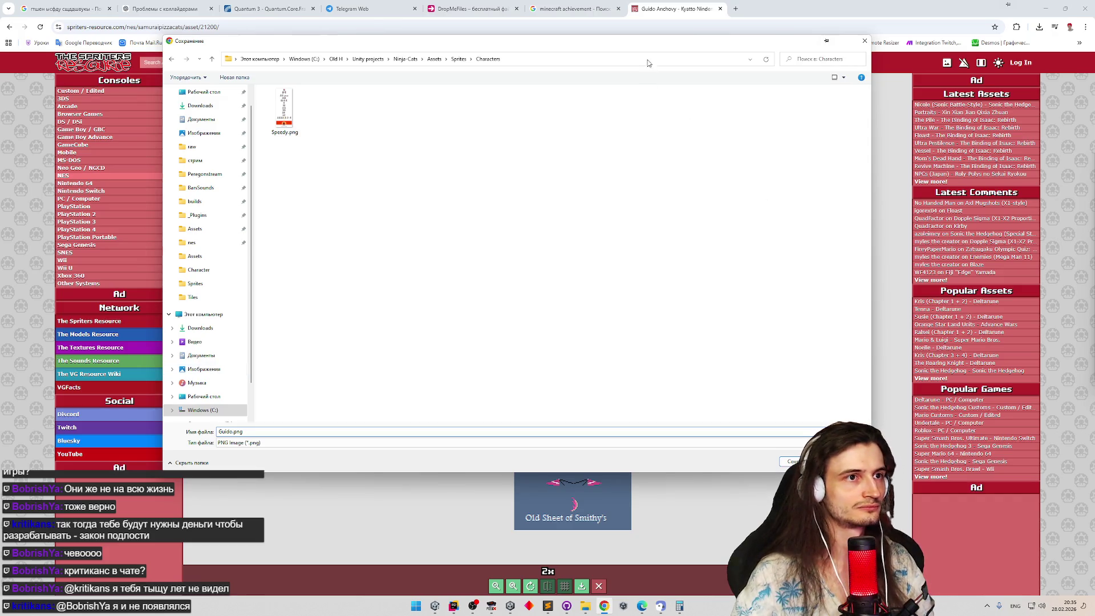
key("Return")
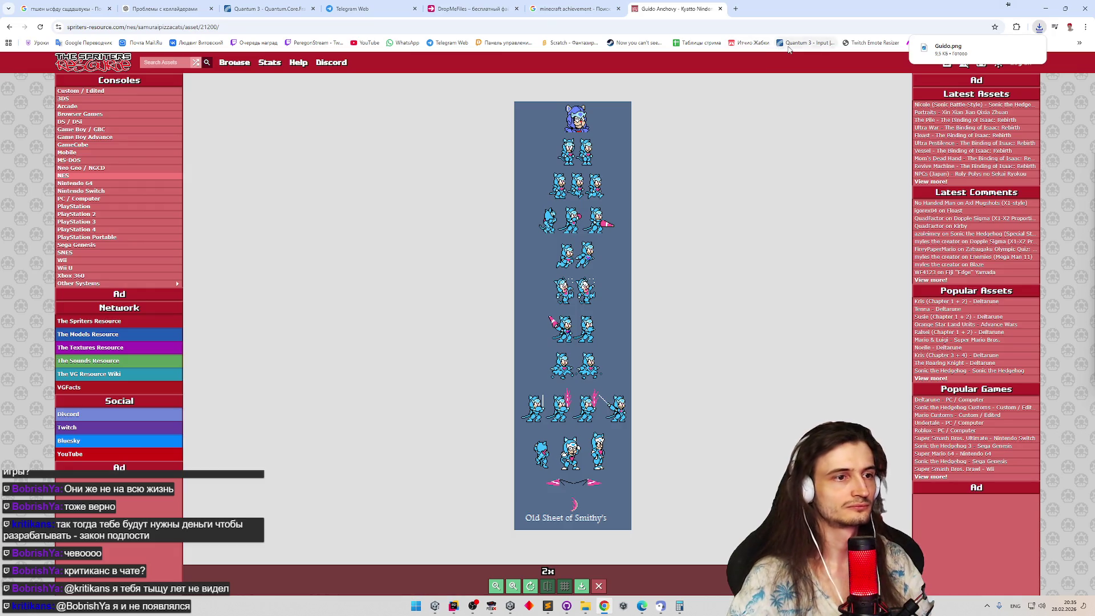
left_click(1016, 50)
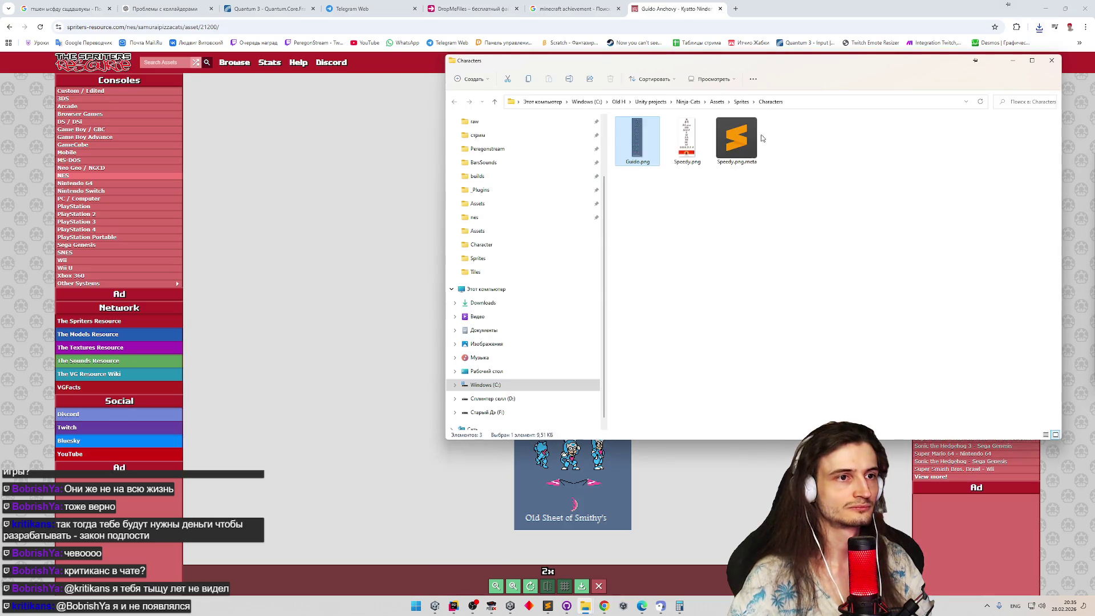
Open Guido.png from the Characters folder with Affinity using Open with.
right_click(643, 129)
mouse_move(813, 189)
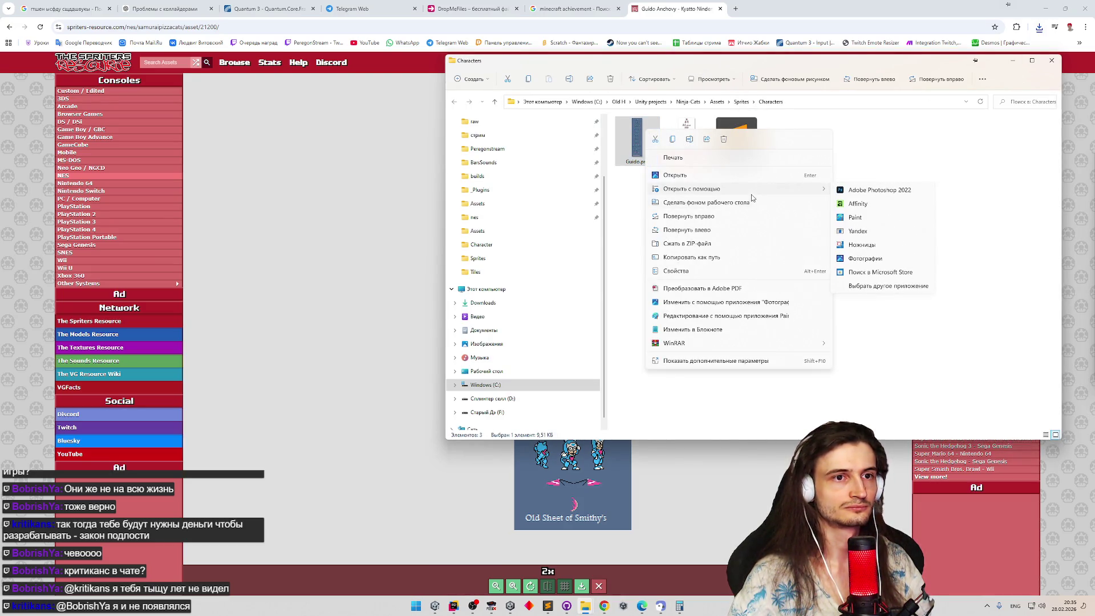
left_click(849, 195)
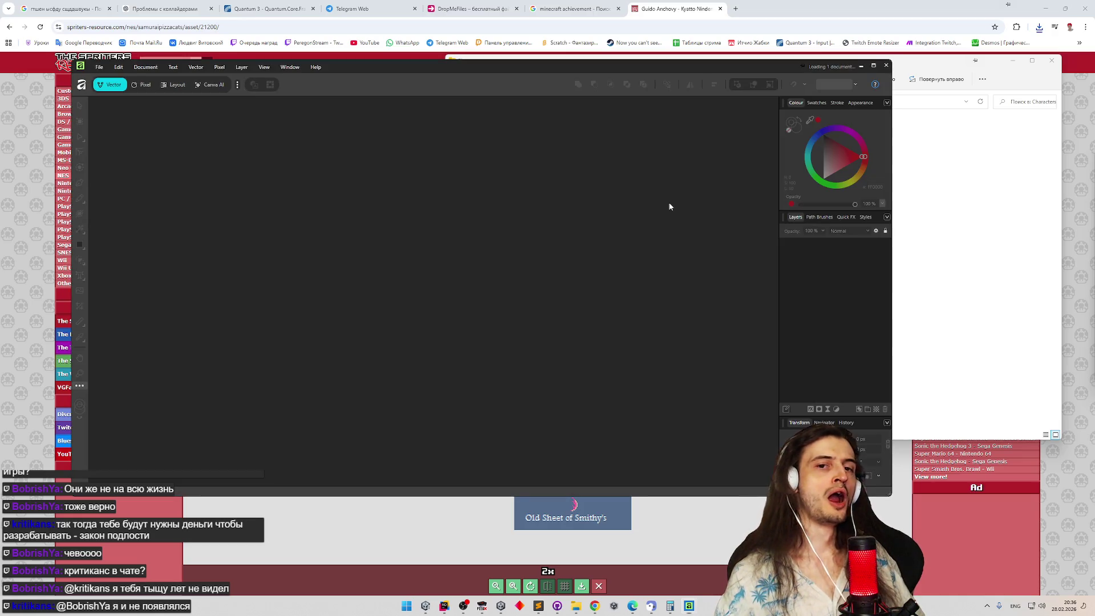
Maximize Affinity, zoom the Guido sheet to 295%, and show the eraser brush flyout.
left_click(874, 67)
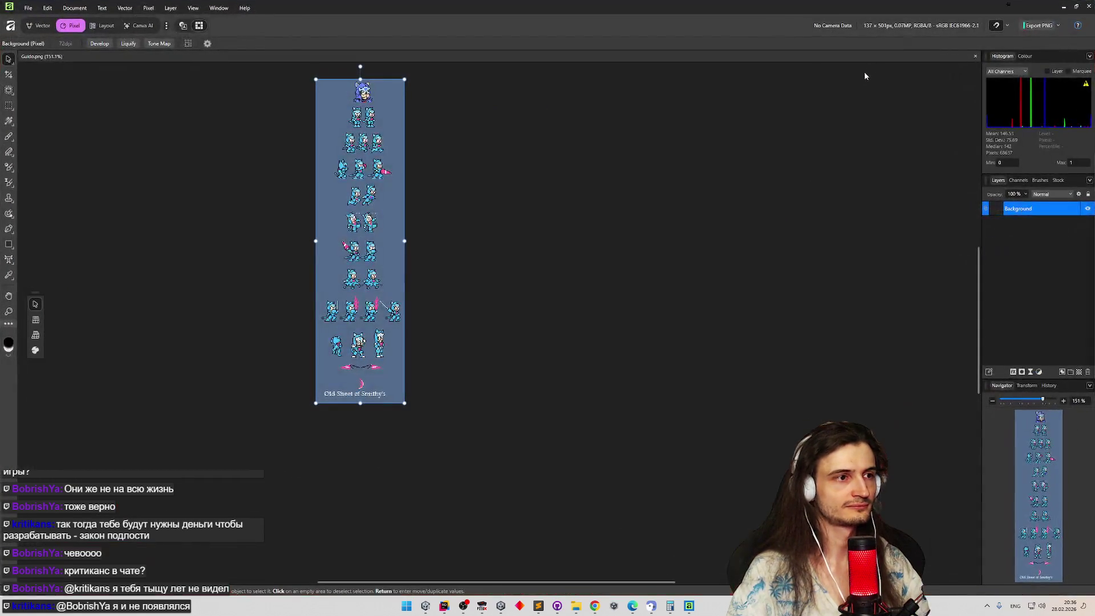
scroll(291, 319, "up", 3)
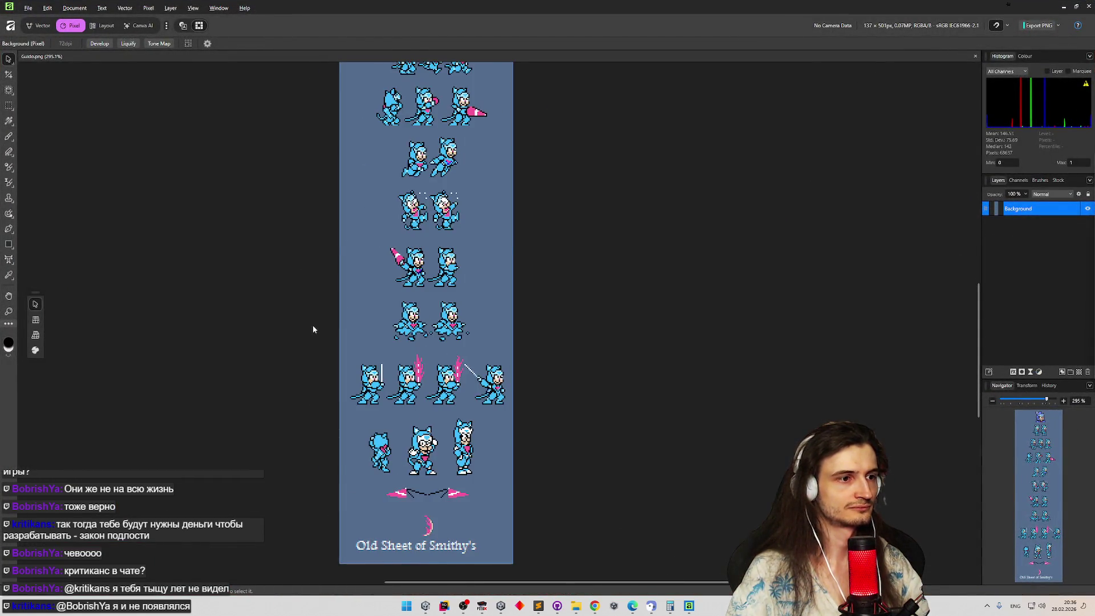
scroll(313, 326, "down", 2)
scroll(314, 327, "down", 1)
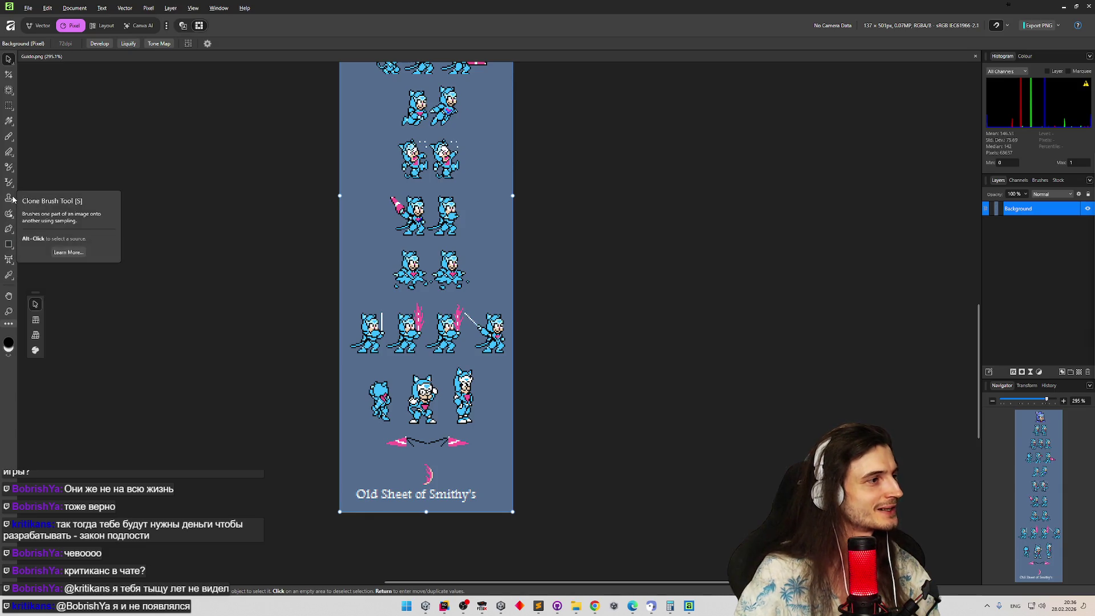
right_click(12, 156)
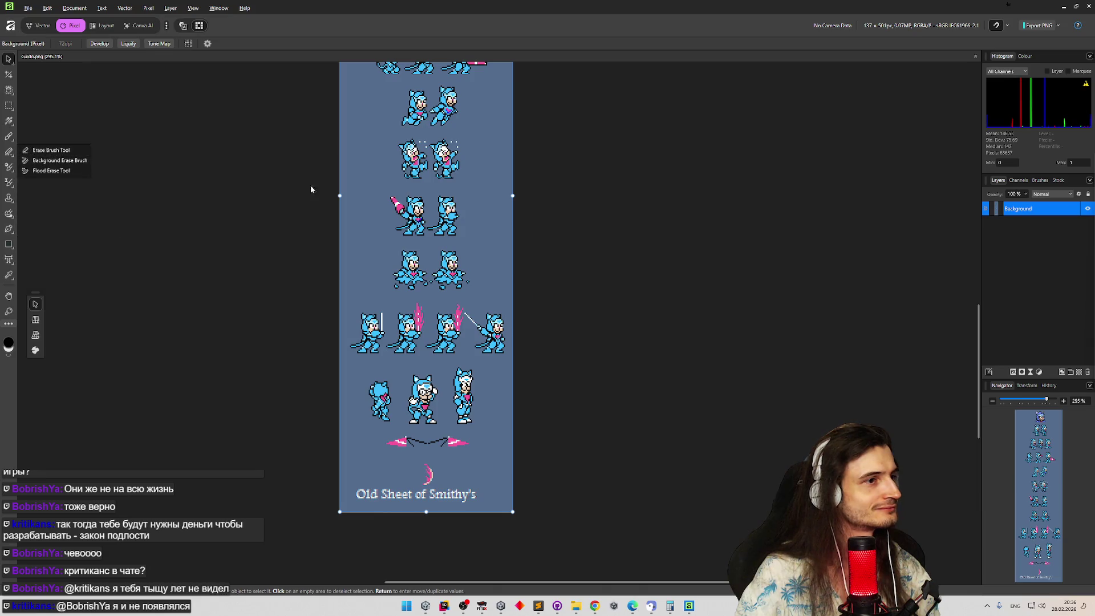
With the Background Erase Brush, erase blue-grey patches down the sheet's left side.
left_click(79, 160)
left_click(363, 232)
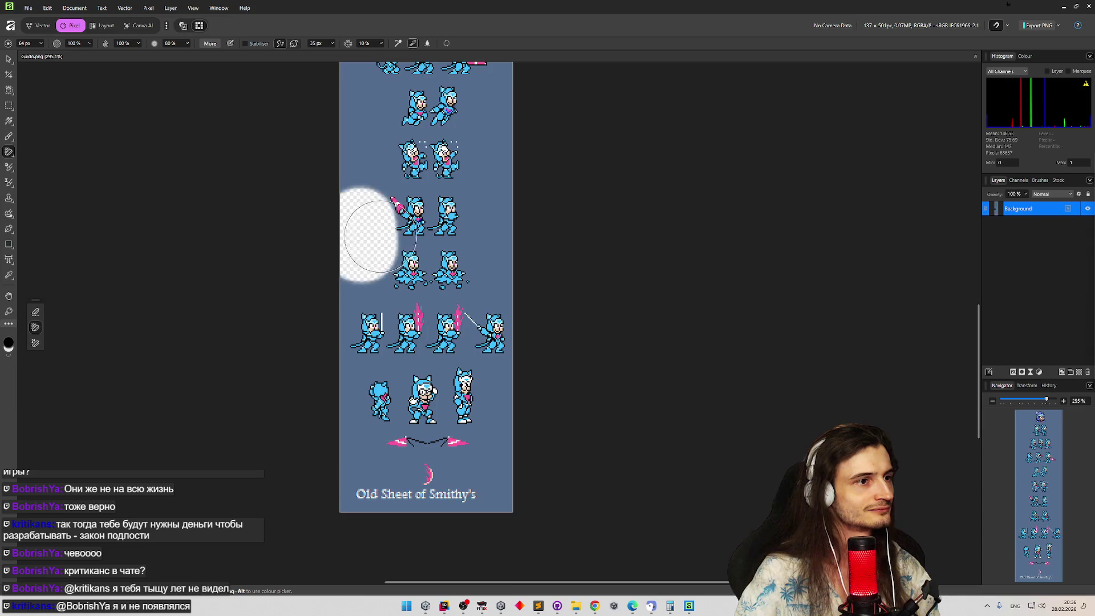
left_click(402, 191)
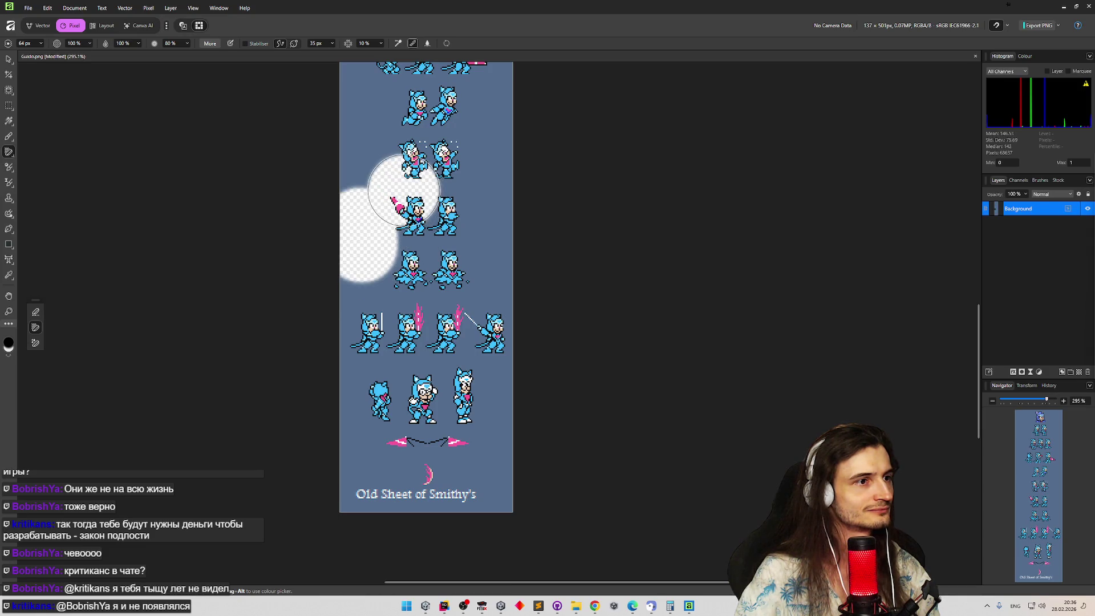
left_click(345, 76)
scroll(330, 111, "up", 3)
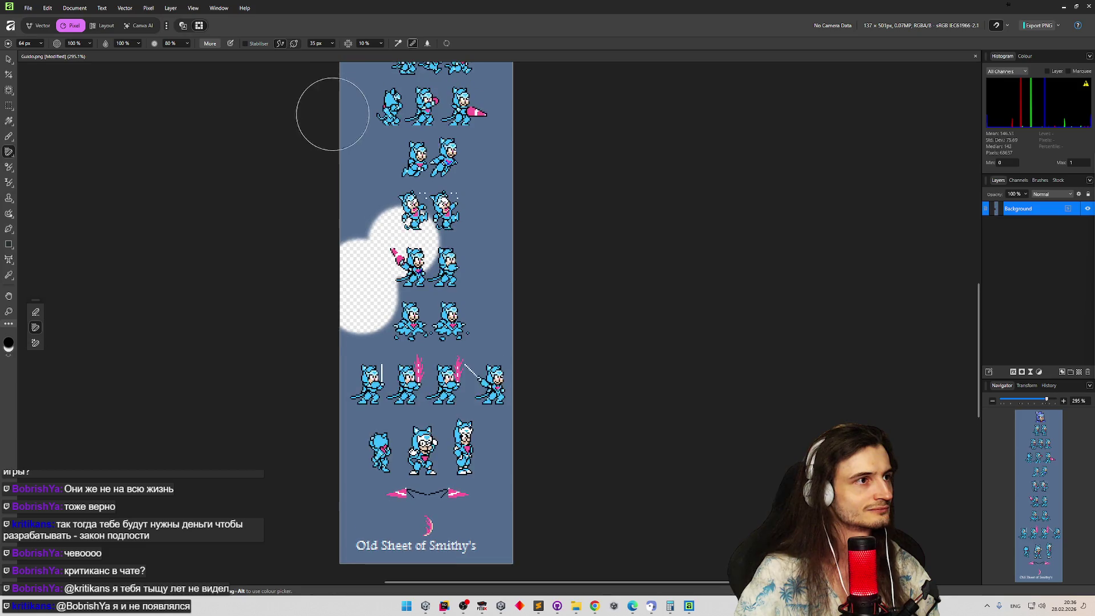
key("ctrl+z")
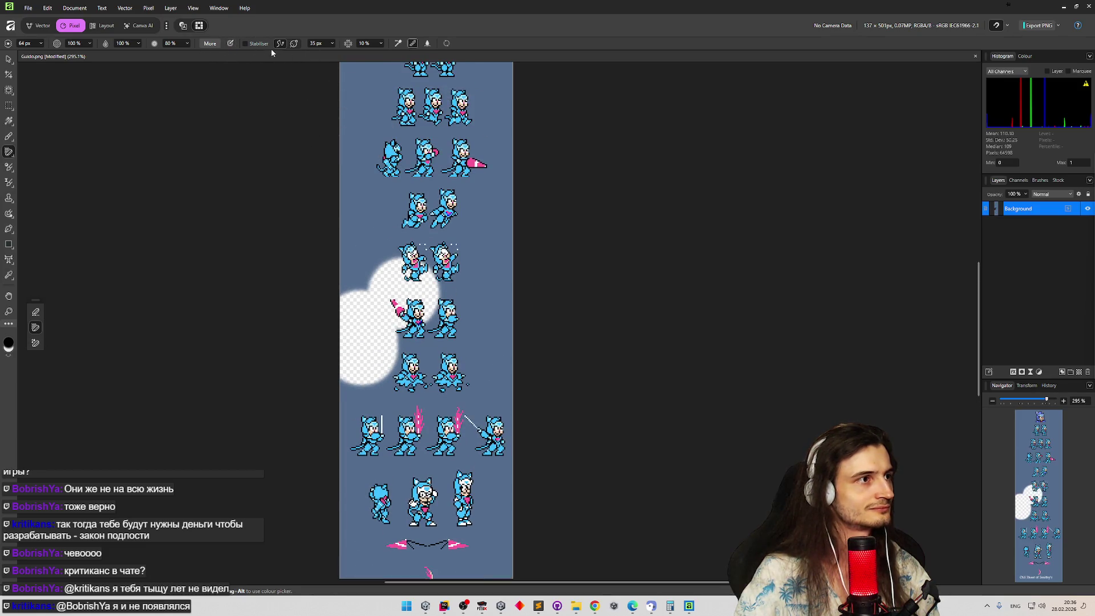
left_click(379, 201)
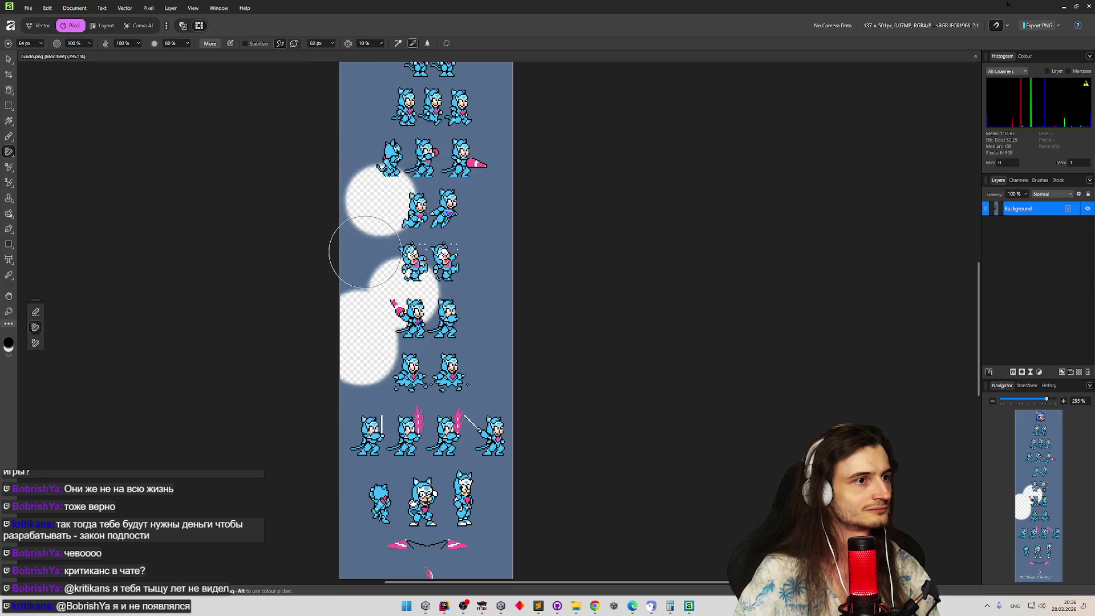
left_click(366, 111)
key("ctrl+z")
scroll(317, 171, "up", 2)
left_click(360, 200)
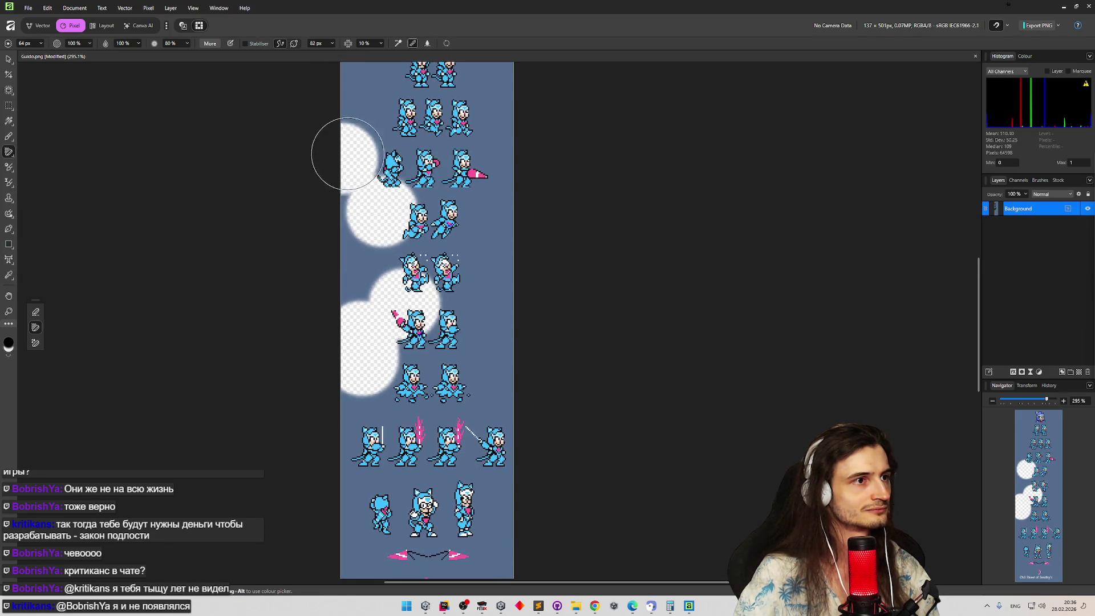
mouse_move(356, 200)
left_mouse_down()
mouse_move(371, 126)
mouse_move(362, 48)
left_mouse_up()
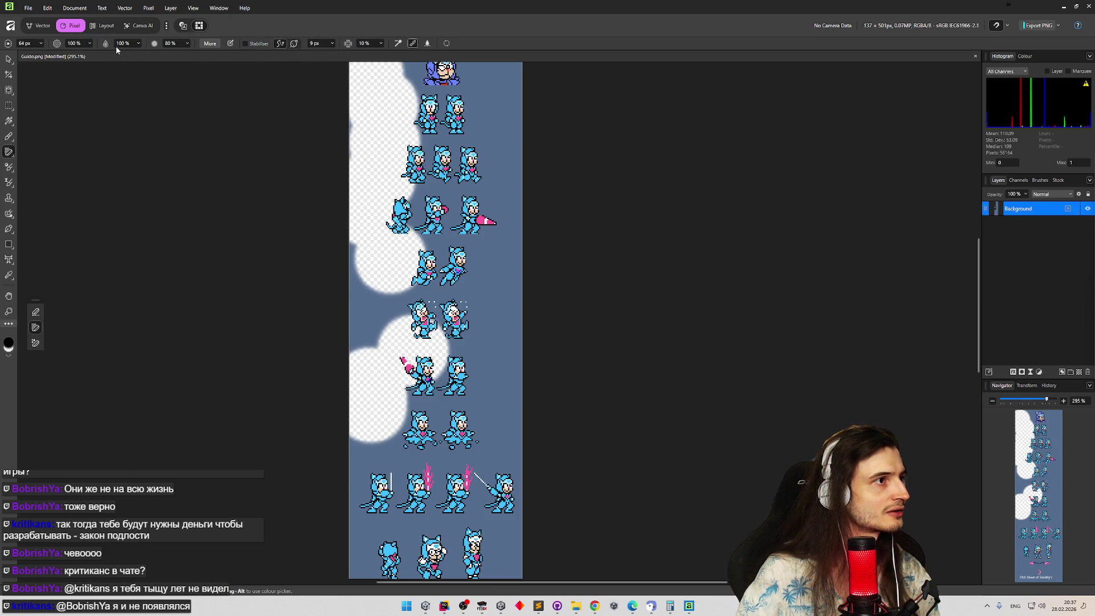
Raise the eraser width to 4096 px and sweep away the remaining background, including the bottom rows.
left_click(39, 51)
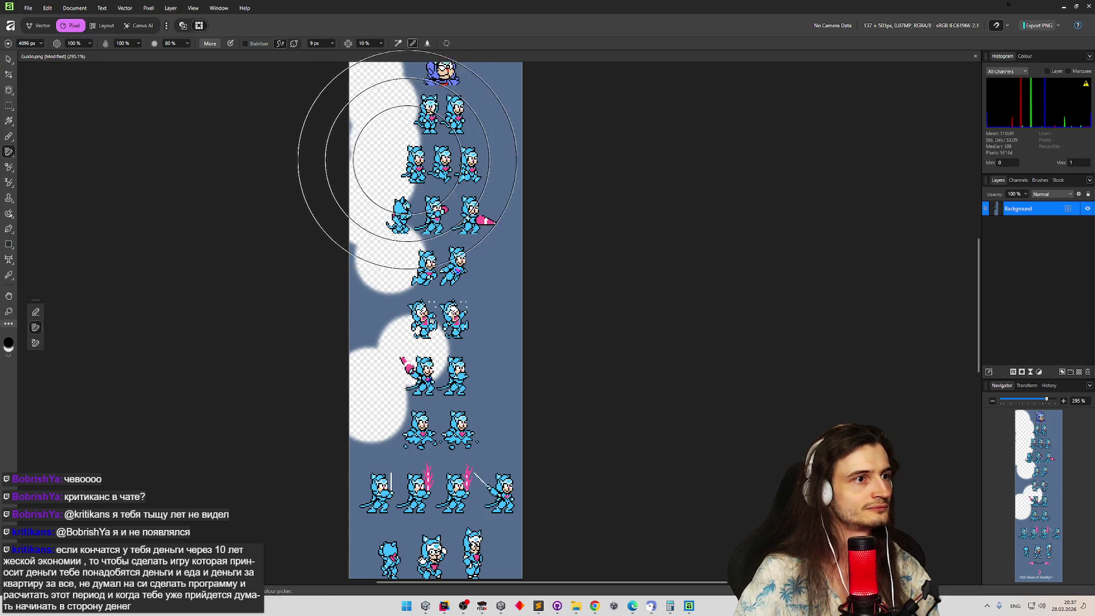
left_click(466, 138)
key("ctrl+z")
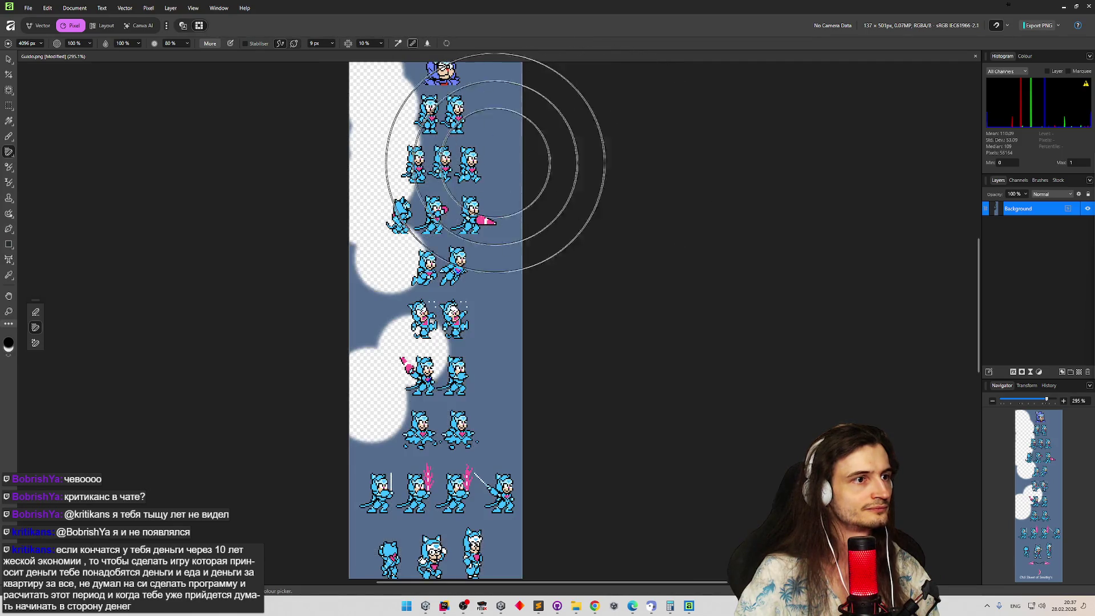
left_click(492, 186)
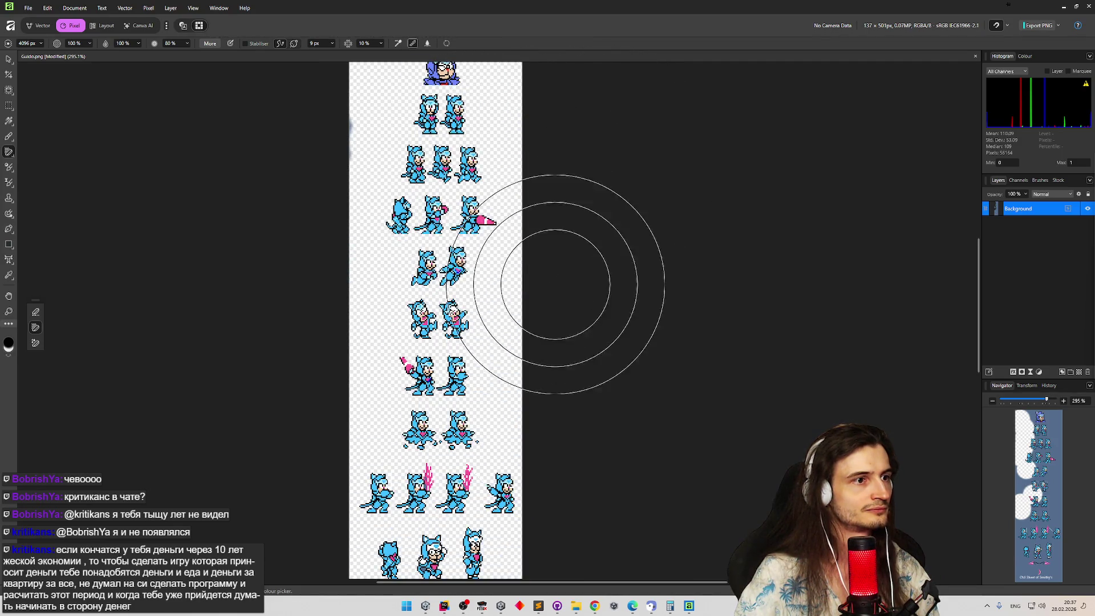
scroll(499, 301, "down", 2)
scroll(501, 301, "down", 3)
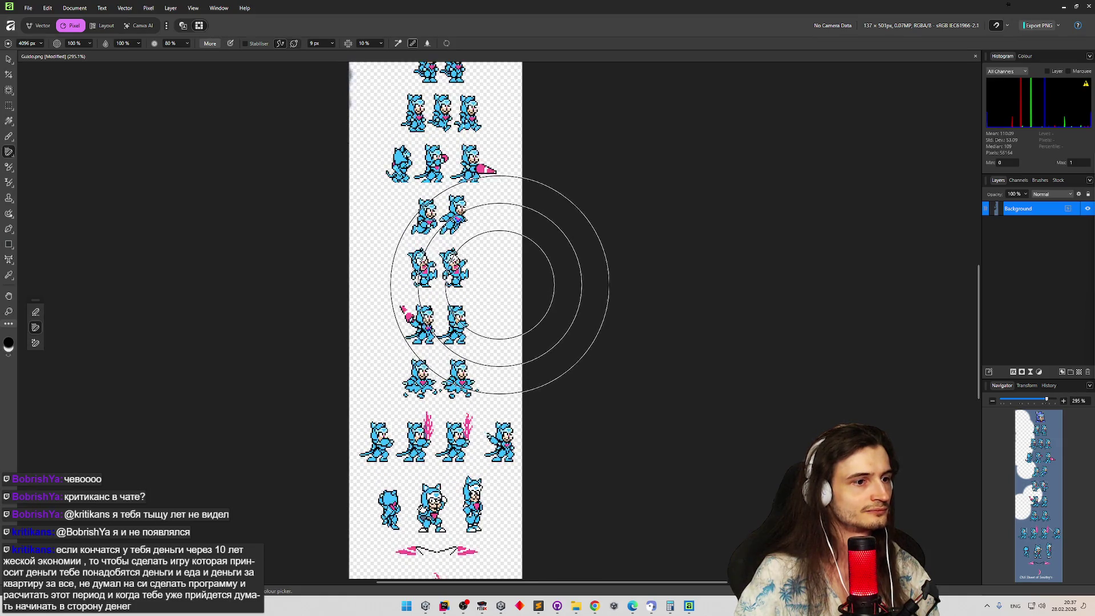
scroll(499, 281, "down", 3)
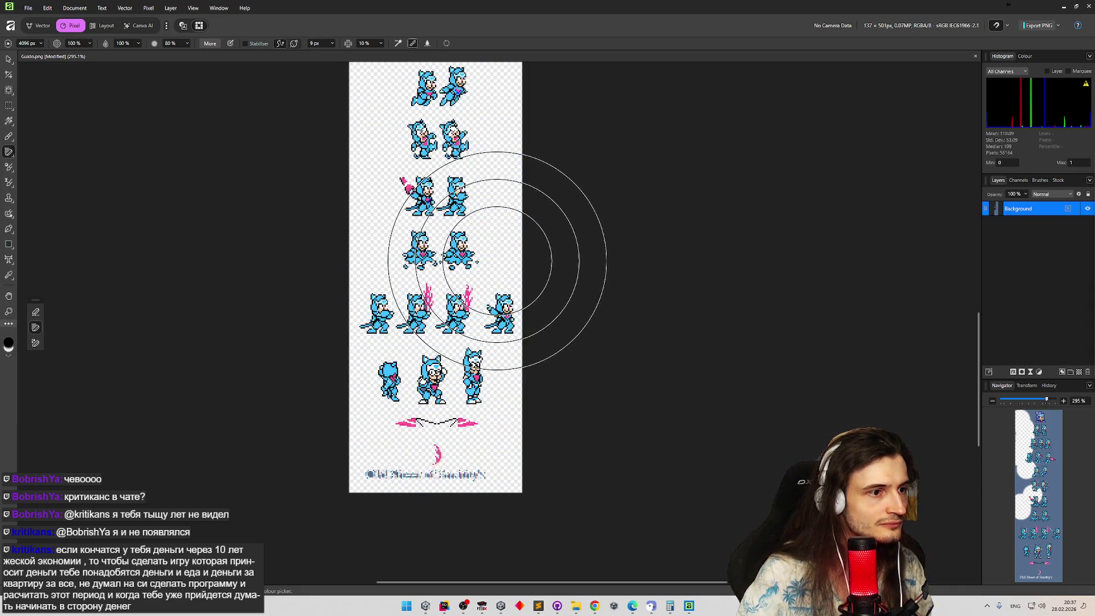
left_click_drag(428, 416, 428, 430)
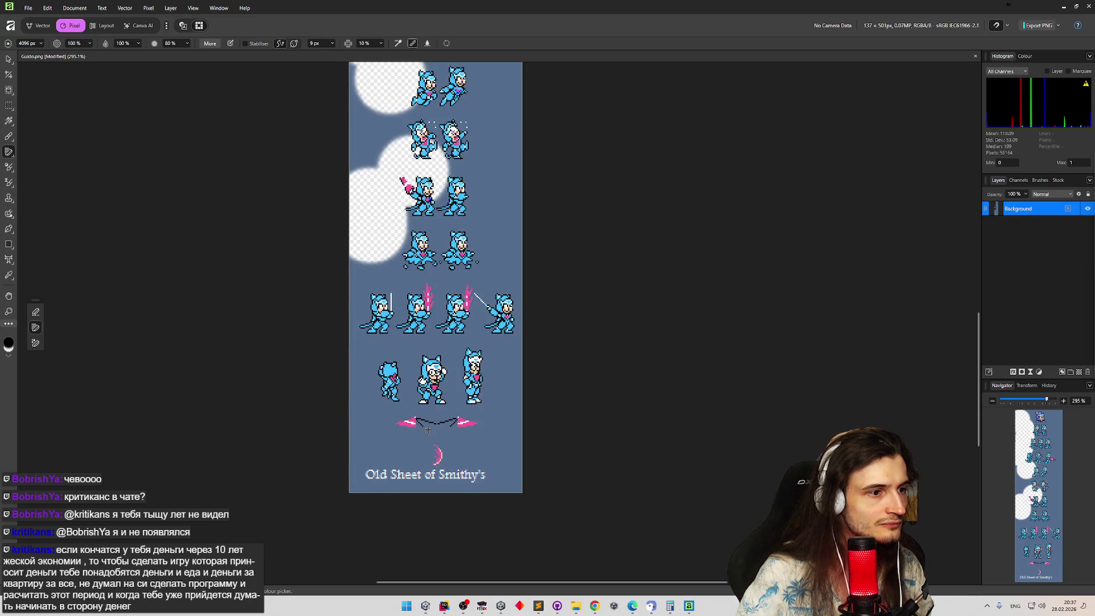
mouse_move(508, 400)
left_mouse_down()
mouse_move(525, 538)
mouse_move(515, 470)
mouse_move(476, 465)
mouse_move(563, 440)
mouse_move(489, 453)
left_mouse_up()
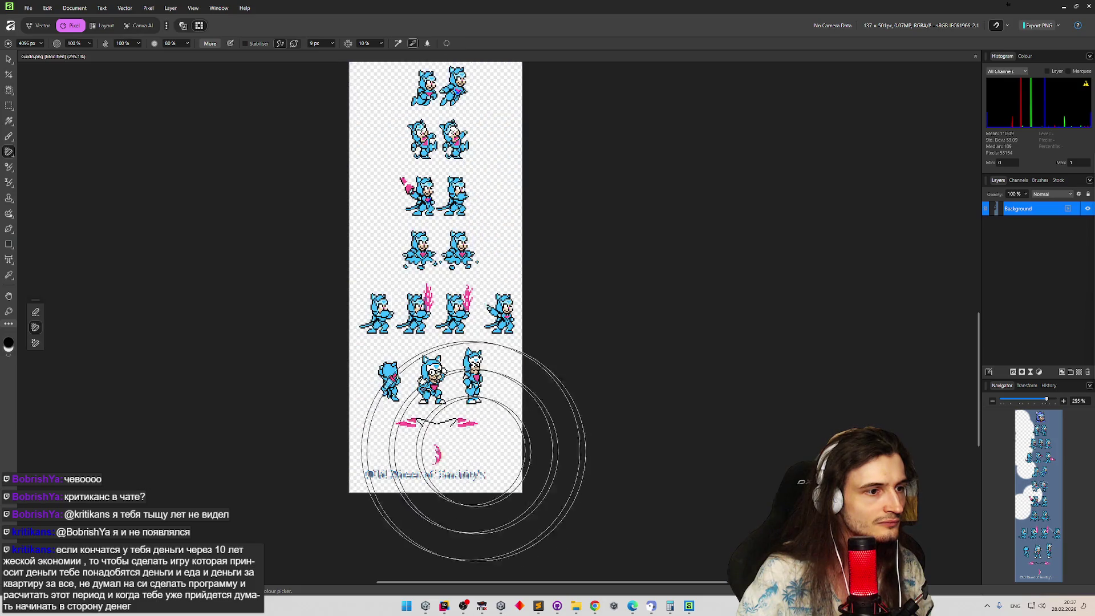
key("m")
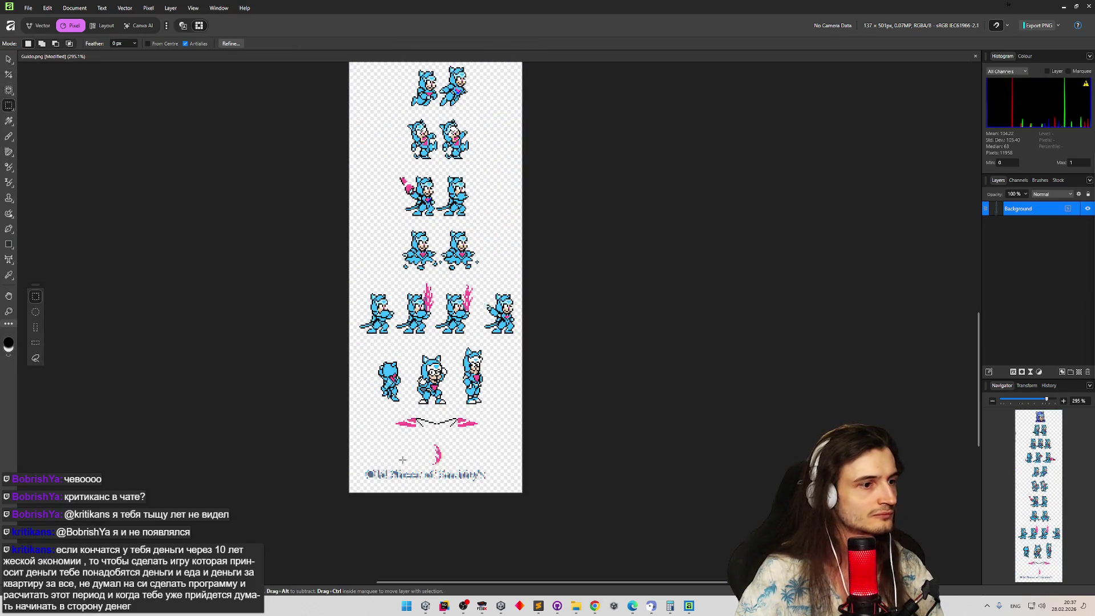
Delete the selected caption text at the bottom of the sheet.
key("Delete")
key("ctrl+d")
key("ctrl+z")
key("ctrl+z")
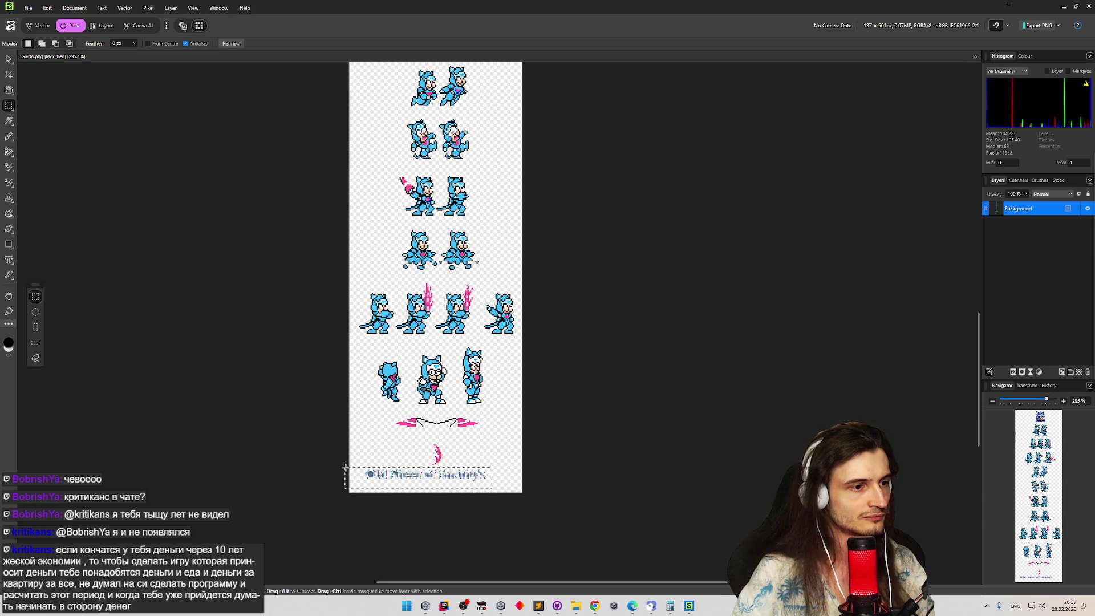
key("Delete")
key("ctrl+d")
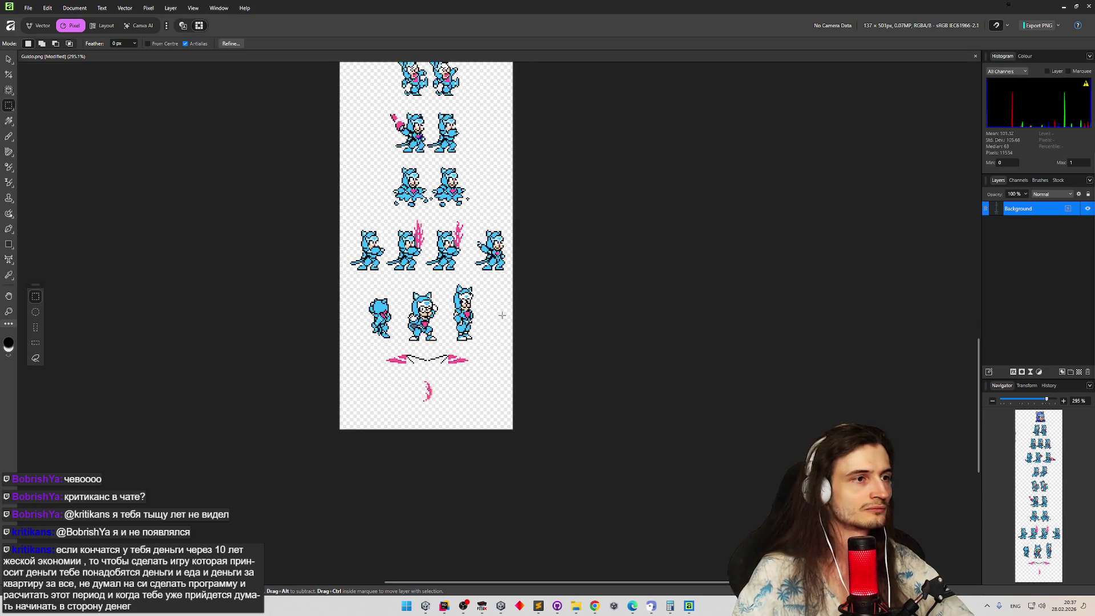
scroll(530, 415, "up", 3)
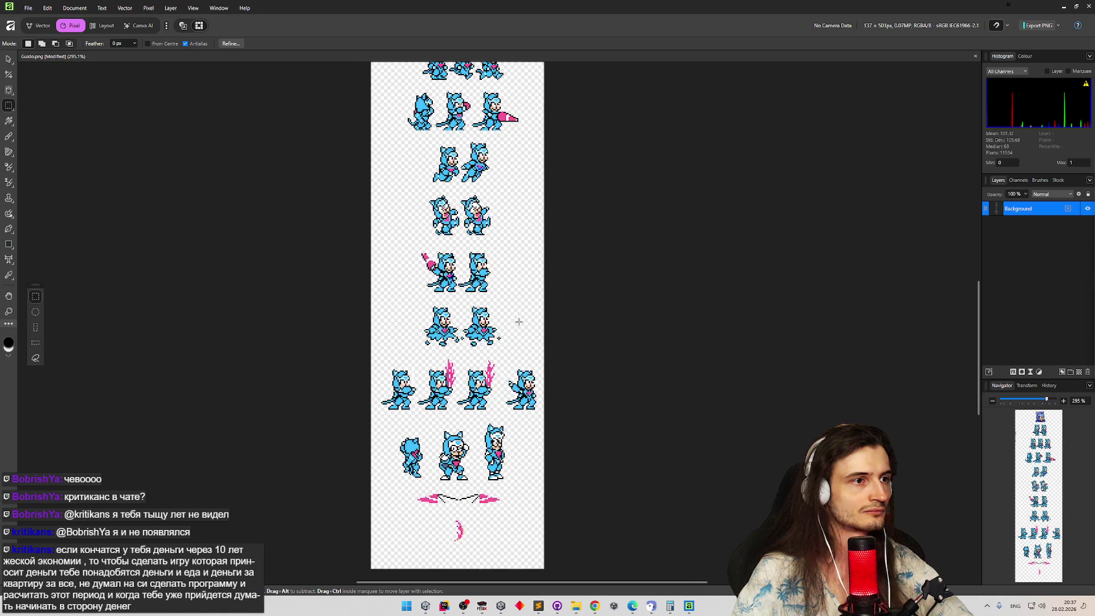
scroll(519, 318, "up", 5)
scroll(507, 374, "up", 1)
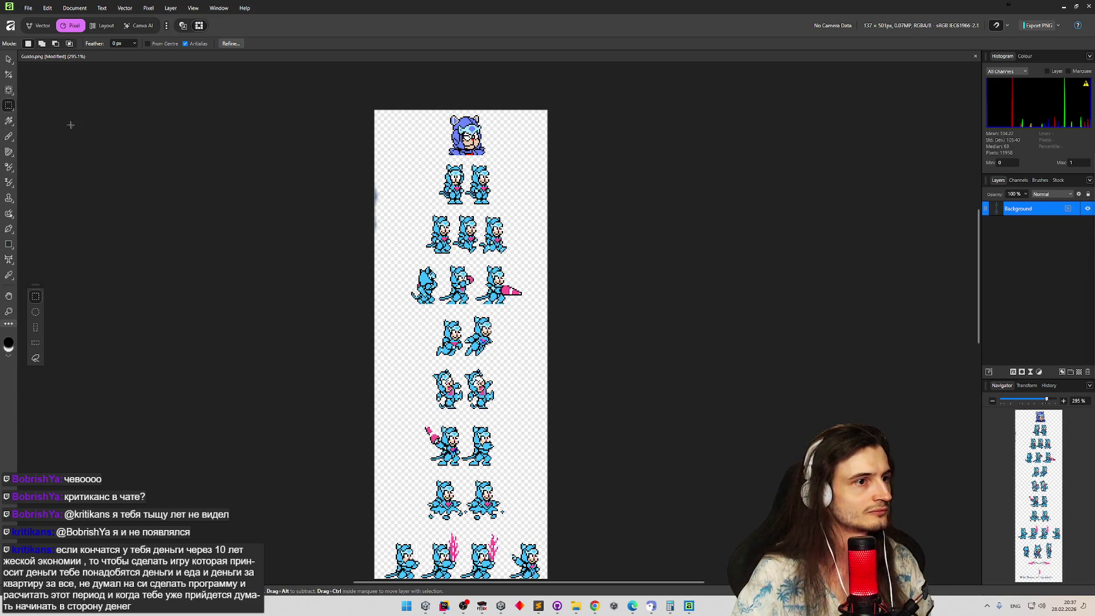
Step back through the history to the state with erased patches only on the left.
key("ctrl+z")
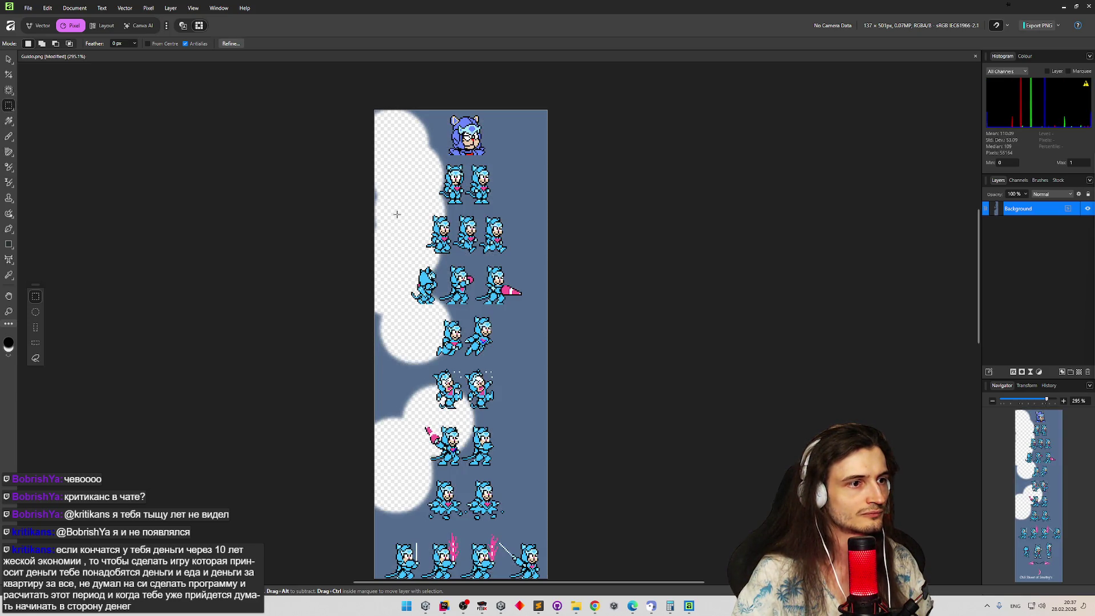
key("ctrl+shift+z")
key("ctrl+z")
key("ctrl+shift+z")
key("ctrl+z")
key("ctrl+shift+z")
key("ctrl+z")
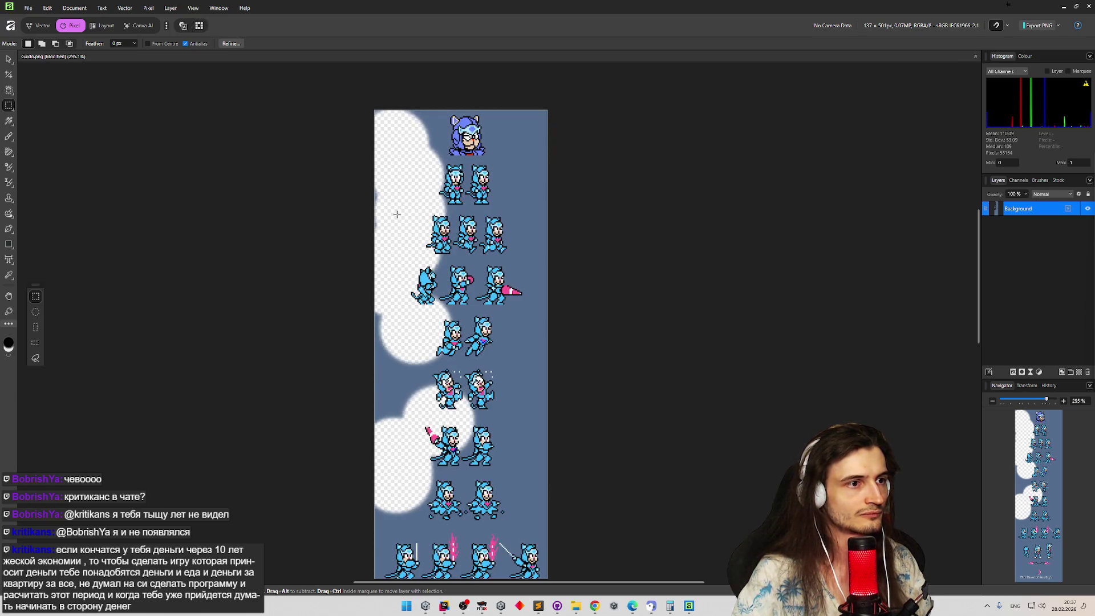
key("ctrl+shift+z")
key("ctrl+z")
key("ctrl+shift+z")
key("ctrl+z")
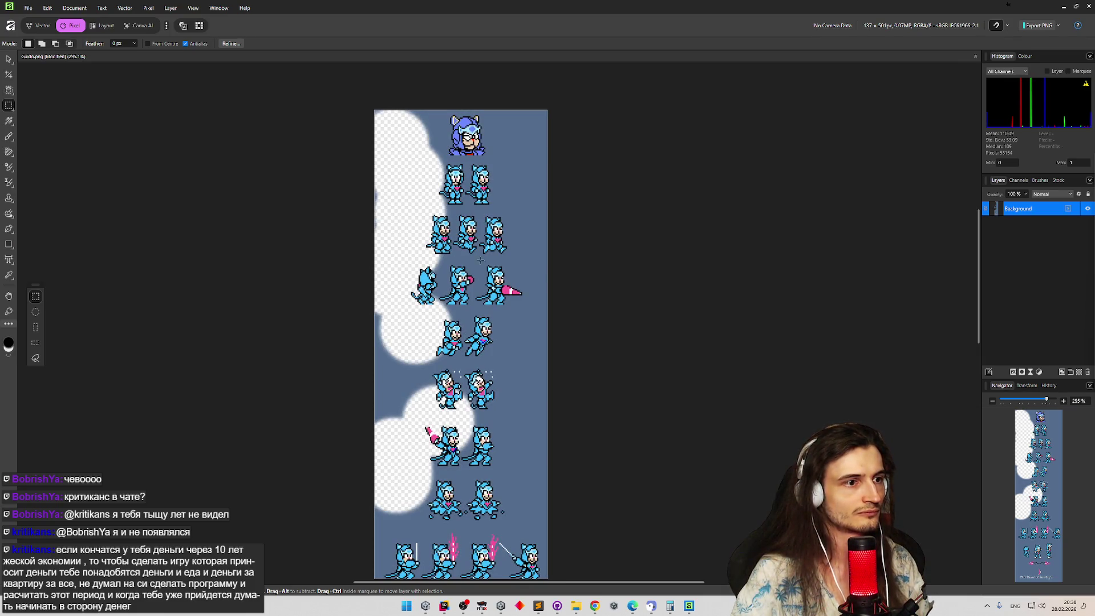
key("ctrl+shift+z")
key("ctrl+z")
key("ctrl+shift+z")
key("ctrl+z")
key("b")
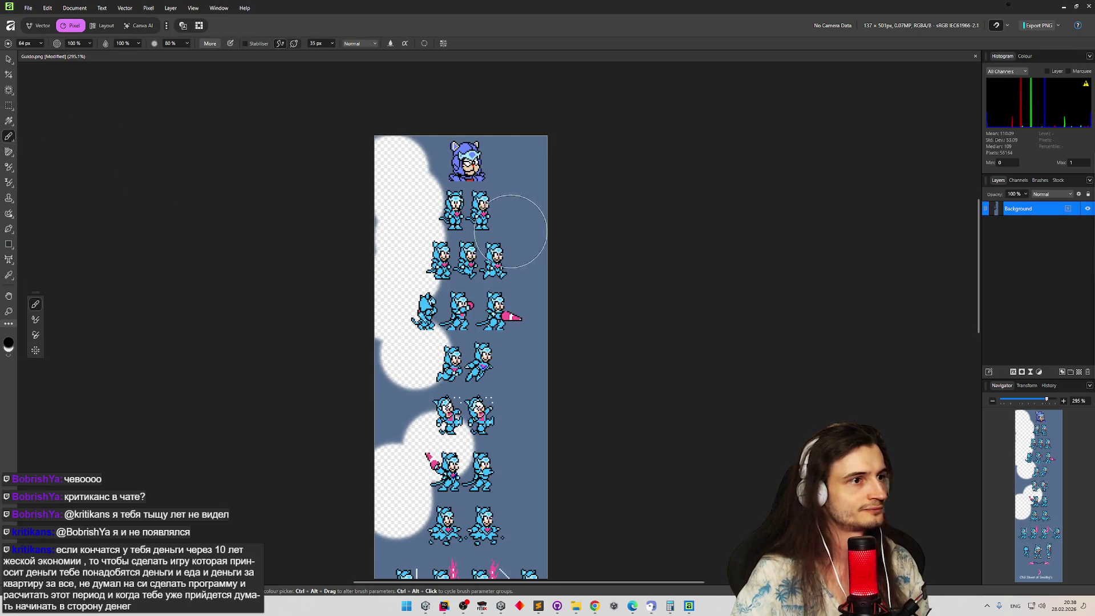
Choose the Erase Brush at a very large size and erase the blue-grey background.
right_click(10, 137)
left_click(9, 139)
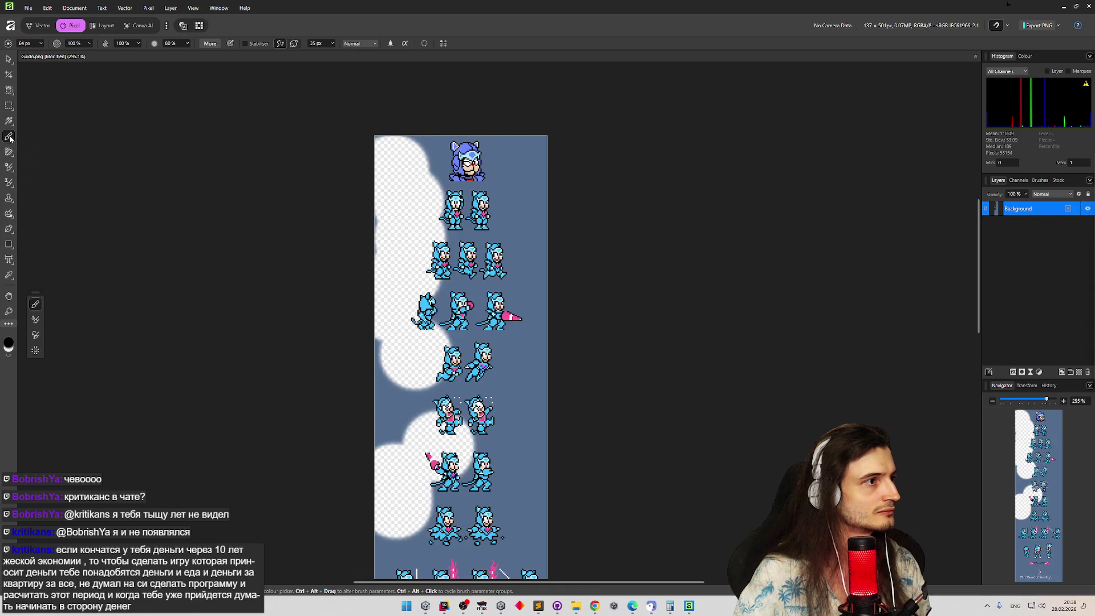
left_click(10, 168)
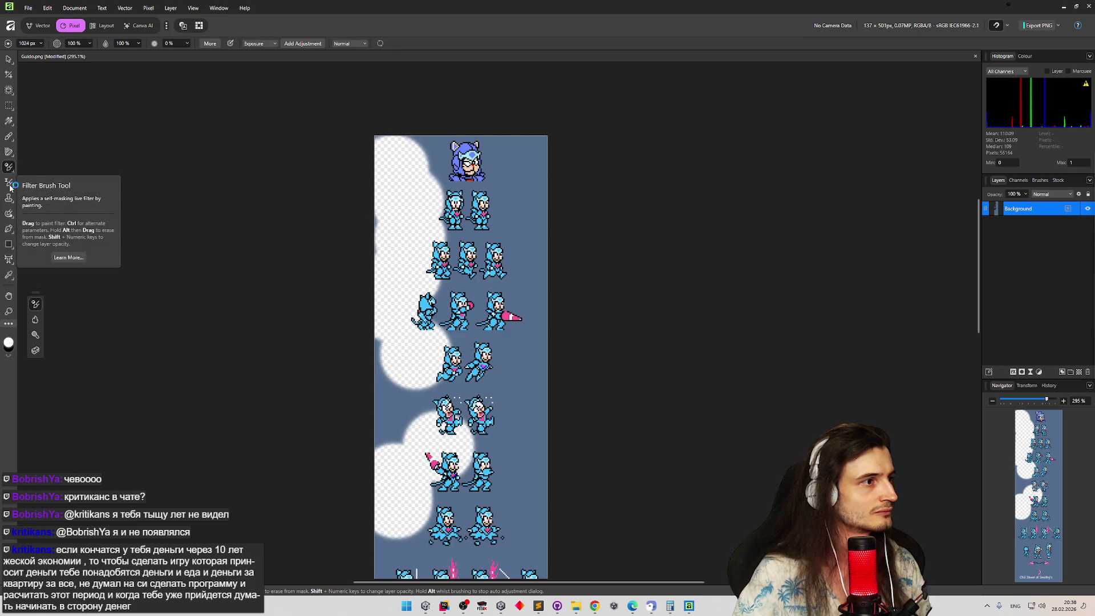
right_click(11, 145)
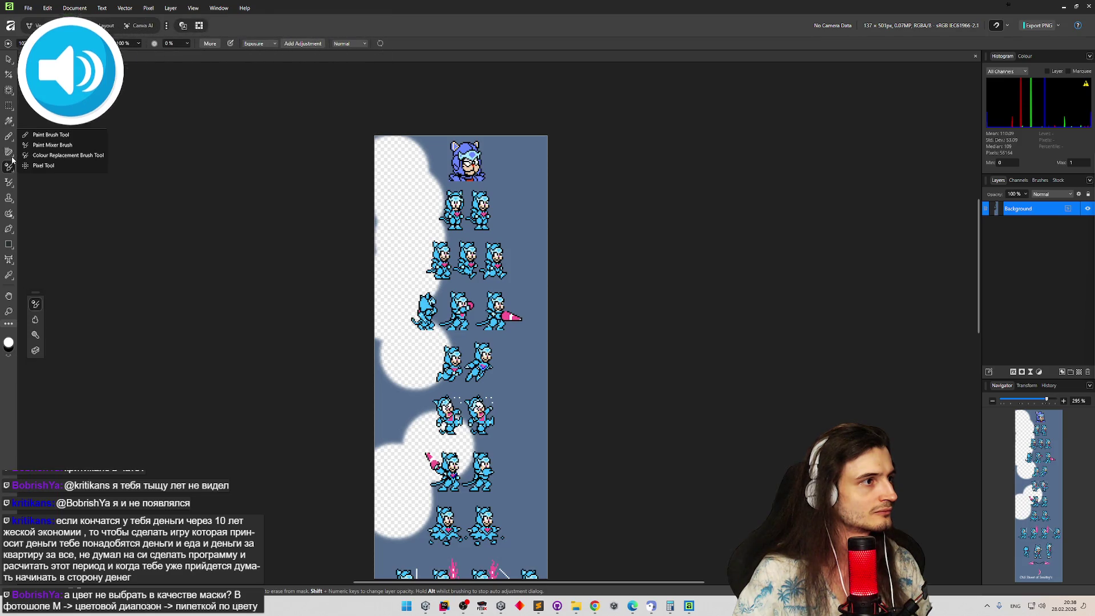
left_click(9, 151)
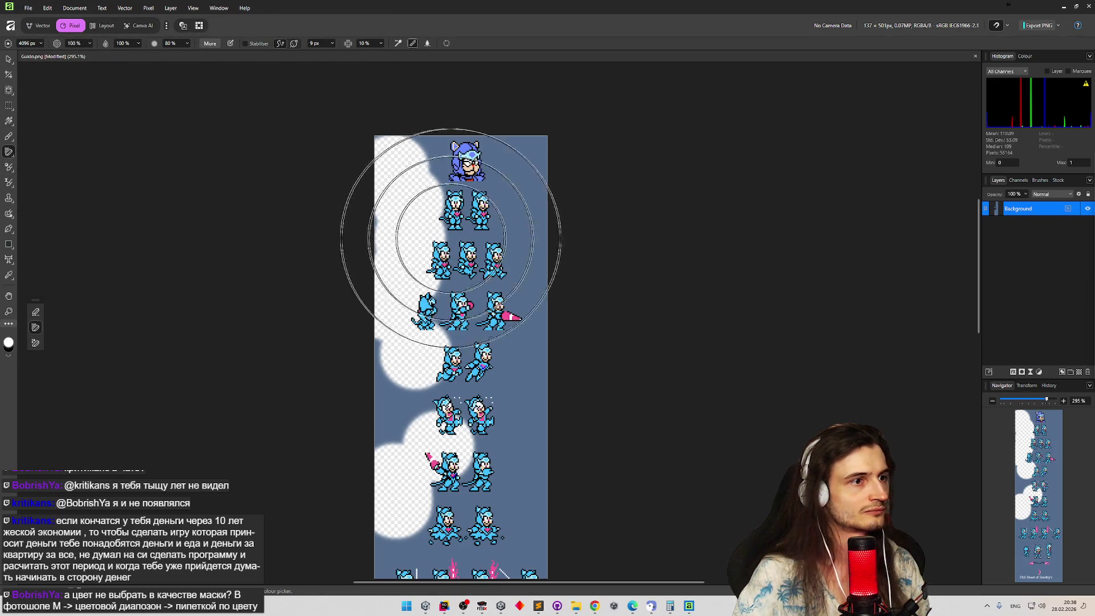
left_click(479, 216)
Compare the sheet before and after erasing with undo/redo, then zoom in to inspect.
key("ctrl+z")
key("ctrl+shift+z")
key("ctrl+z")
key("ctrl+shift+z")
key("ctrl+z")
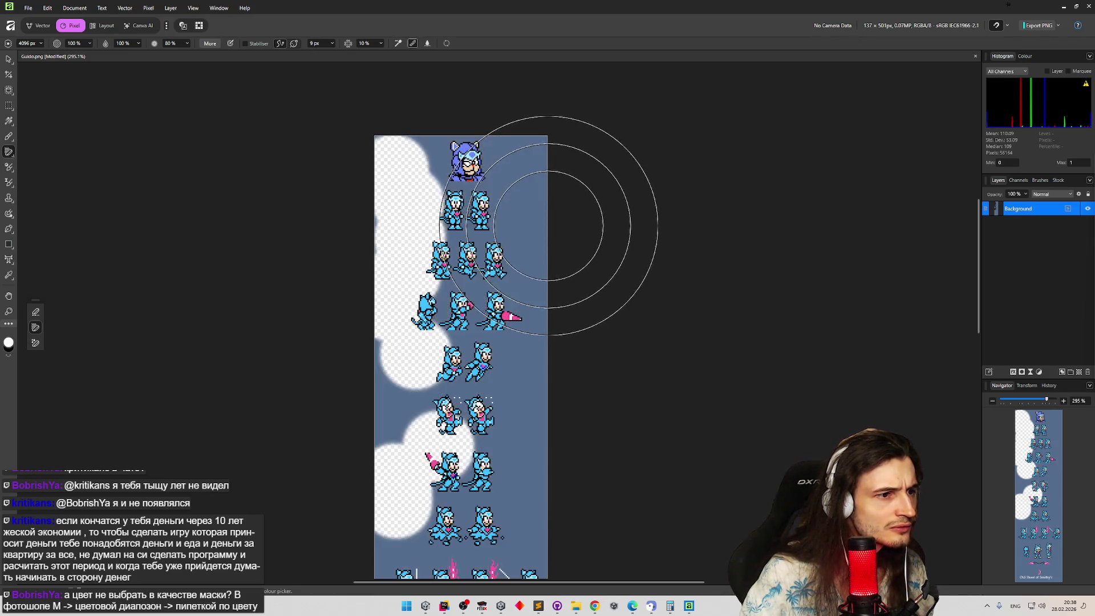
key("ctrl+shift+z")
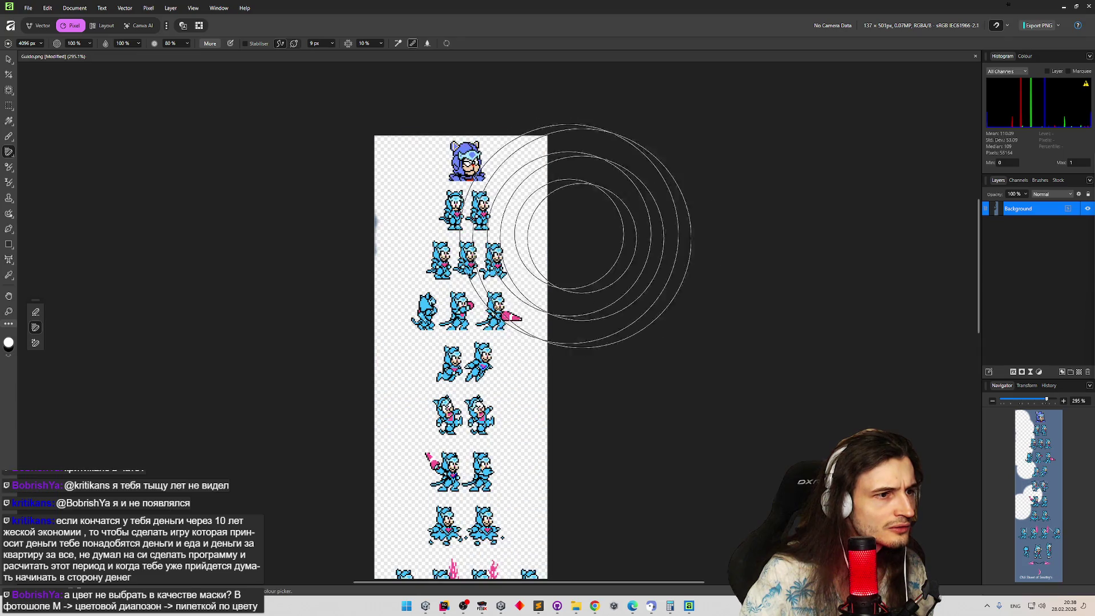
scroll(639, 246, "down", 3)
scroll(622, 246, "down", 2)
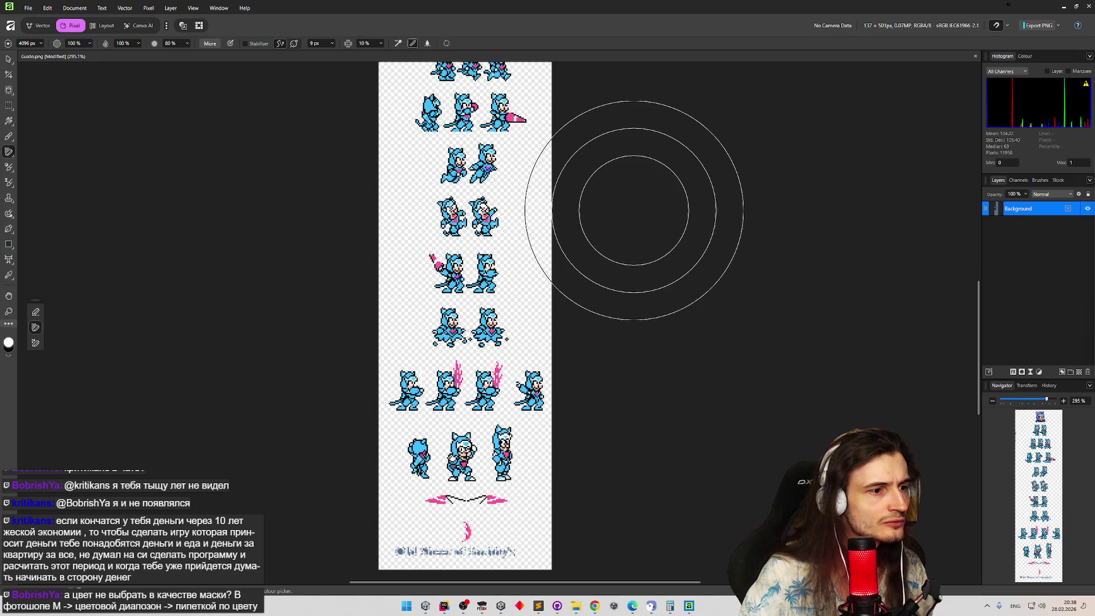
scroll(633, 210, "up", 3)
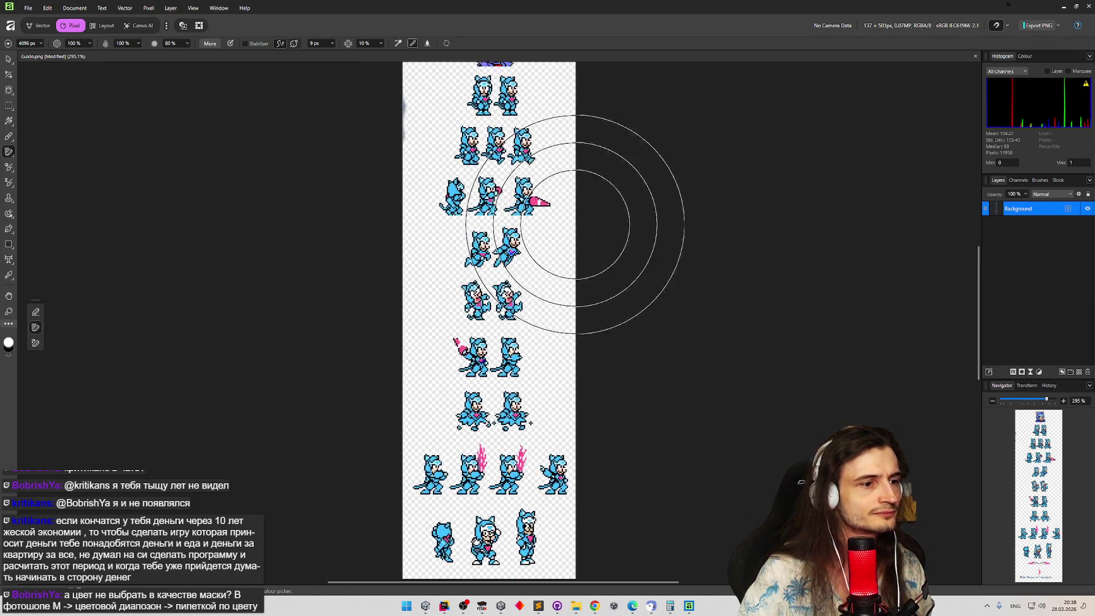
scroll(479, 331, "up", 5)
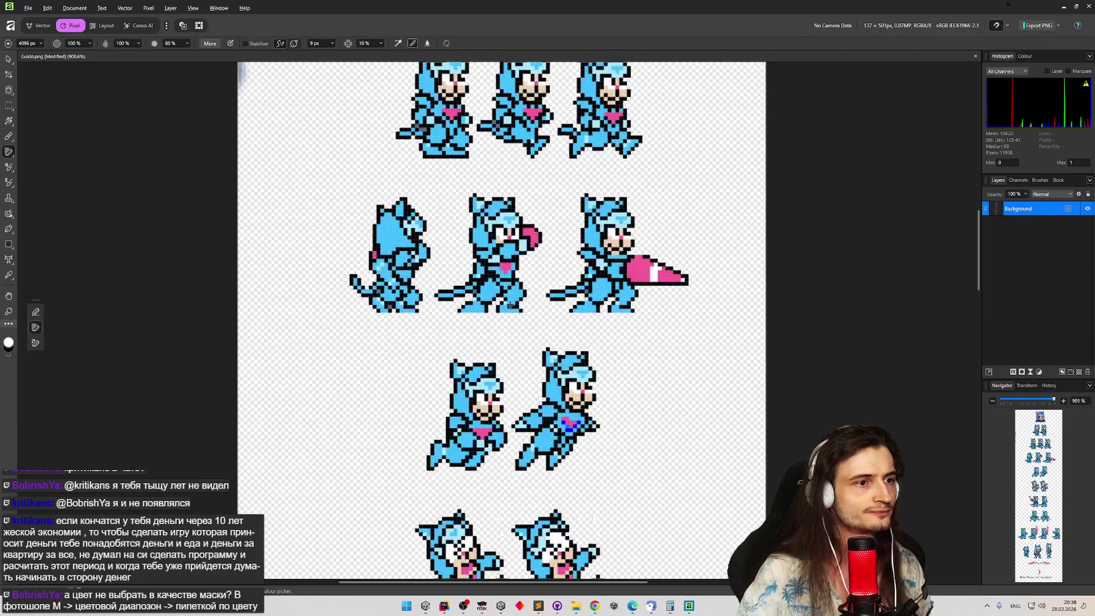
scroll(474, 325, "up", 3)
scroll(391, 298, "down", 4)
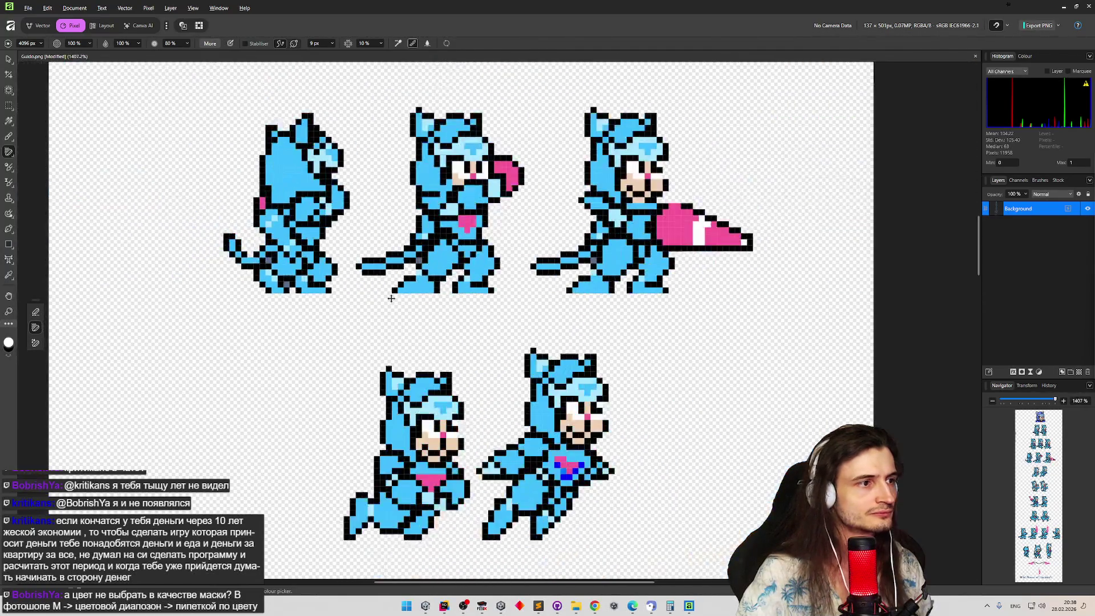
scroll(391, 298, "down", 4)
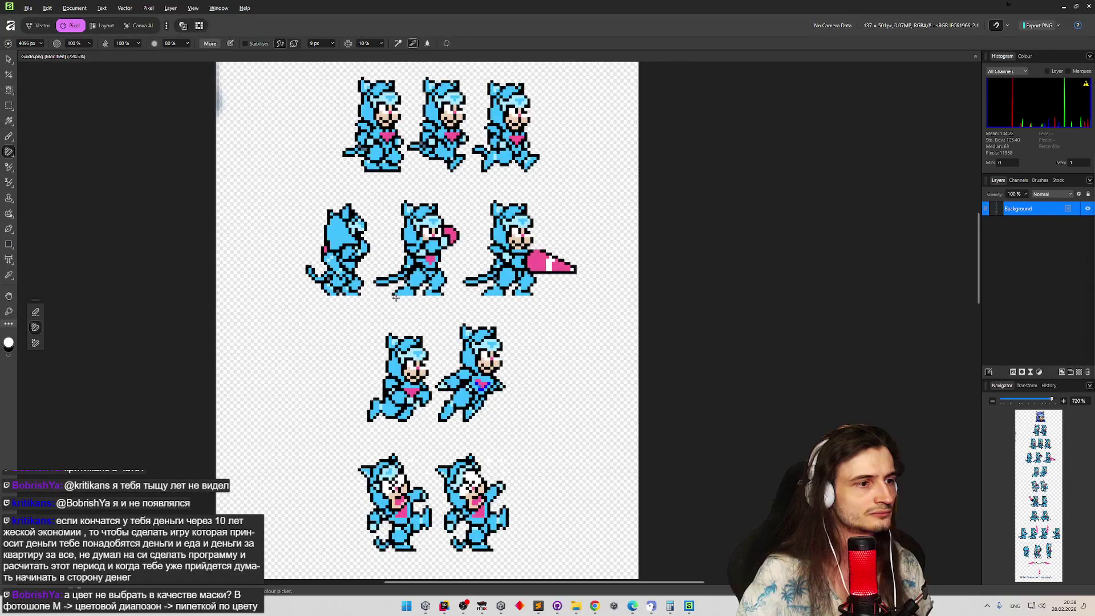
scroll(320, 251, "up", 5)
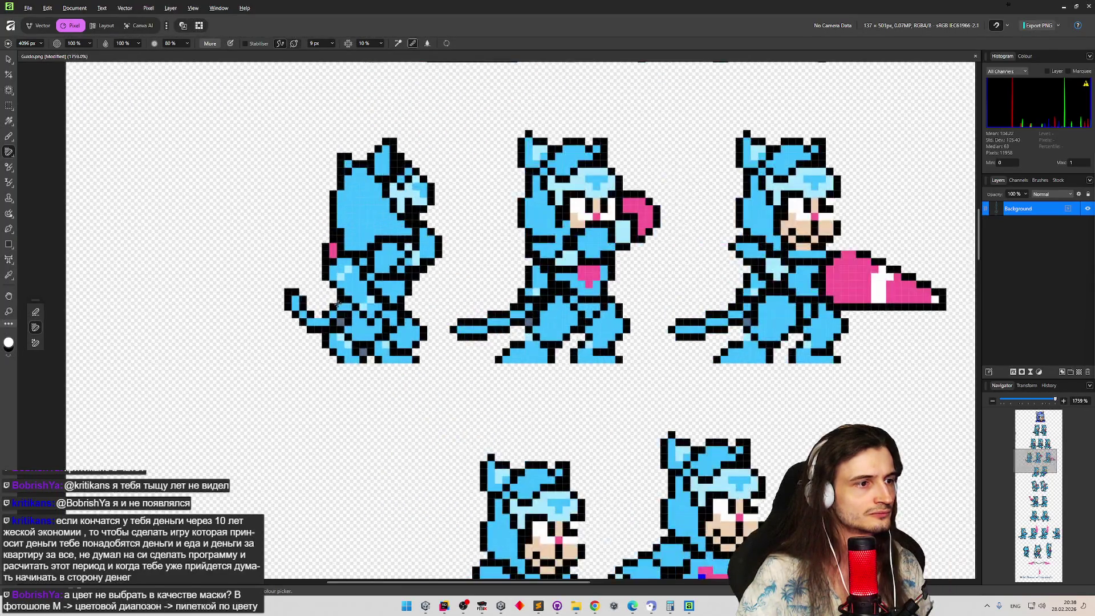
scroll(339, 304, "down", 2)
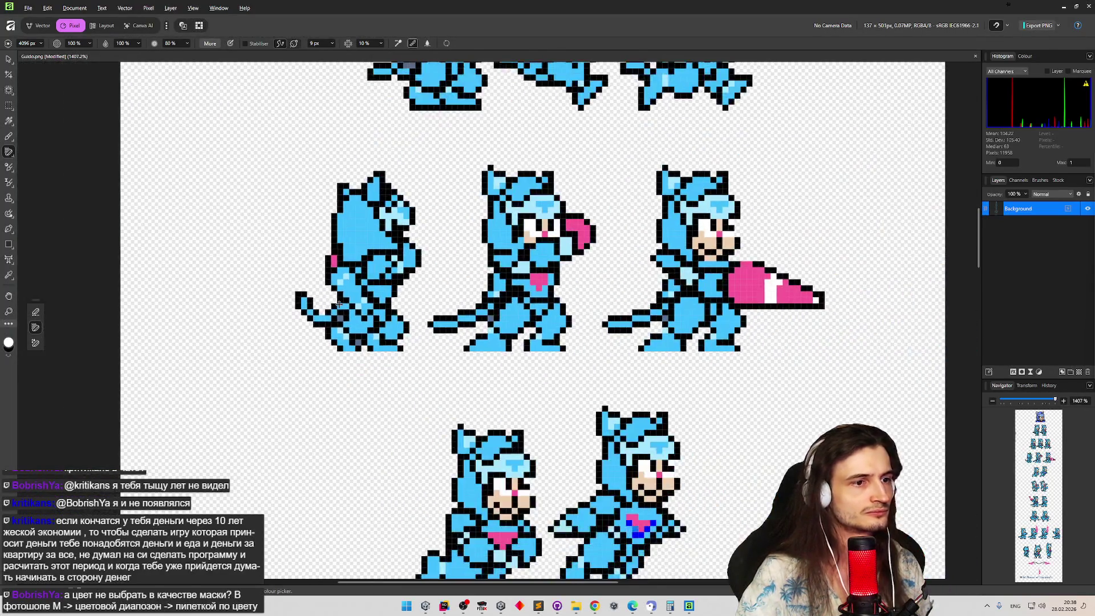
Try reopening Speedy.png from Open Recent and dismiss the missing-file warning.
left_click(28, 8)
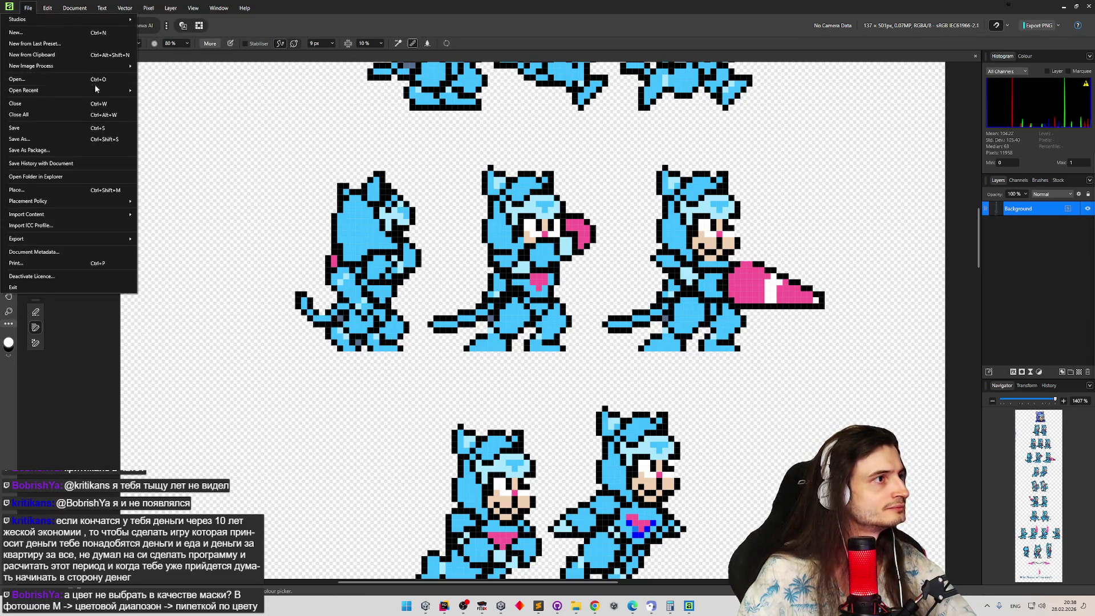
mouse_move(100, 90)
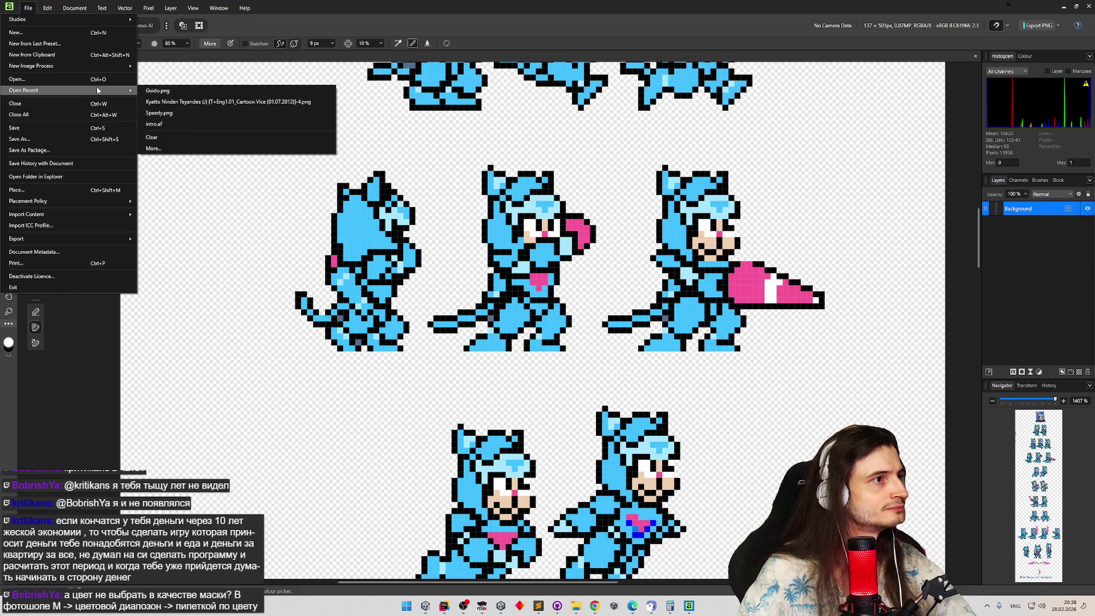
left_click(160, 112)
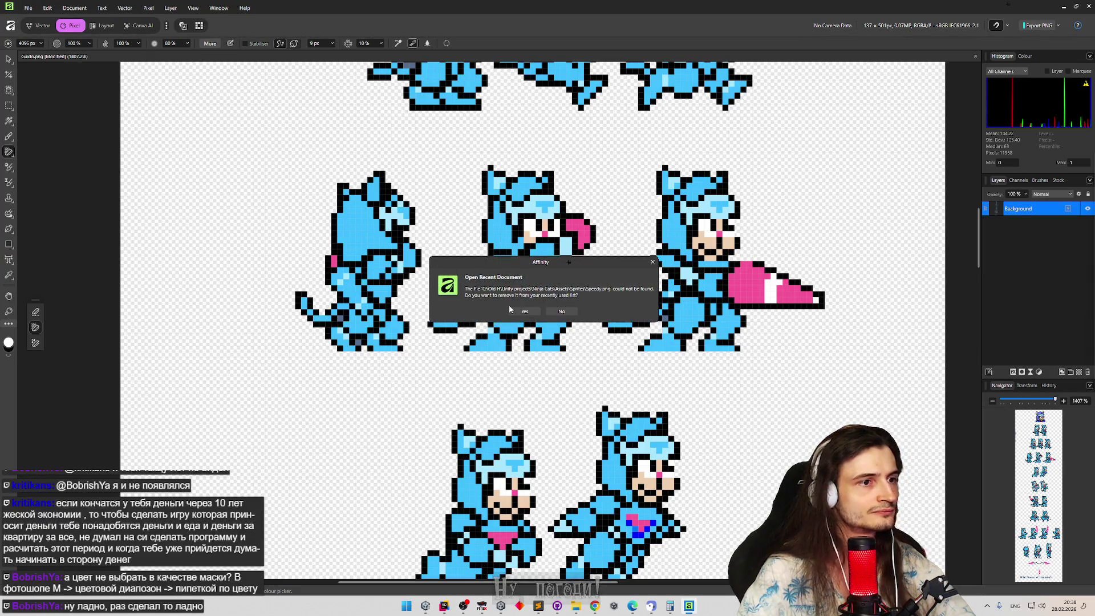
left_click(551, 313)
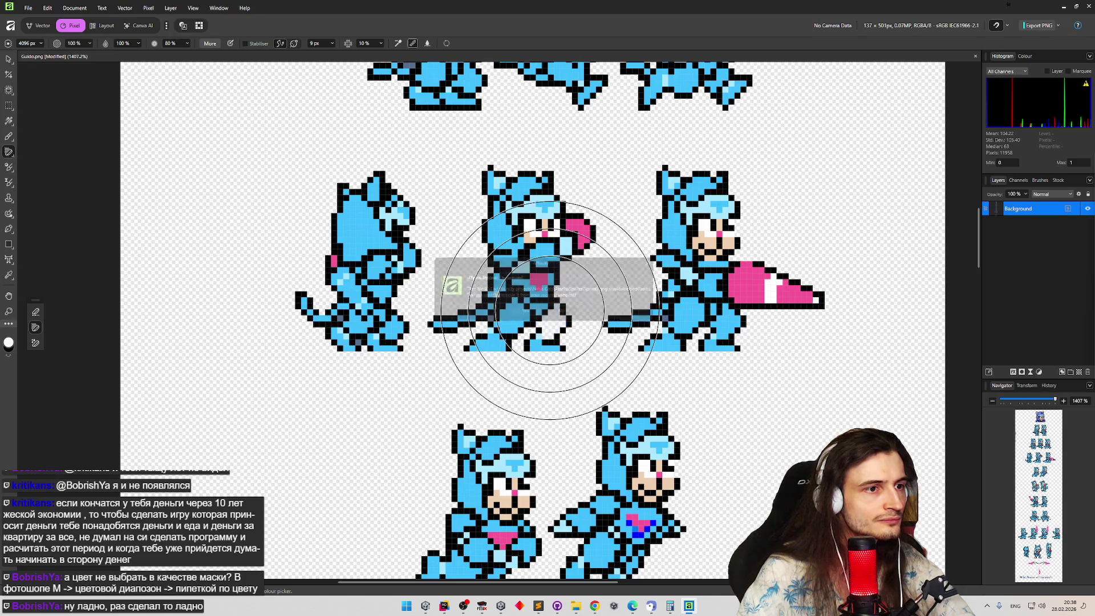
Use File > Open and browse to the Ninja-Cats Assets > Sprites folder.
left_click(28, 7)
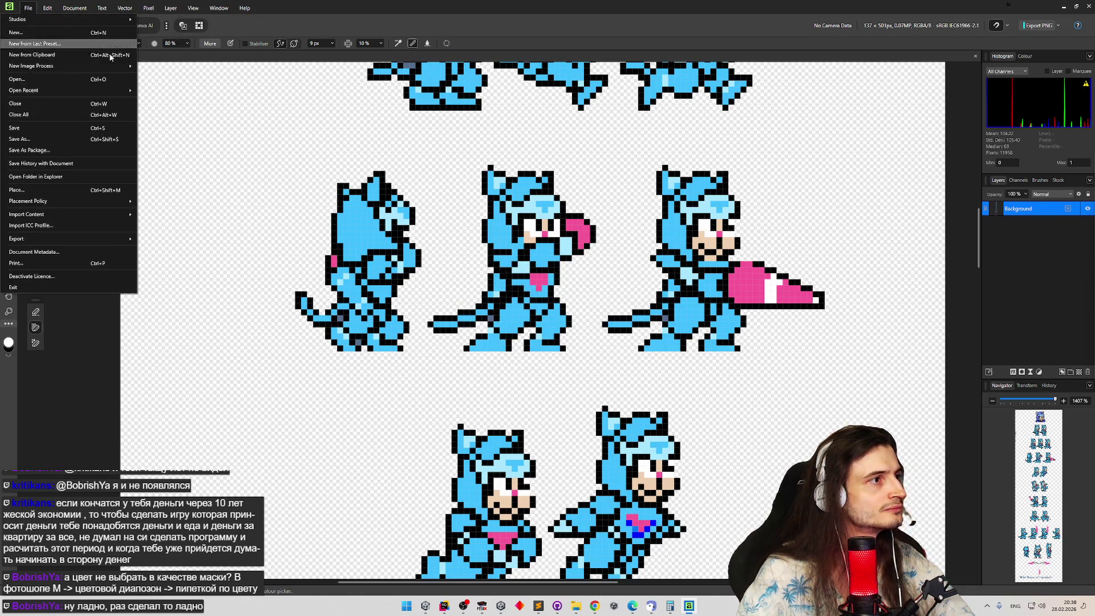
left_click(120, 83)
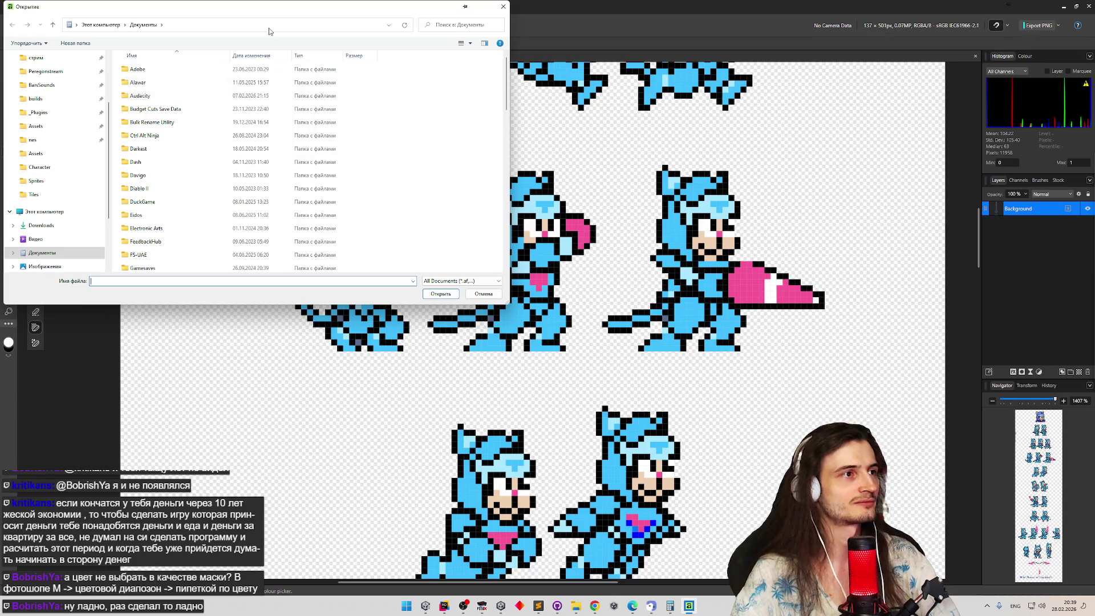
left_click_drag(726, 159, 721, 174)
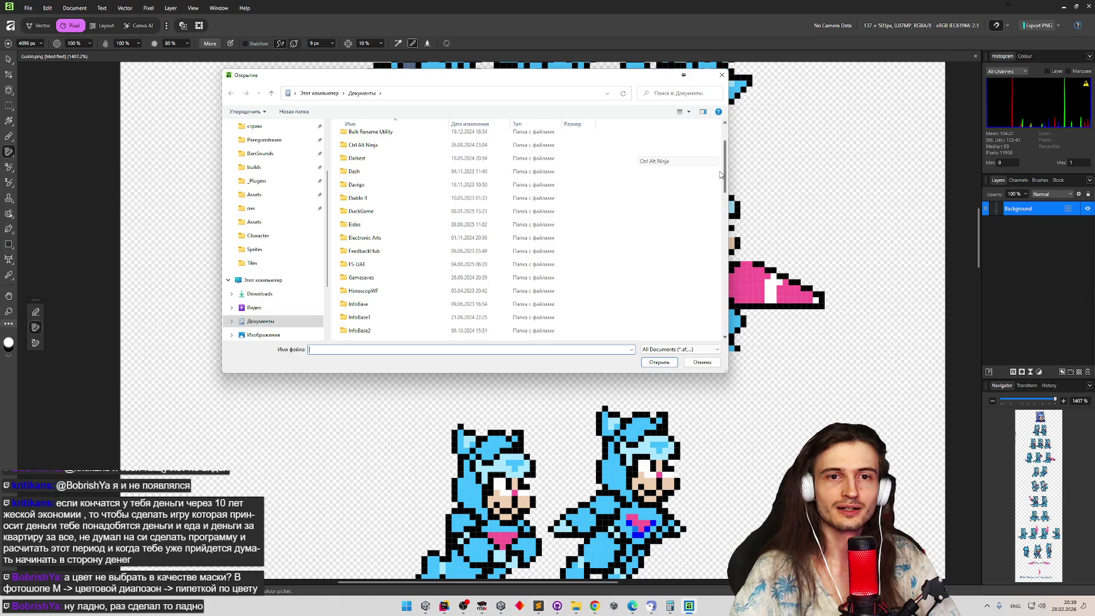
mouse_move(721, 174)
left_mouse_down()
mouse_move(706, 332)
mouse_move(720, 130)
left_mouse_up()
mouse_move(601, 78)
left_mouse_down()
mouse_move(325, 132)
mouse_move(492, 56)
mouse_move(583, 91)
left_mouse_up()
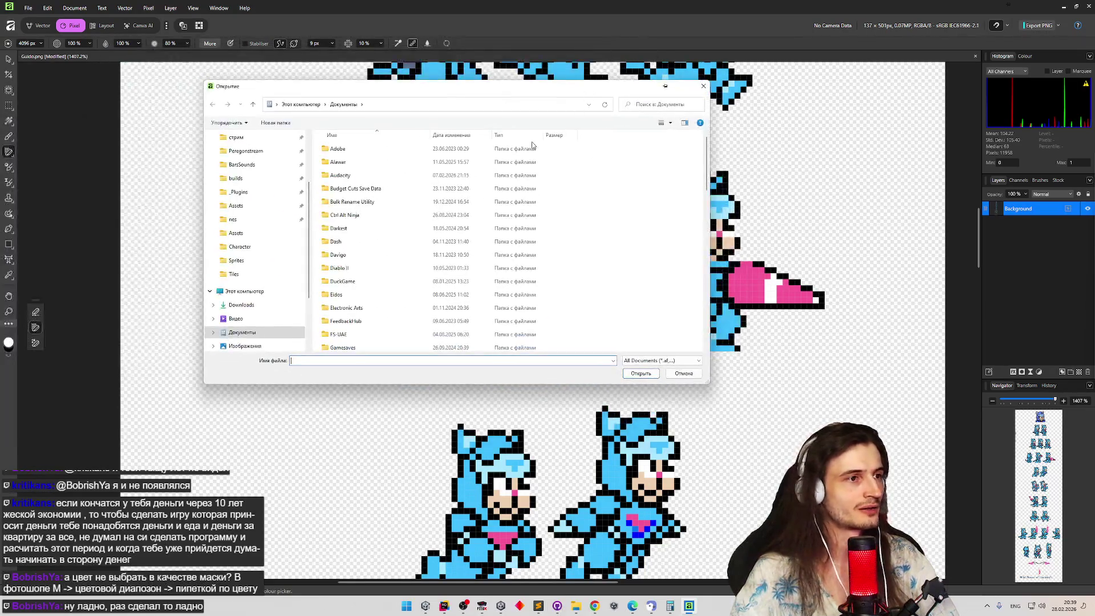
left_click(251, 207)
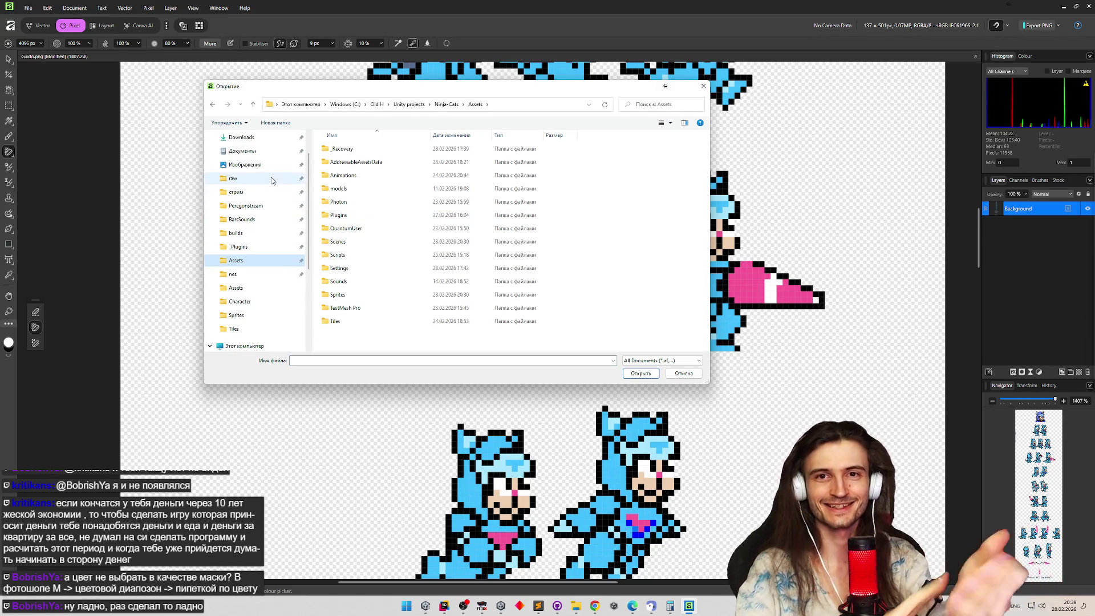
scroll(284, 182, "up", 1)
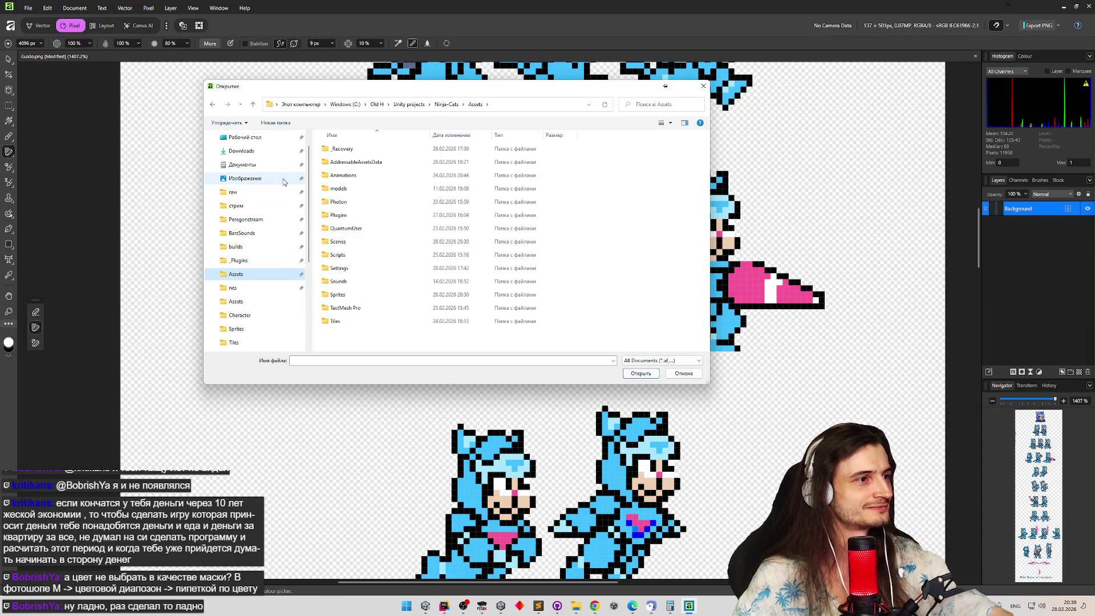
scroll(284, 182, "up", 1)
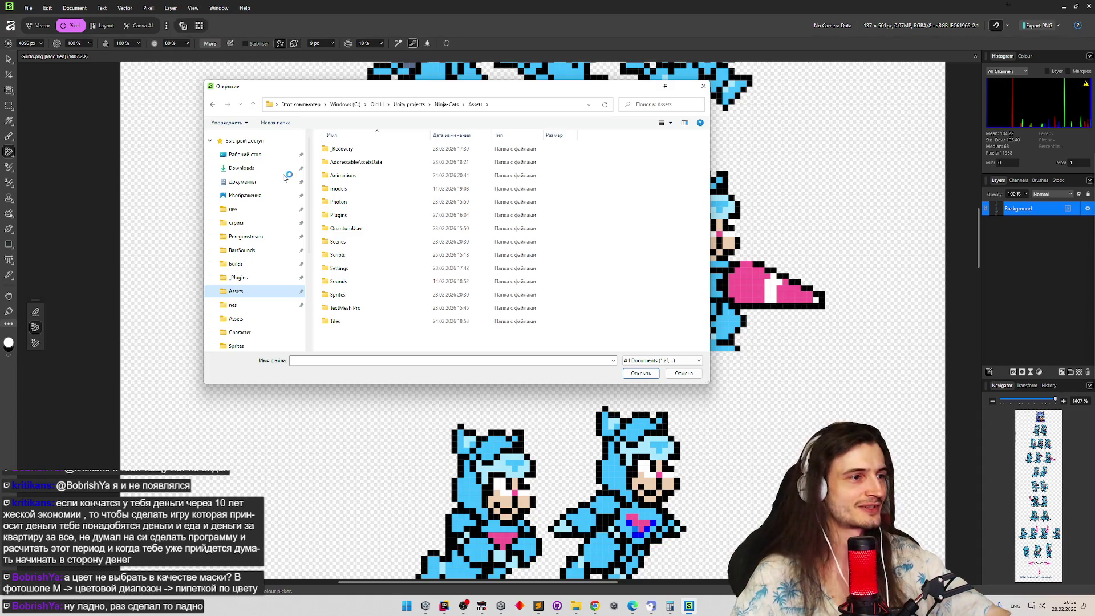
scroll(309, 234, "down", 1)
scroll(309, 234, "down", 1)
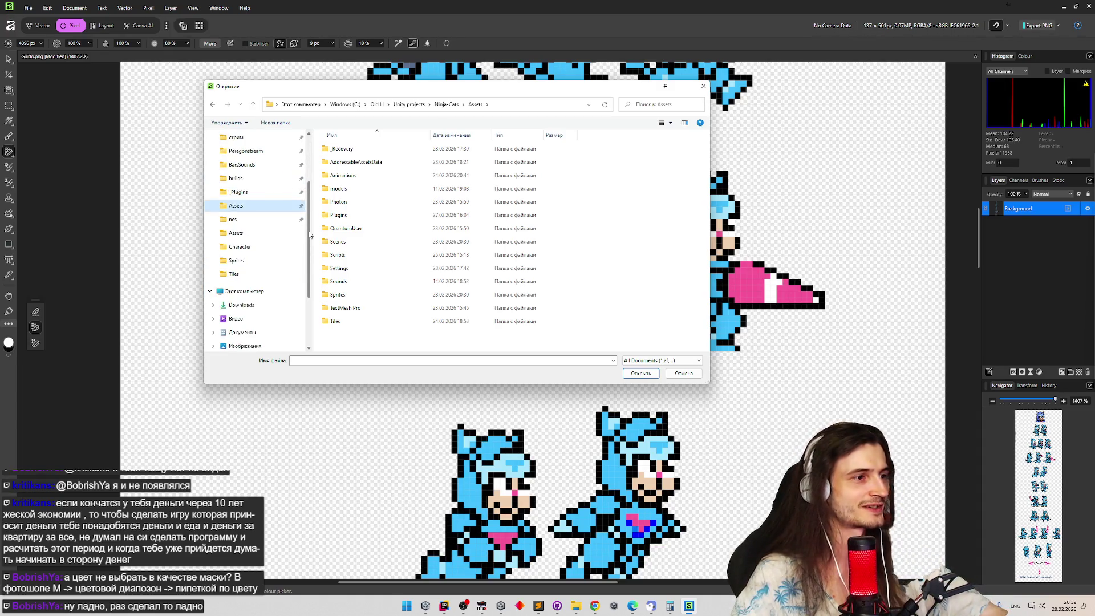
left_click(262, 263)
Open Speedy.png from the Characters folder and float both sprite sheets in separate windows.
double_click(342, 187)
double_click(392, 154)
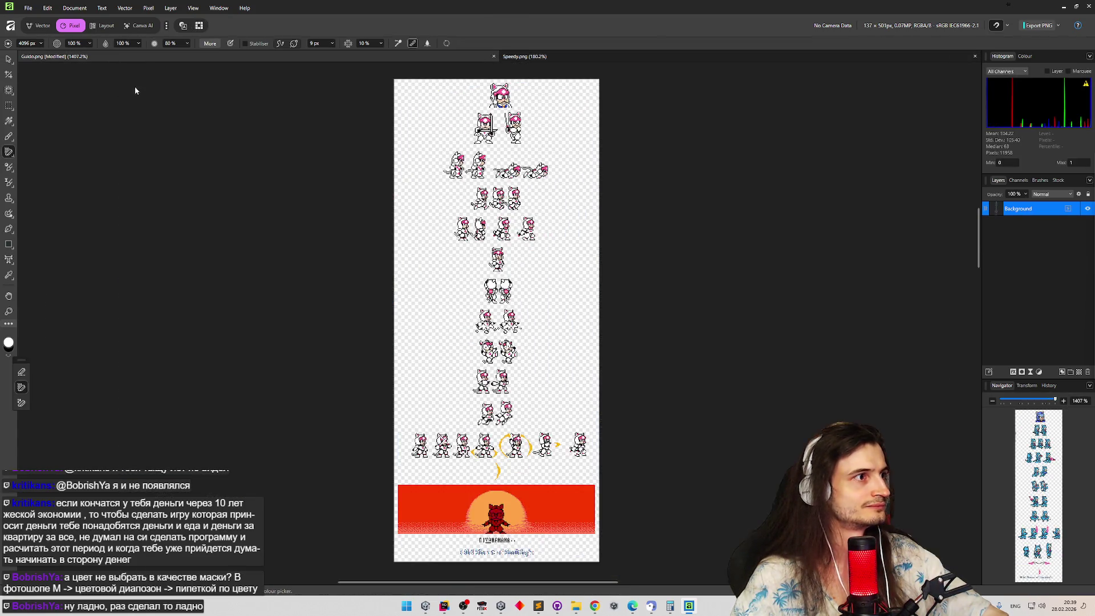
left_click_drag(135, 90, 95, 64)
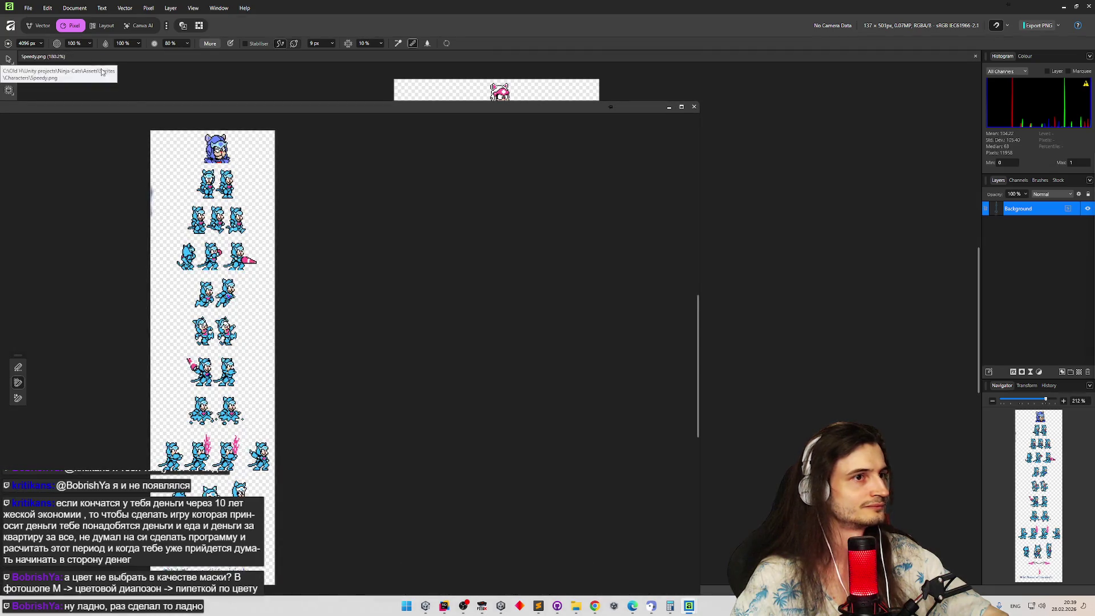
mouse_move(136, 109)
left_mouse_down()
mouse_move(494, 202)
mouse_move(399, 143)
mouse_move(403, 337)
mouse_move(370, 127)
mouse_move(382, 227)
mouse_move(358, 287)
left_mouse_up()
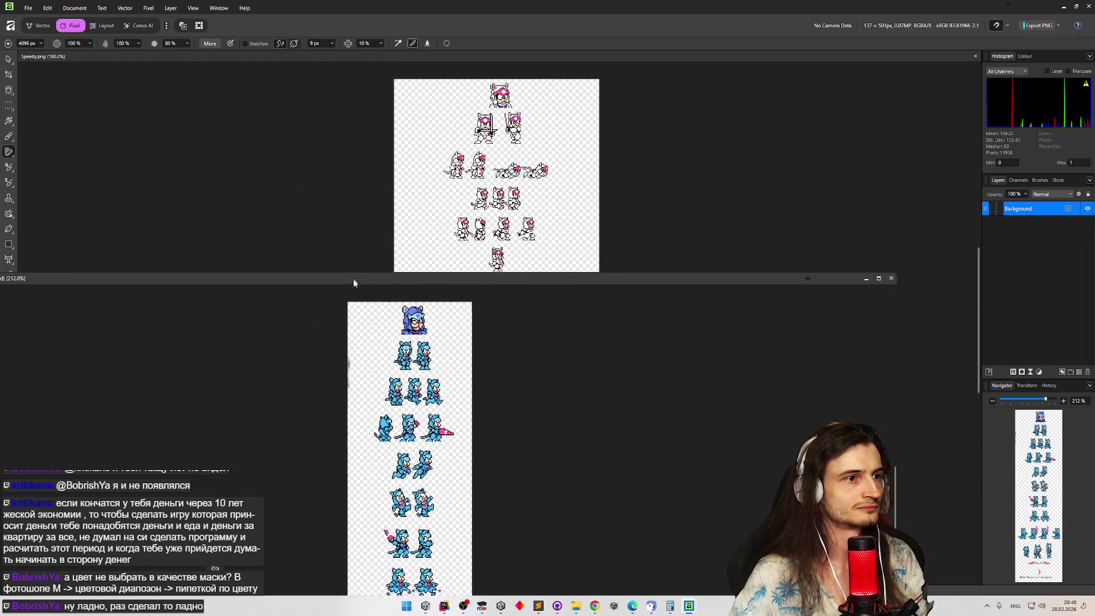
Marquee-select the row of four sprites on the Speedy sheet.
left_click(10, 103)
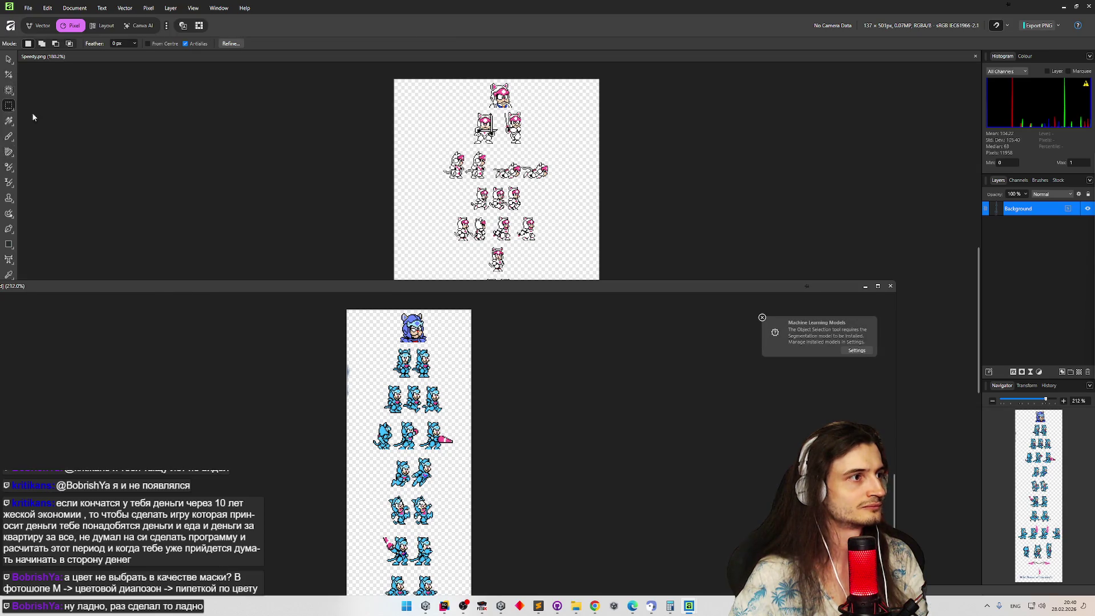
left_click(443, 214)
key("v")
mouse_move(445, 209)
left_mouse_down()
mouse_move(562, 238)
mouse_move(532, 293)
mouse_move(538, 356)
left_mouse_up()
left_click(824, 261)
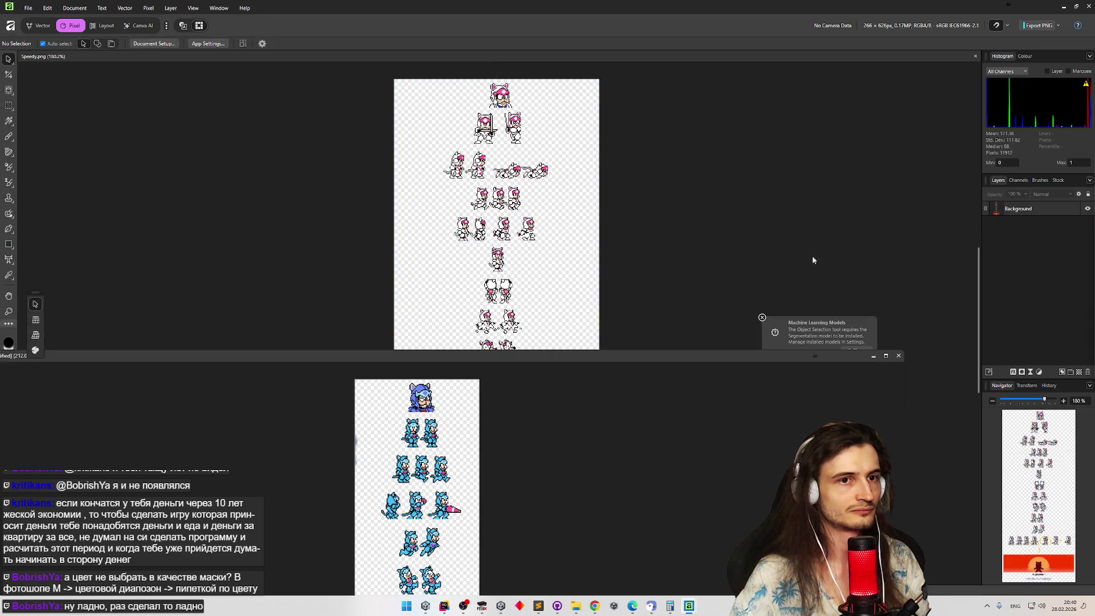
left_click(9, 106)
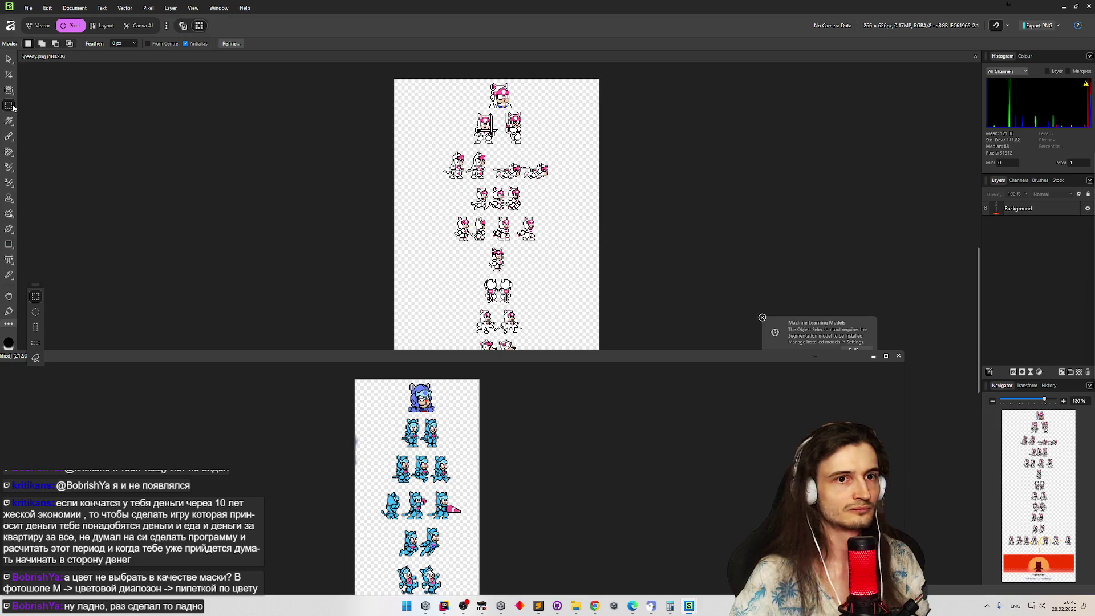
left_click_drag(440, 209, 536, 260)
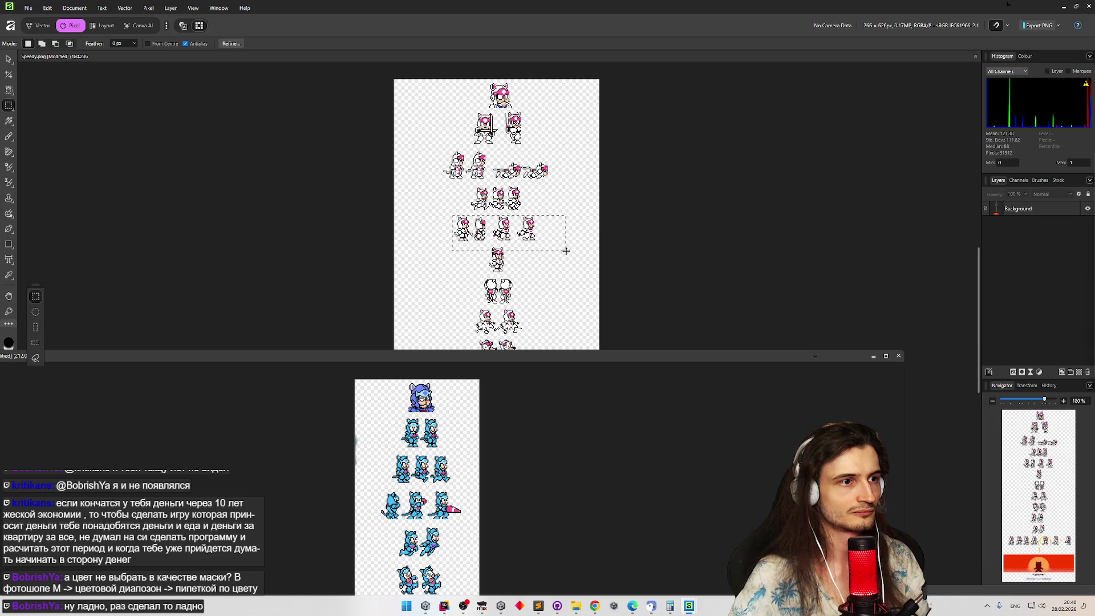
Copy the selected Speedy sprite row and paste it into Guido.png.
mouse_move(503, 359)
left_mouse_down()
mouse_move(627, 152)
mouse_move(651, 363)
left_mouse_up()
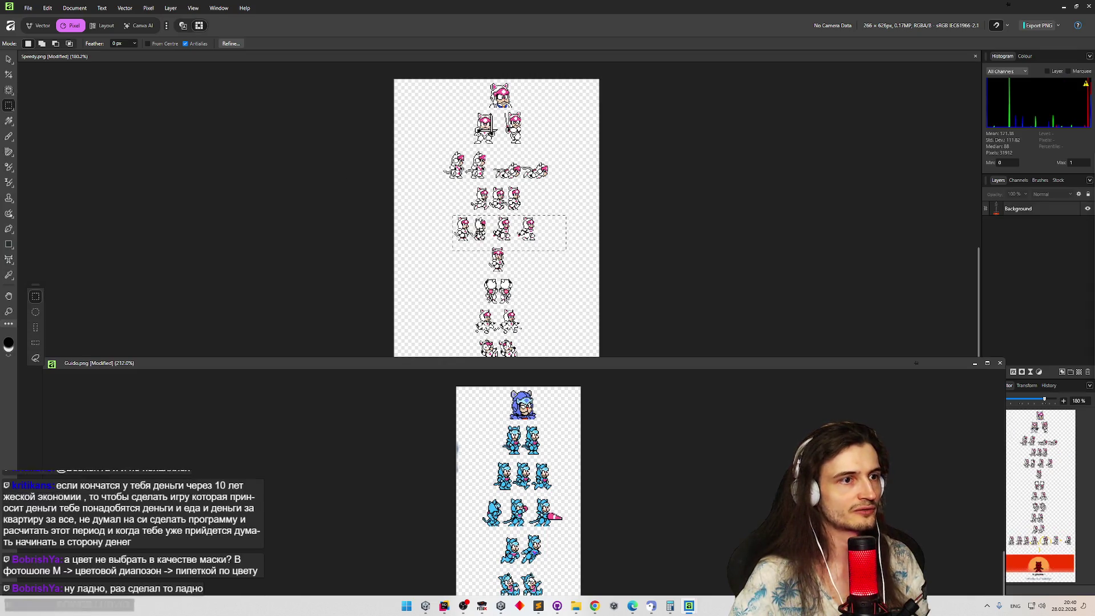
left_click(11, 61)
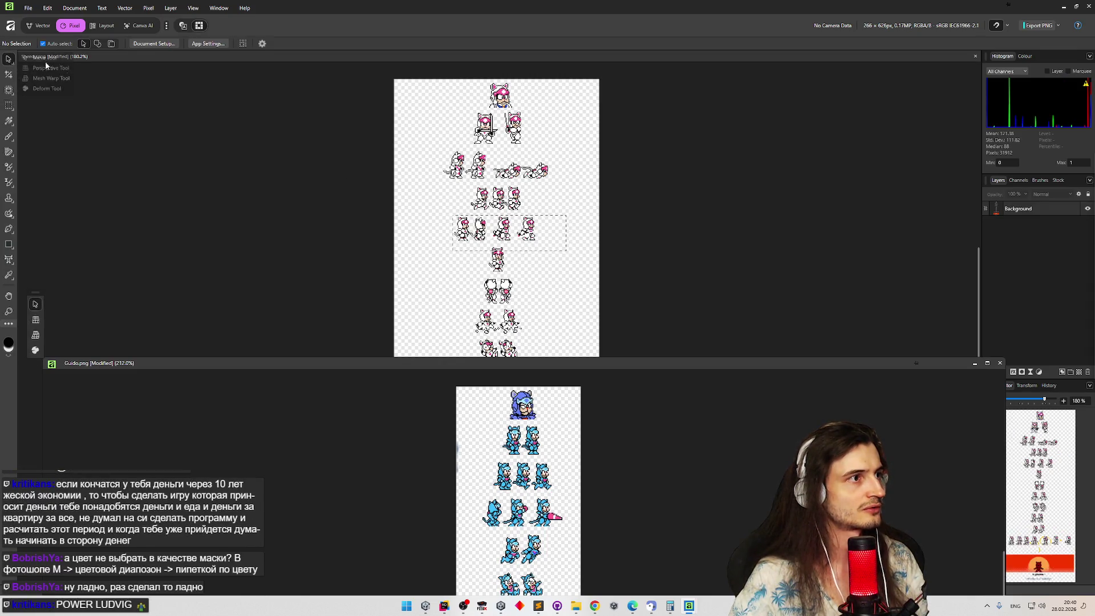
left_click(452, 231)
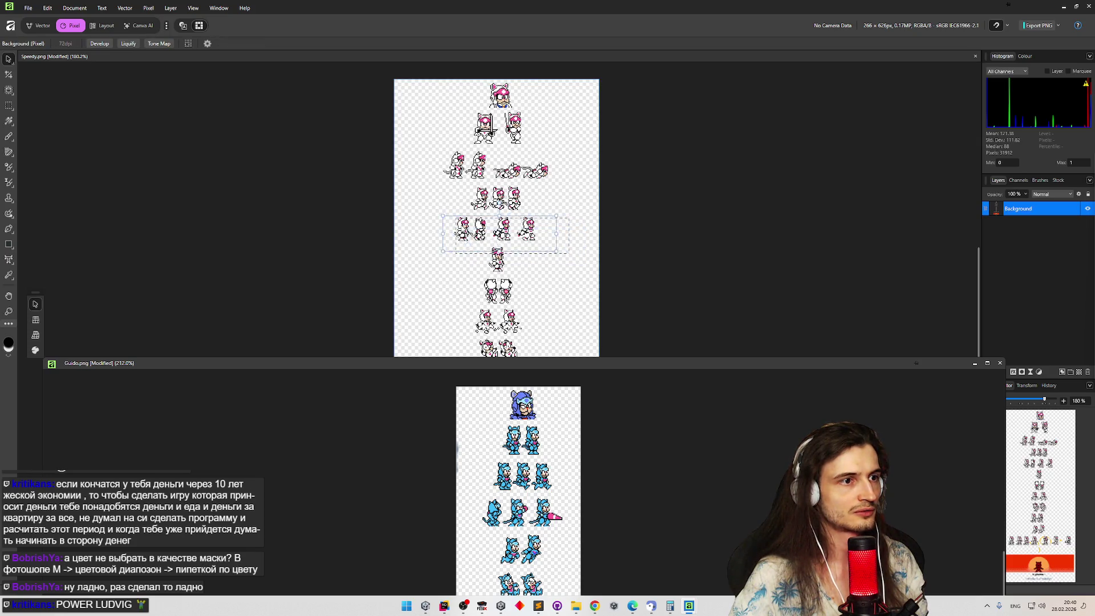
left_click_drag(492, 239, 492, 238)
key("m")
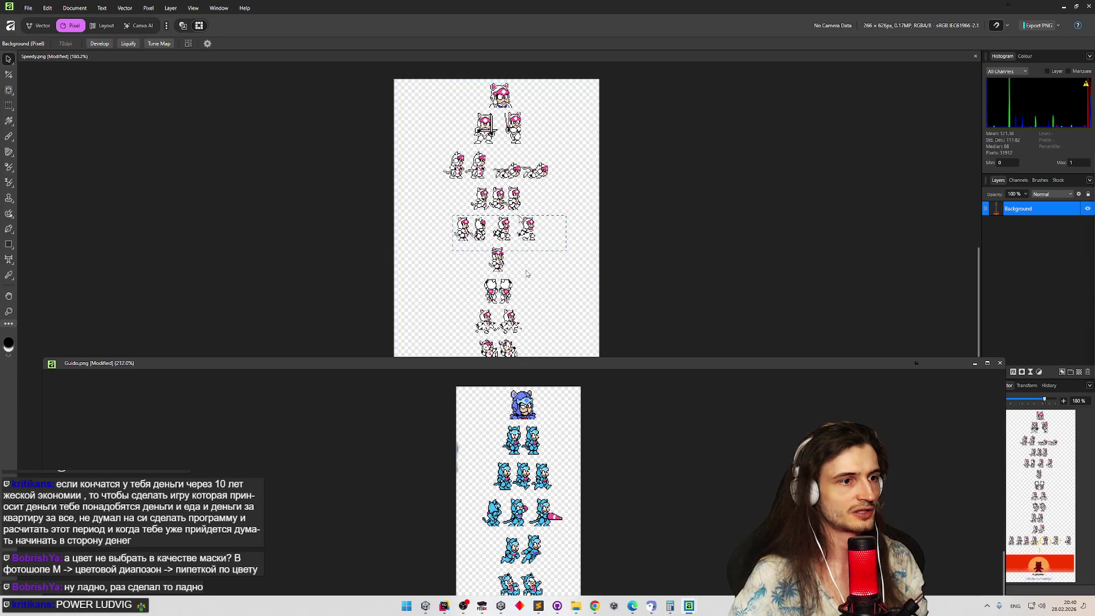
left_click_drag(521, 363, 506, 79)
key("ctrl+v")
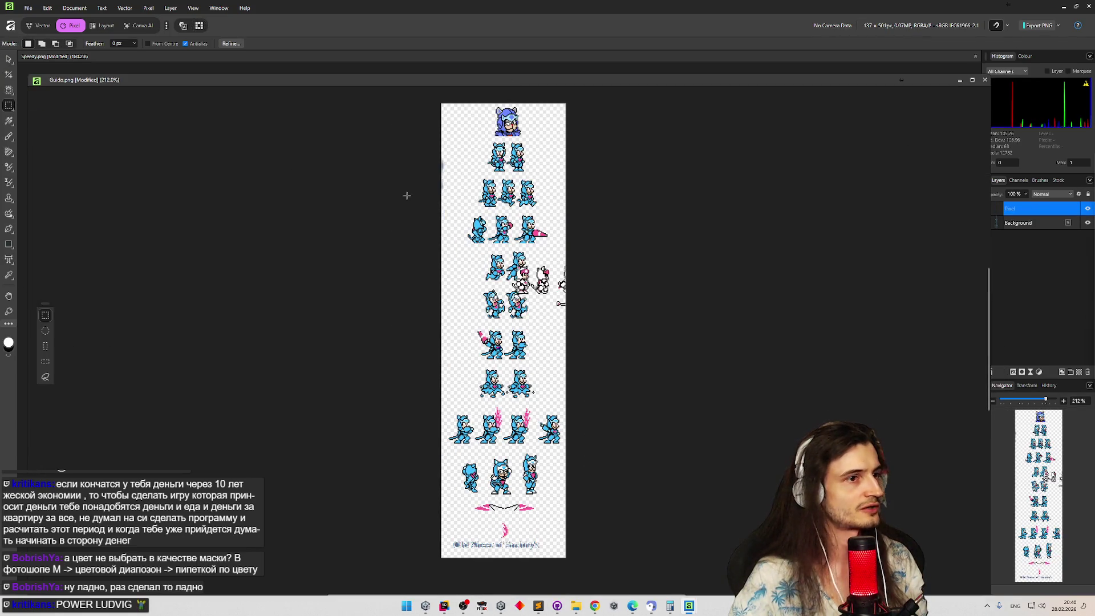
Drag the pasted sprites up and left toward Guido's blue sprite row.
scroll(496, 276, "up", 5)
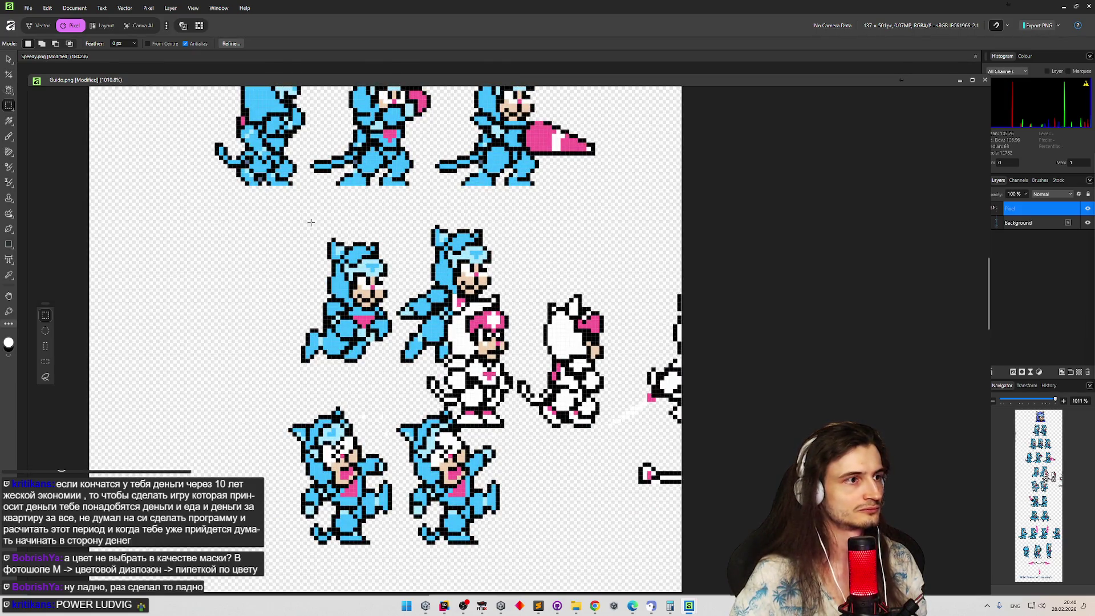
left_click(9, 60)
left_click_drag(537, 362, 290, 284)
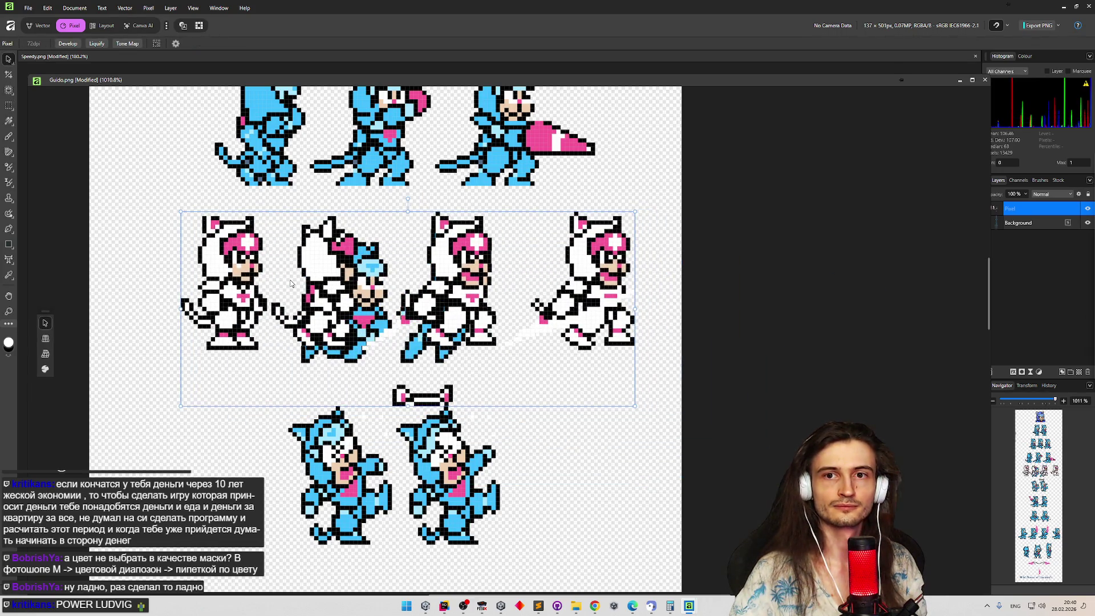
mouse_move(541, 314)
left_mouse_down()
mouse_move(543, 294)
mouse_move(541, 305)
left_mouse_up()
mouse_move(435, 276)
left_mouse_down()
mouse_move(430, 251)
mouse_move(433, 271)
left_mouse_up()
mouse_move(445, 227)
left_mouse_down()
mouse_move(464, 219)
mouse_move(445, 253)
left_mouse_up()
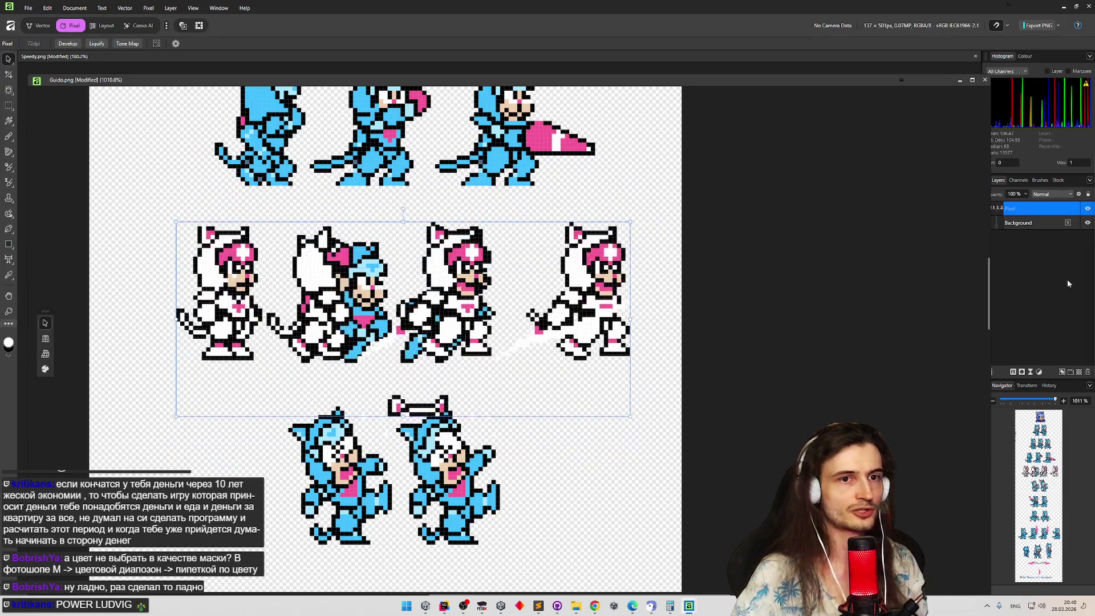
Reselect the pasted layer and align it precisely over the blue sprites.
left_click(1051, 222)
scroll(202, 266, "up", 2)
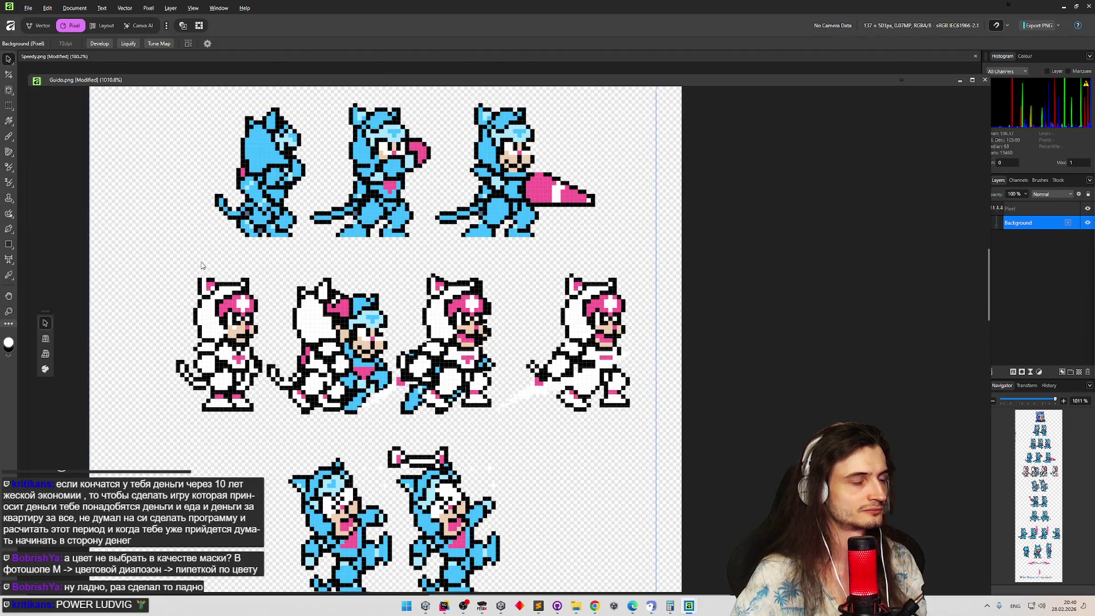
scroll(201, 265, "up", 2)
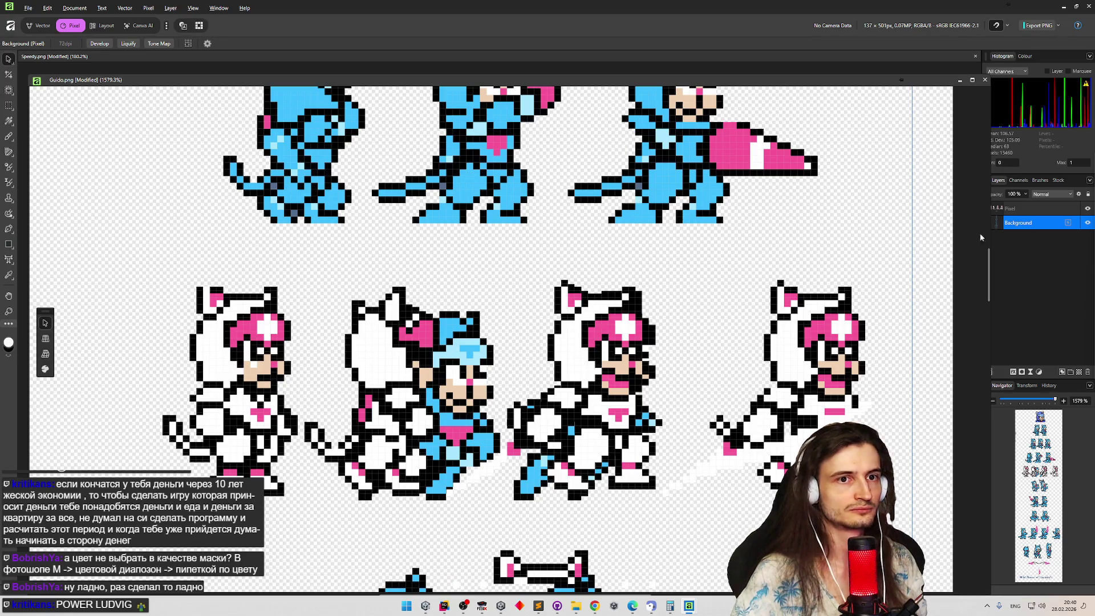
left_click(1022, 208)
mouse_move(267, 354)
left_mouse_down()
mouse_move(233, 157)
mouse_move(141, 157)
left_mouse_up()
mouse_move(234, 216)
left_mouse_down()
mouse_move(228, 208)
mouse_move(287, 172)
mouse_move(275, 180)
left_mouse_up()
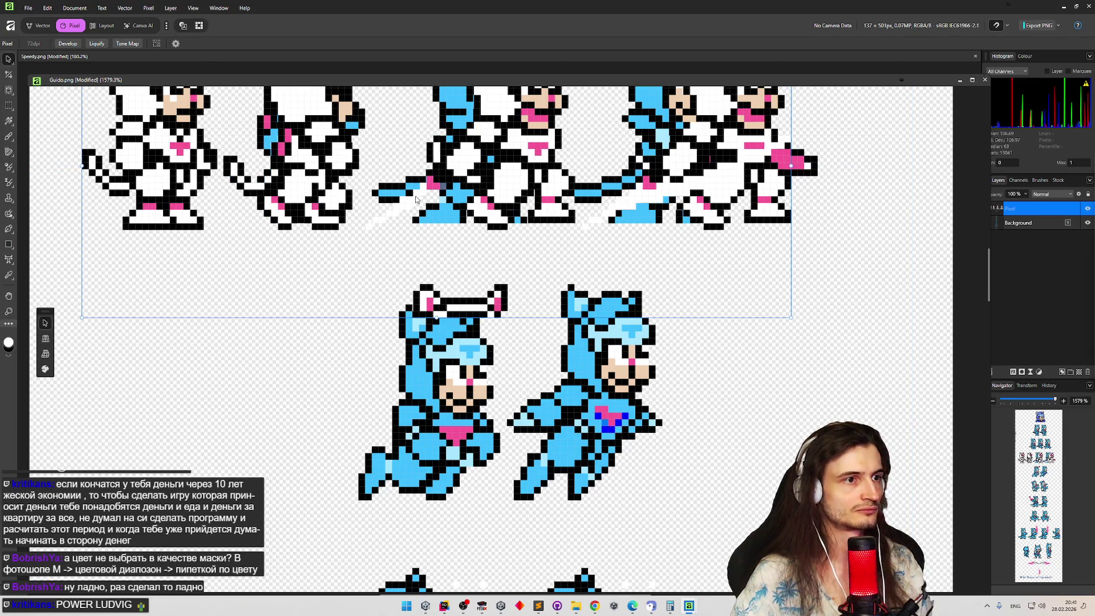
scroll(417, 197, "up", 3)
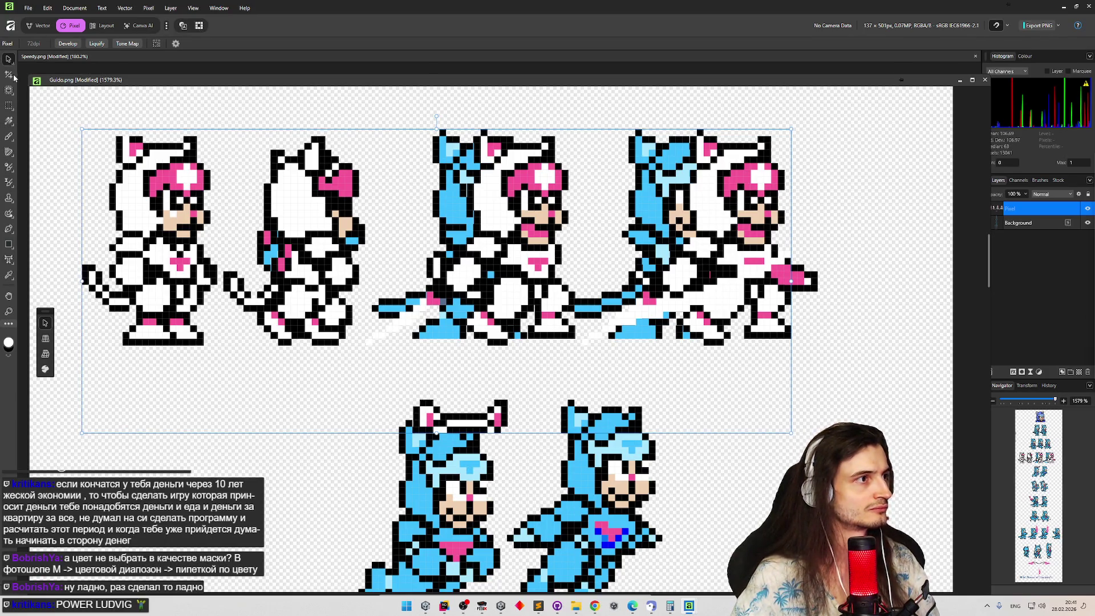
left_click(9, 106)
Delete the unneeded overlay sprites and the leftover black line from the pasted layer.
mouse_move(82, 121)
left_mouse_down()
mouse_move(245, 216)
mouse_move(372, 339)
left_mouse_up()
key("Delete")
left_click(328, 371)
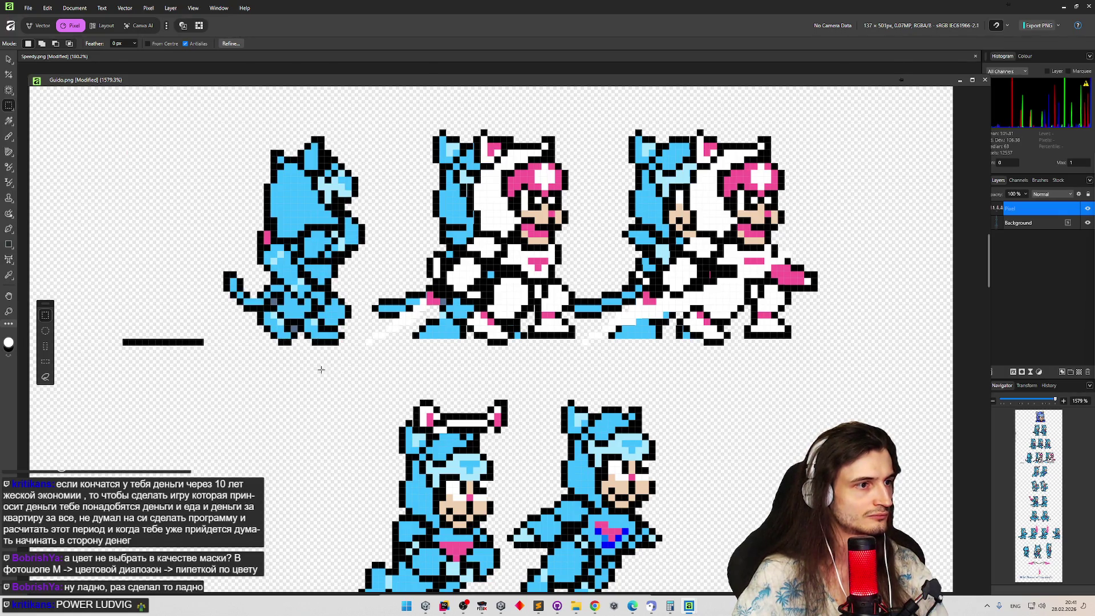
left_click_drag(231, 378, 237, 379)
key("Delete")
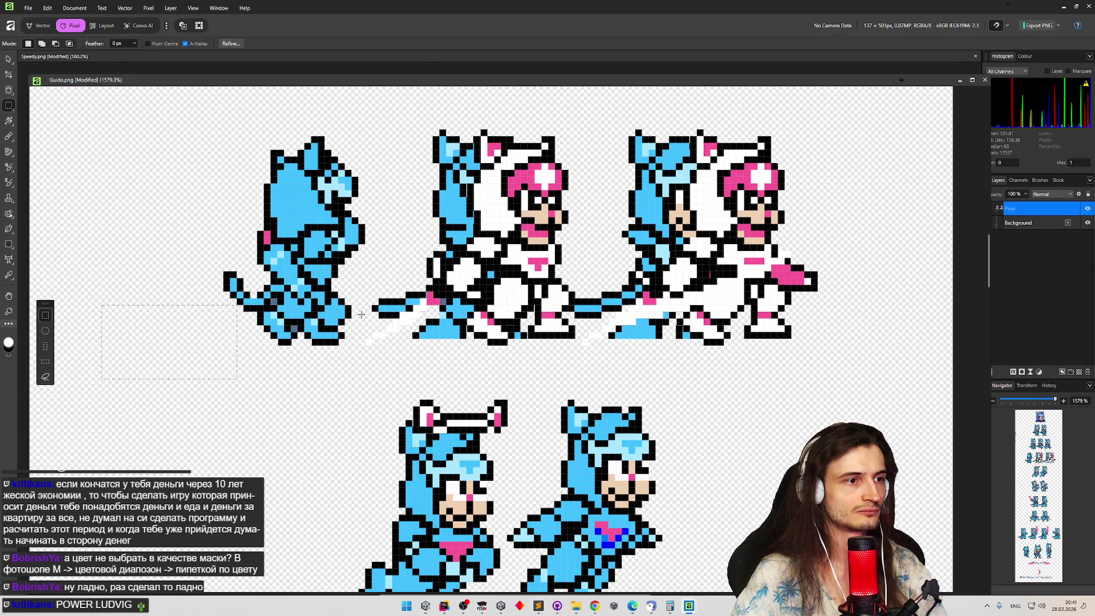
scroll(361, 314, "down", 1)
scroll(400, 320, "left", 1)
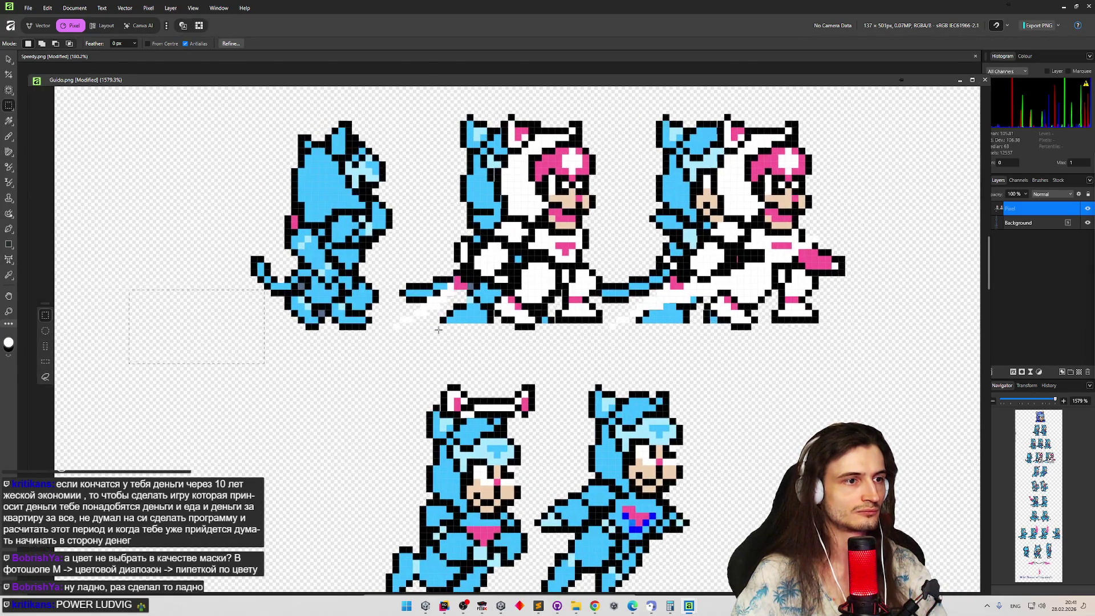
scroll(437, 329, "down", 5)
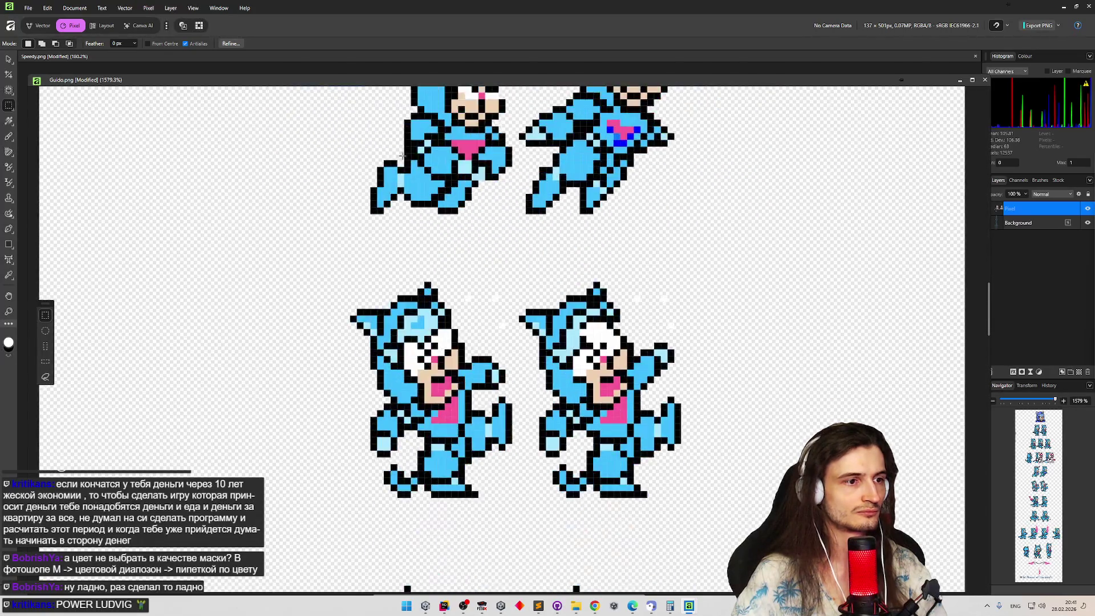
scroll(405, 122, "down", 10)
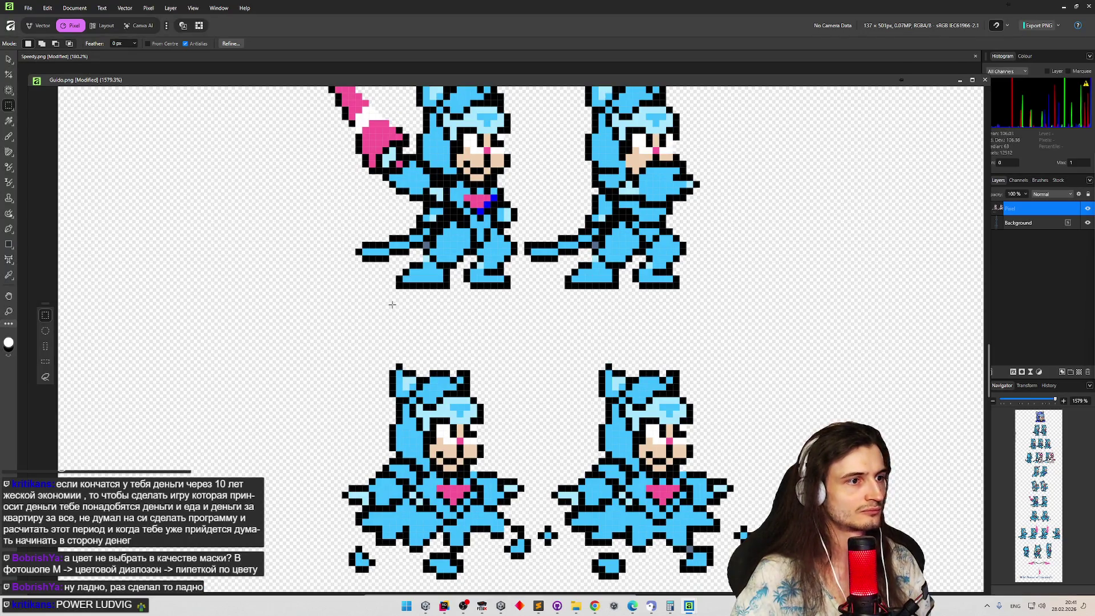
scroll(520, 288, "up", 10)
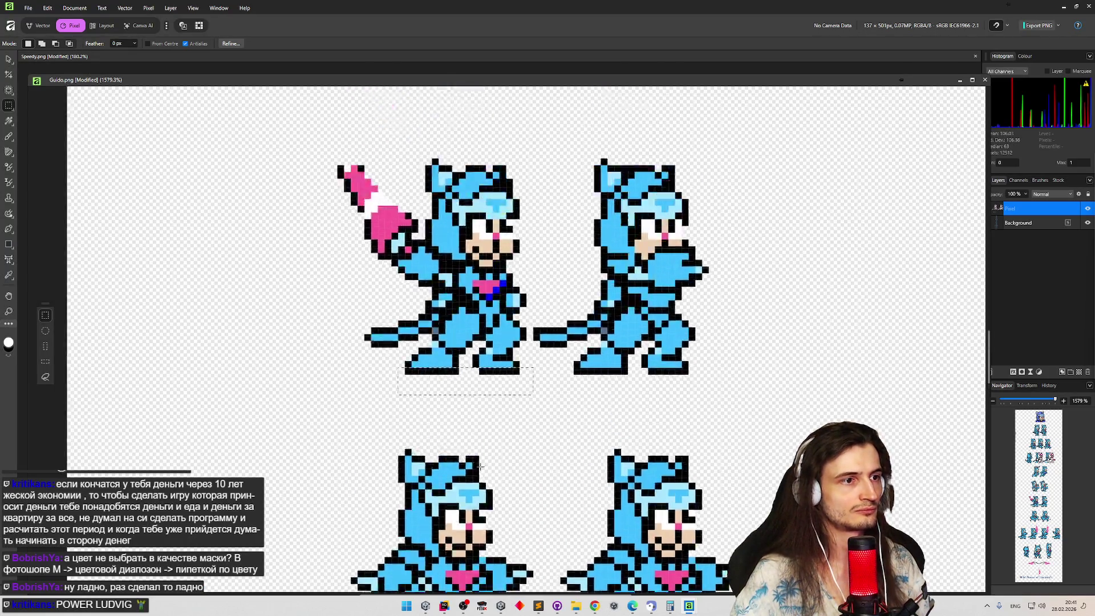
scroll(420, 317, "up", 5)
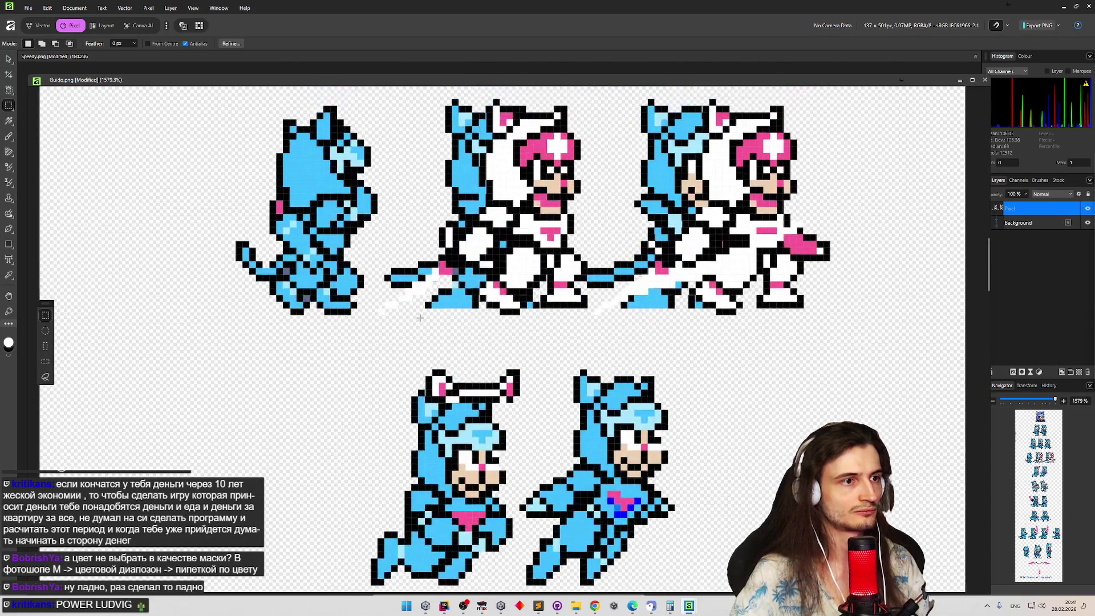
Duplicate the pasted sprite layer with Ctrl+J and clear the selection.
key("ctrl+j")
scroll(420, 317, "down", 1)
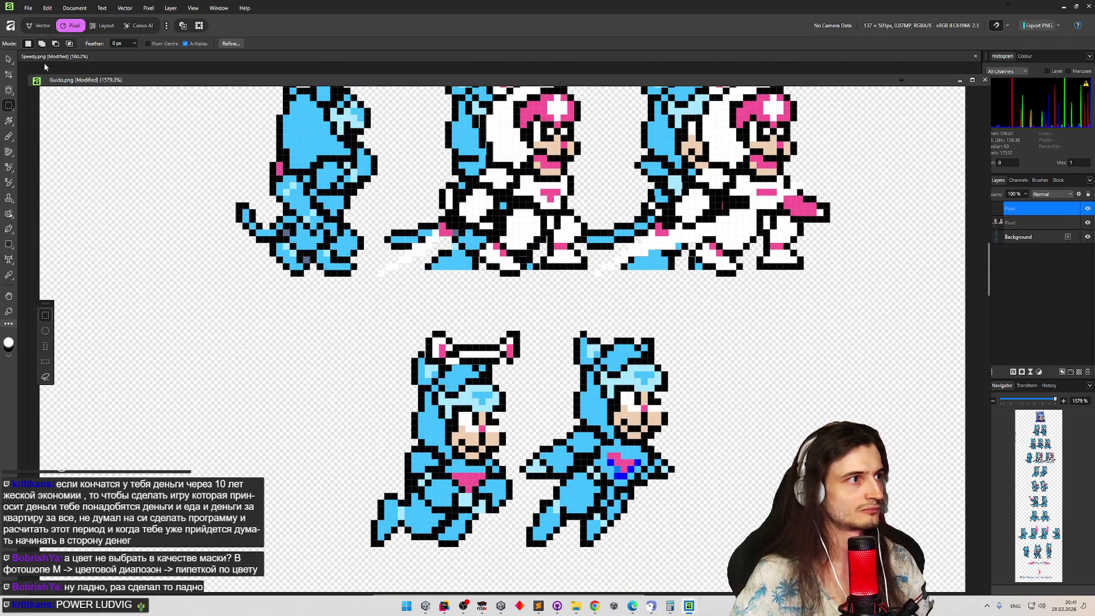
left_click(10, 59)
left_click(345, 330)
scroll(345, 329, "down", 4)
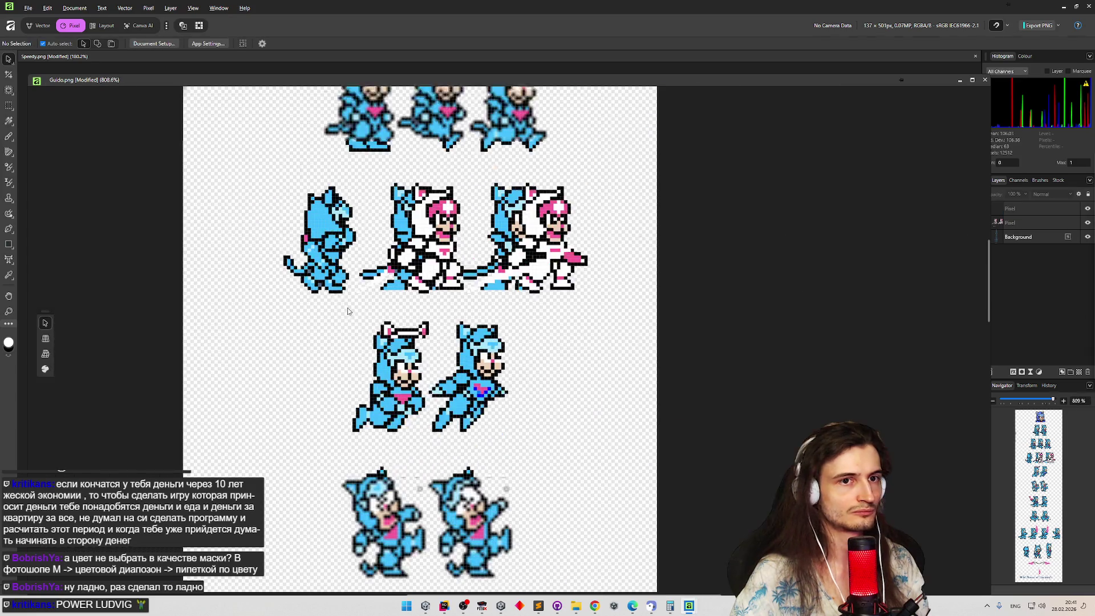
Hide the pasted overlay layer and select the Background layer.
left_click(1087, 223)
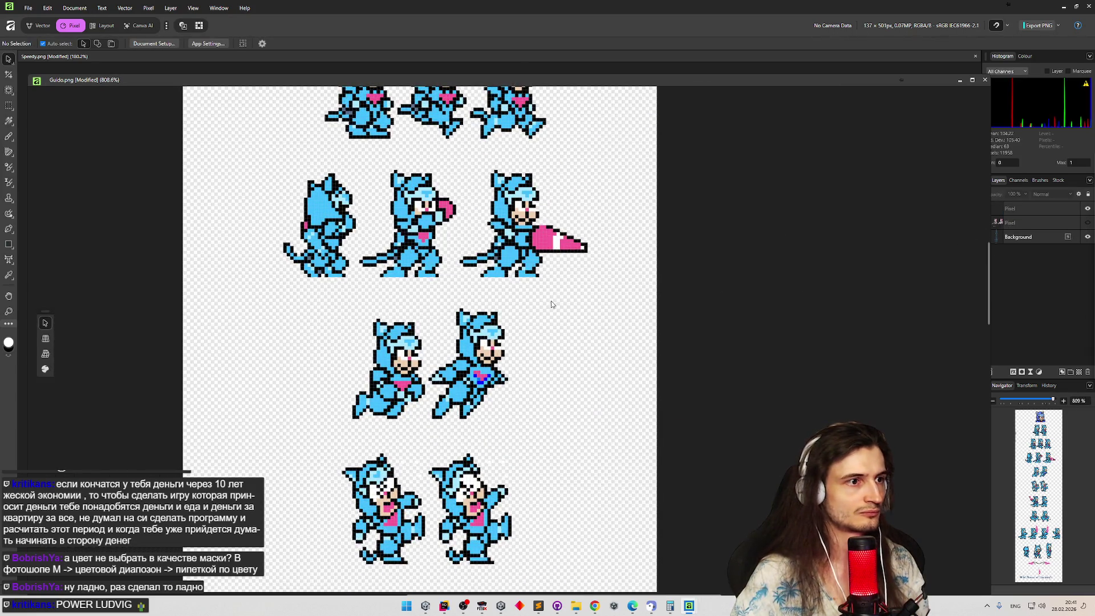
scroll(474, 303, "down", 1)
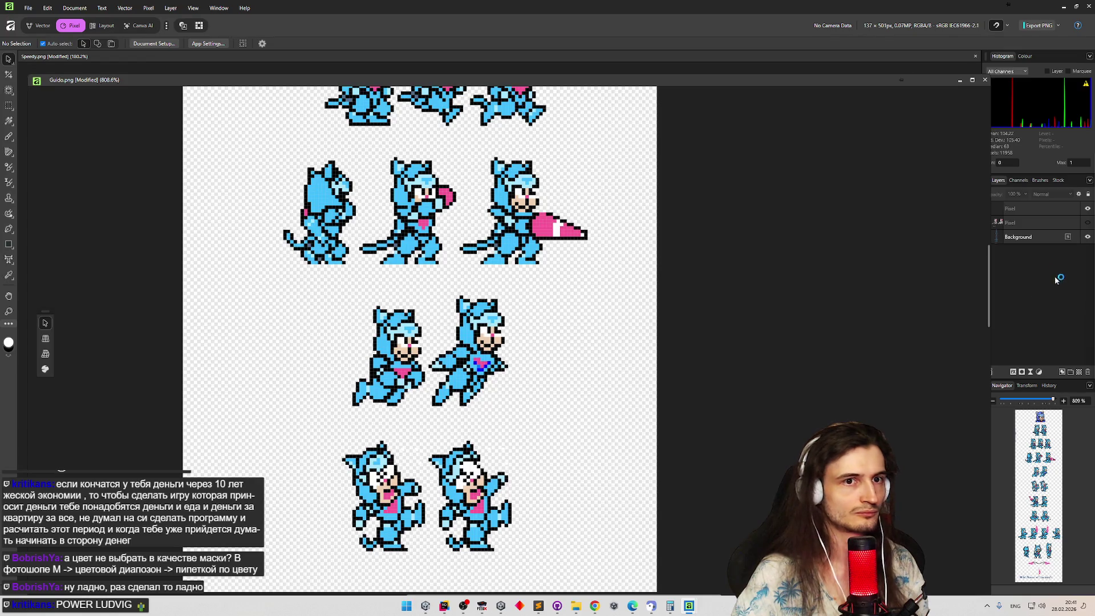
left_click(1019, 209)
left_click(406, 399)
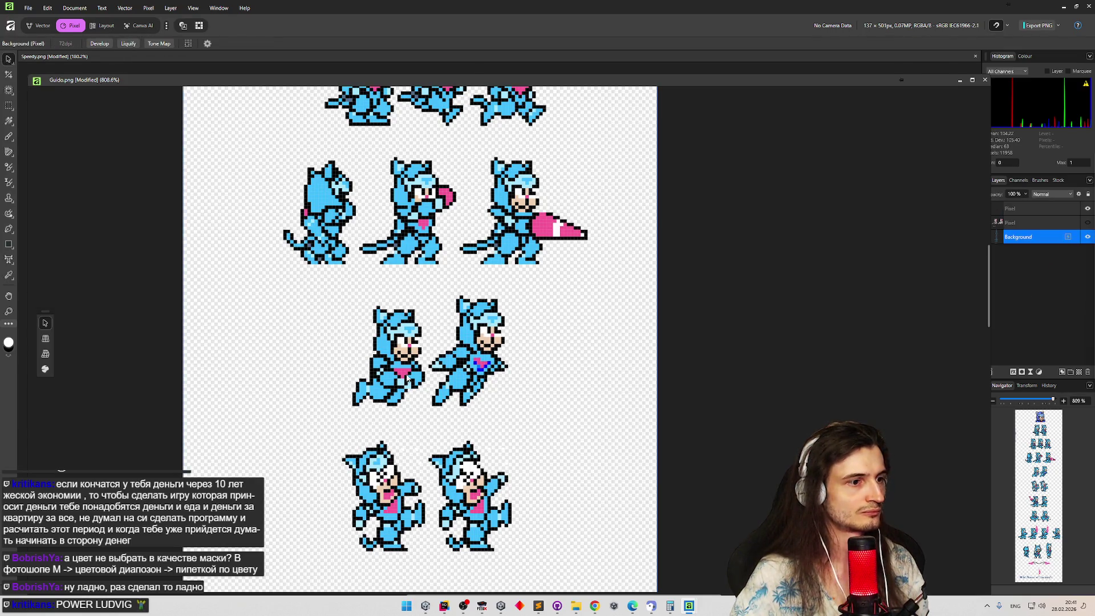
Try moving the stray black shadow pixels upward, undoing the wrong moves.
mouse_move(417, 400)
left_mouse_down()
mouse_move(419, 276)
mouse_move(440, 288)
mouse_move(427, 281)
left_mouse_up()
scroll(450, 296, "up", 3)
scroll(454, 278, "up", 4)
scroll(451, 273, "down", 6)
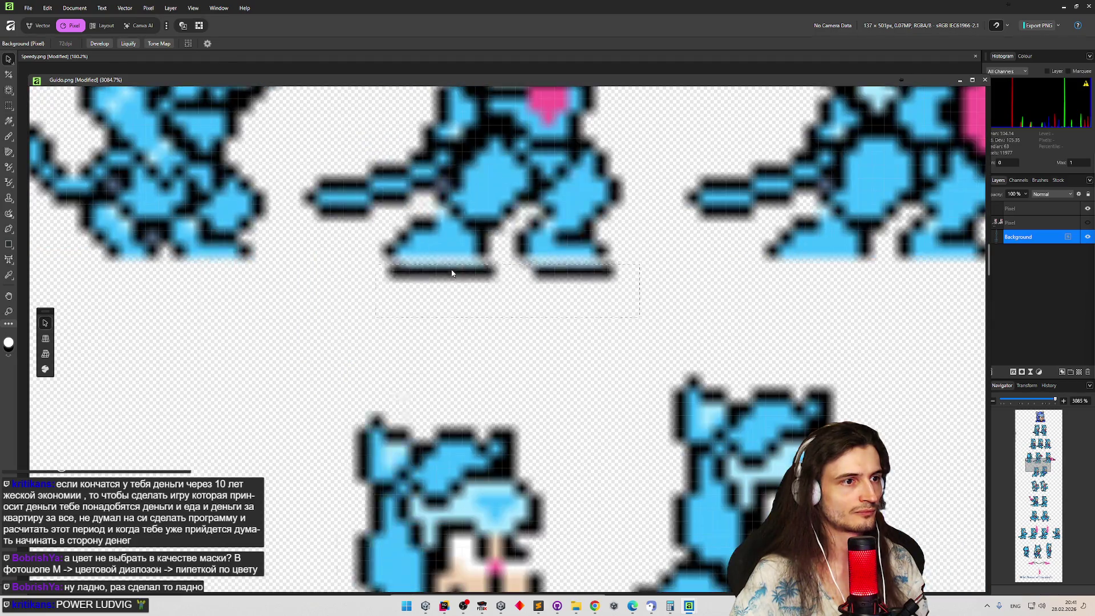
scroll(449, 275, "down", 2)
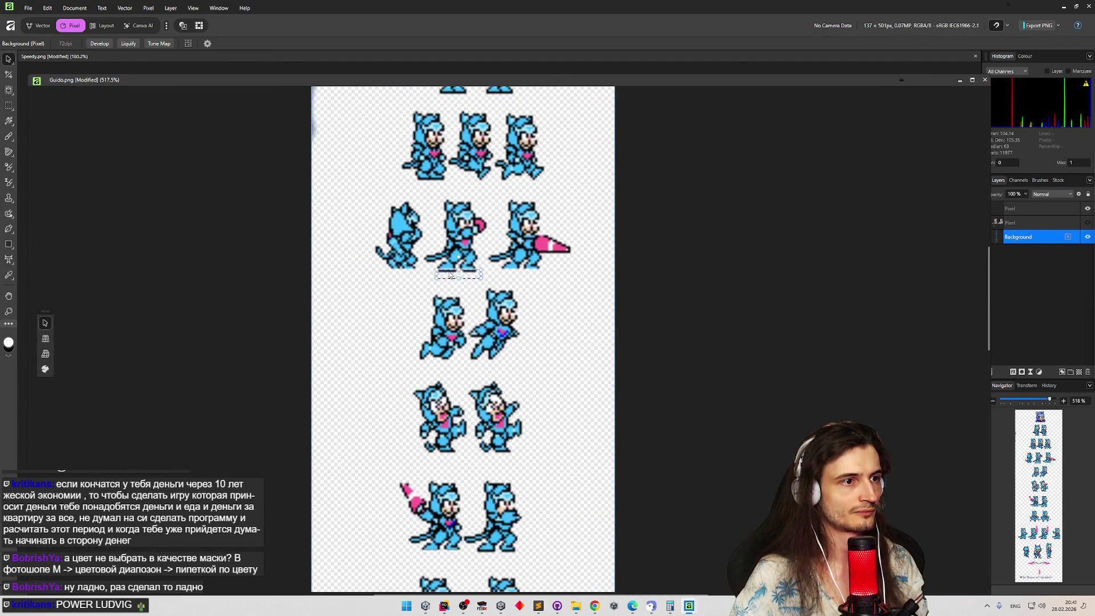
scroll(449, 274, "down", 3)
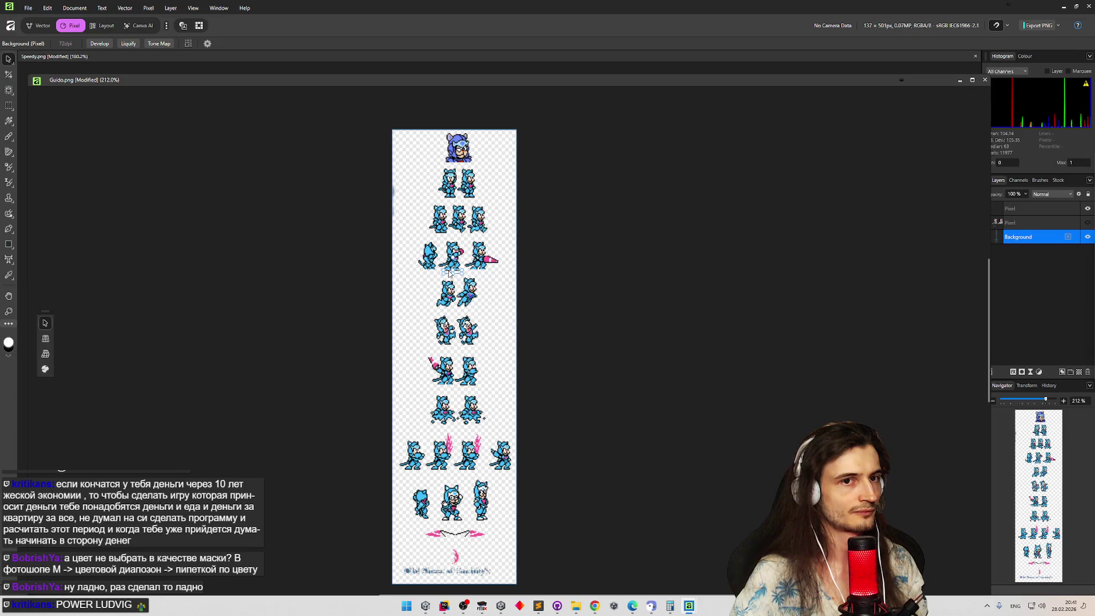
scroll(449, 274, "up", 2)
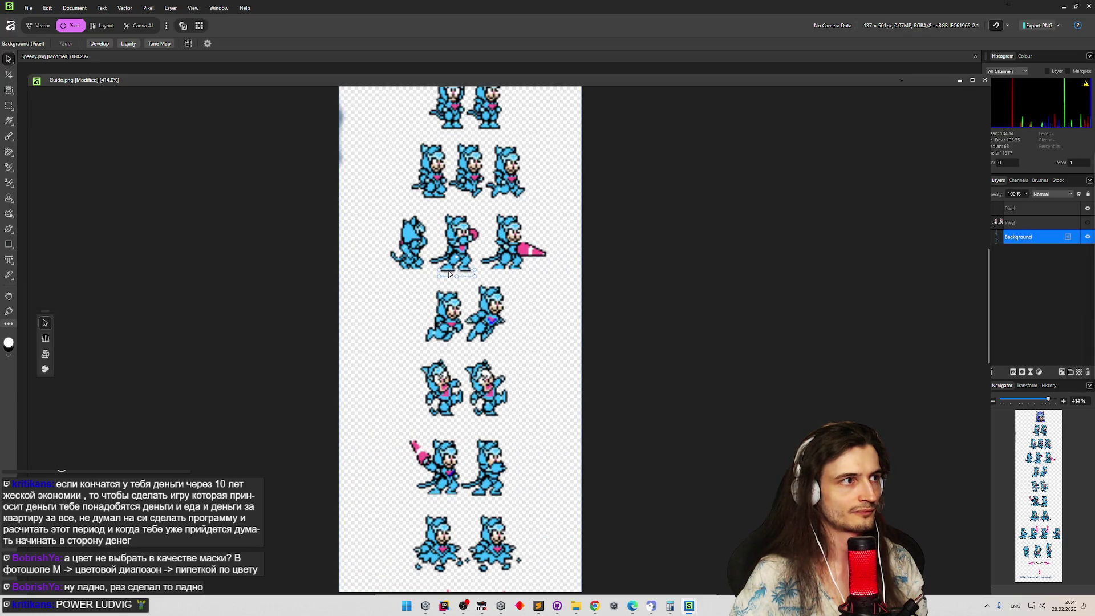
key("ctrl+z")
left_click_drag(453, 504, 461, 412)
key("ctrl+z")
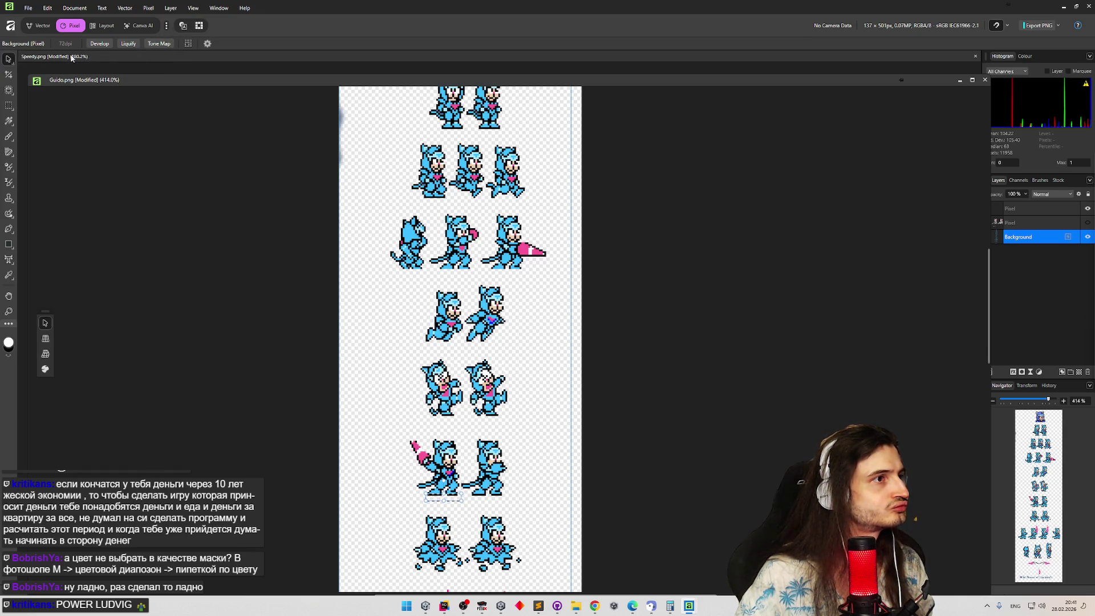
left_click(8, 106)
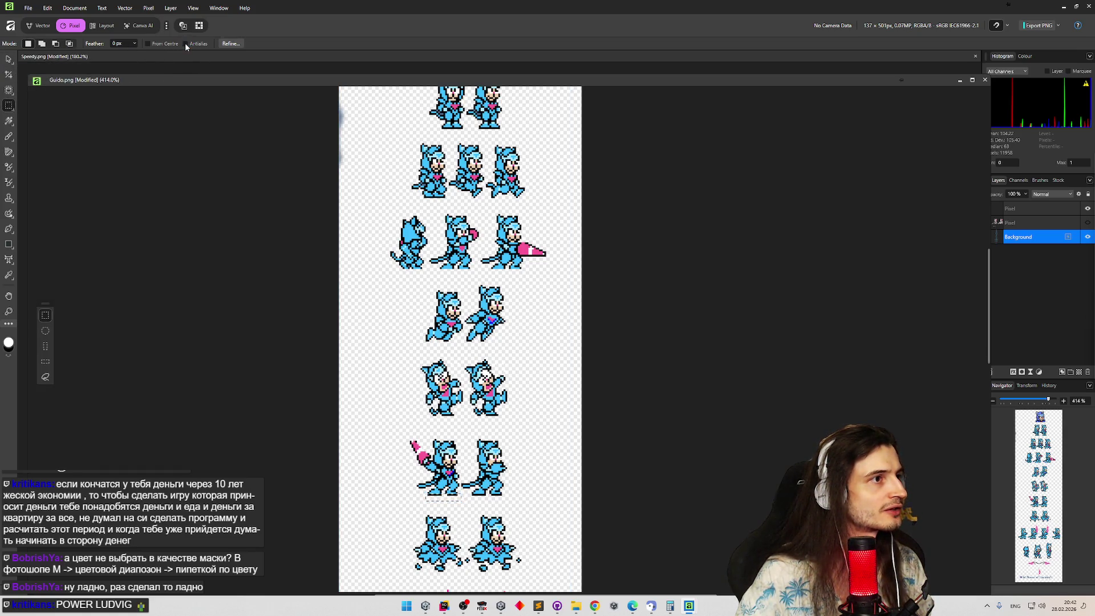
left_click(9, 62)
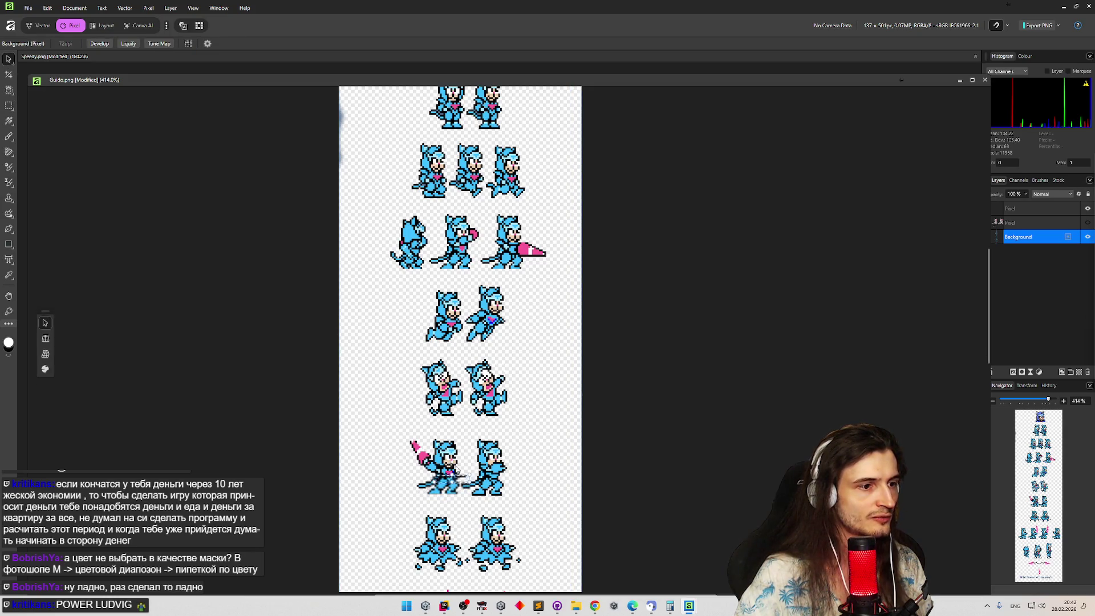
scroll(457, 278, "up", 2)
scroll(457, 278, "up", 8)
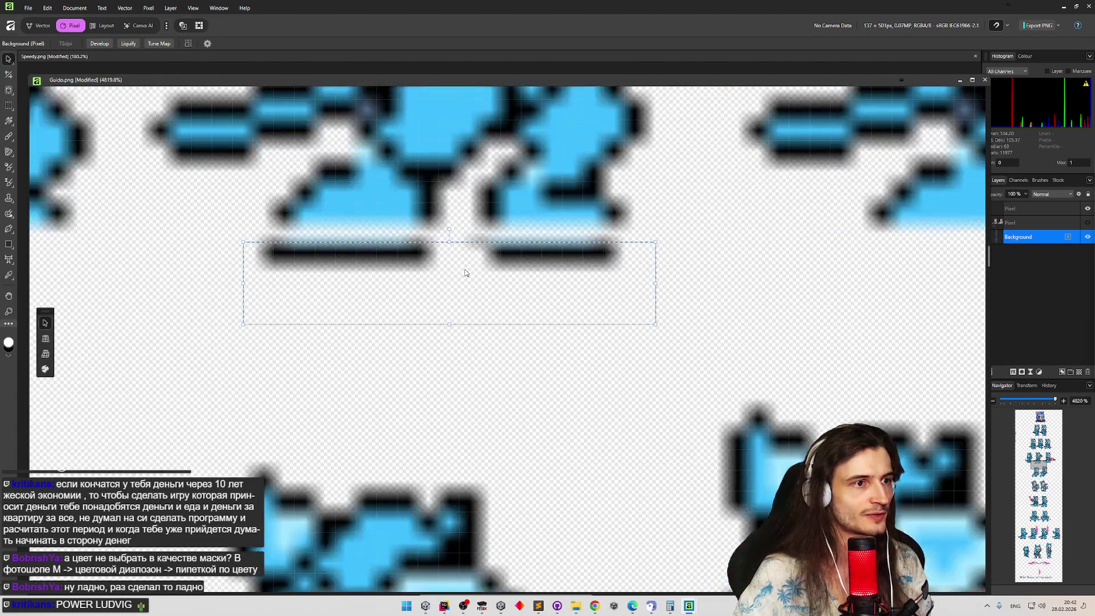
Delete the black shadow lines under the pair of feet and deselect.
scroll(460, 277, "down", 3)
key("Delete")
key("ctrl+d")
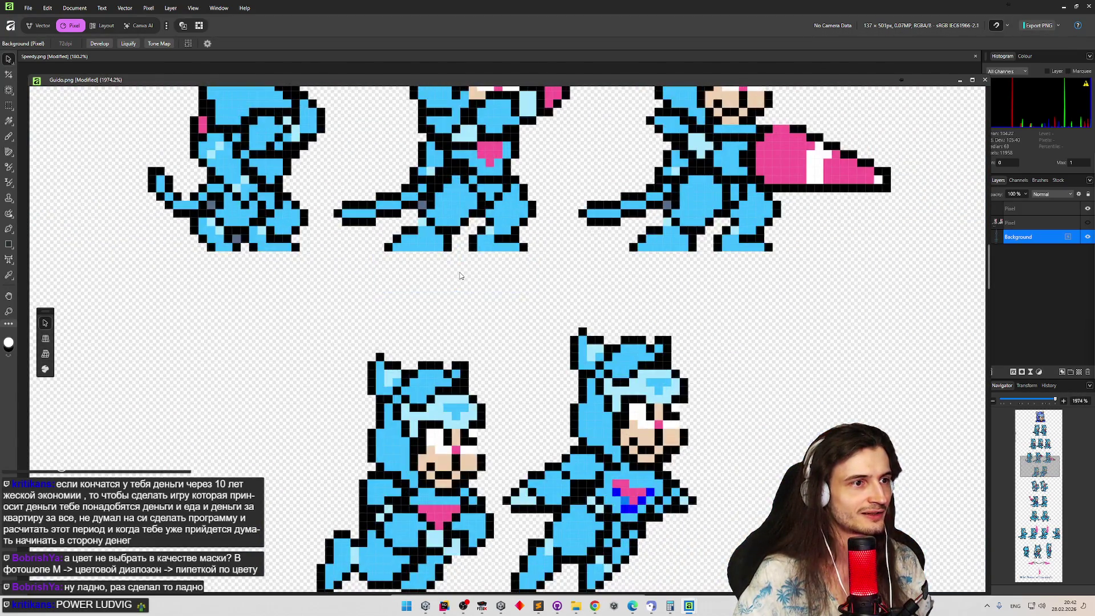
scroll(417, 319, "down", 10)
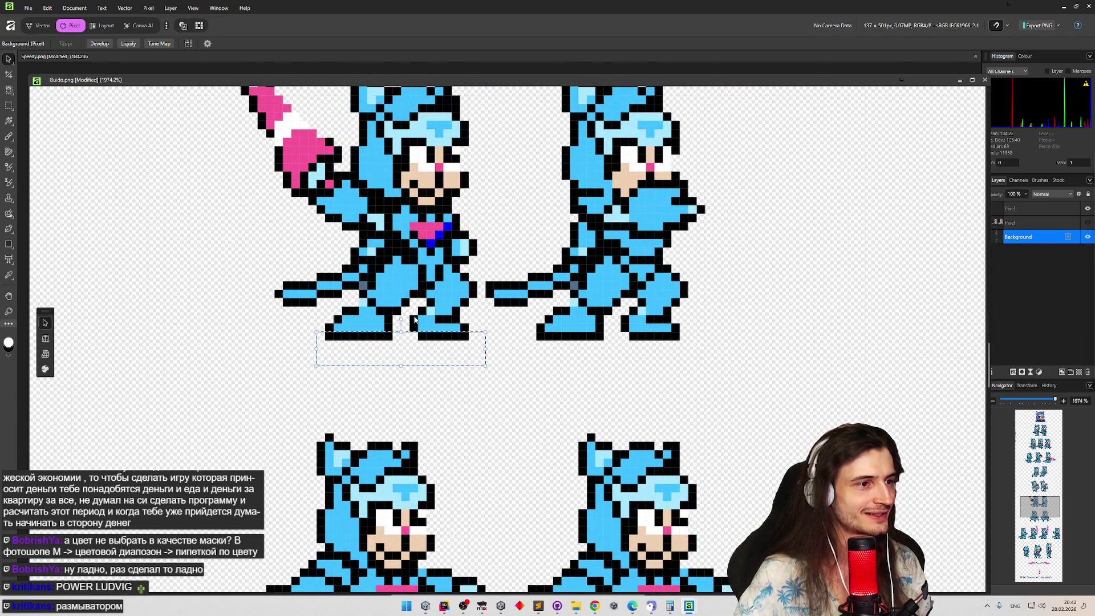
right_click(438, 348)
left_click(445, 348)
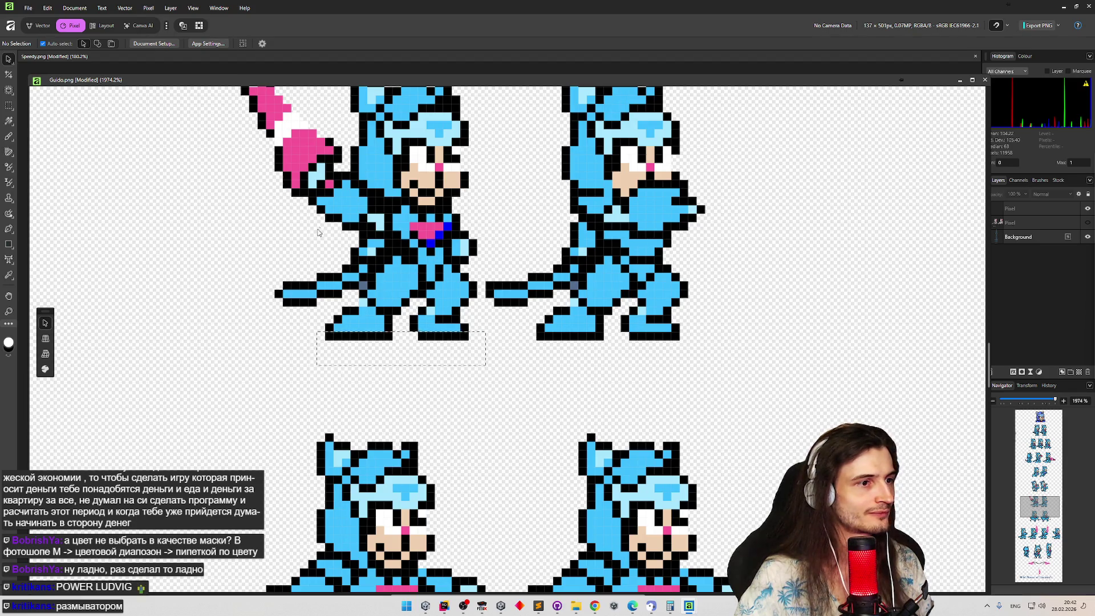
scroll(334, 217, "up", 2)
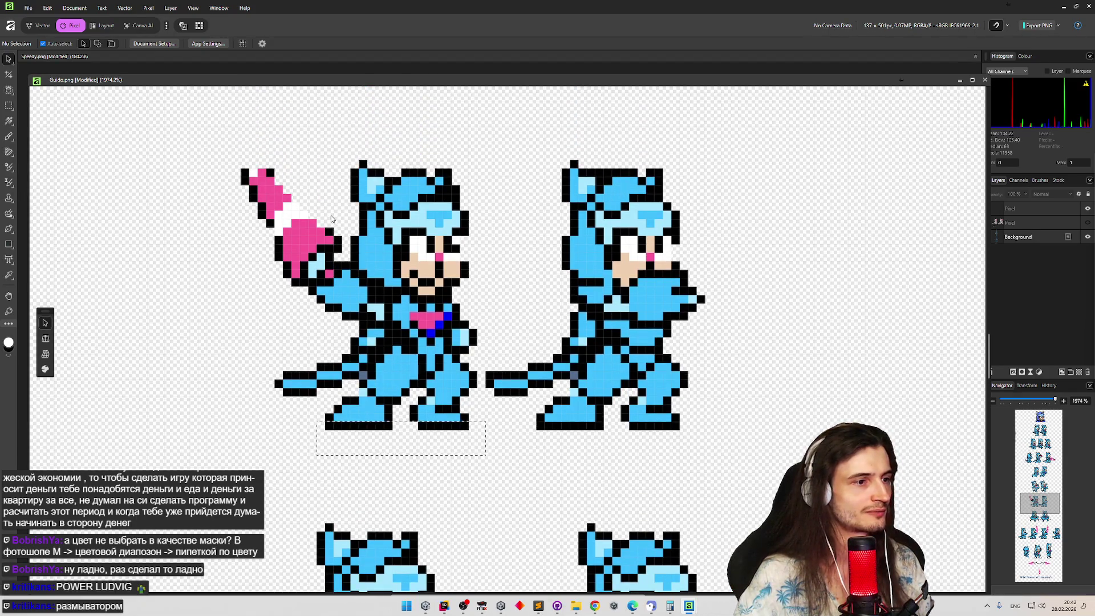
Copy the next shadow row onto a new pixel layer, undoing a trial move.
key("ctrl+j")
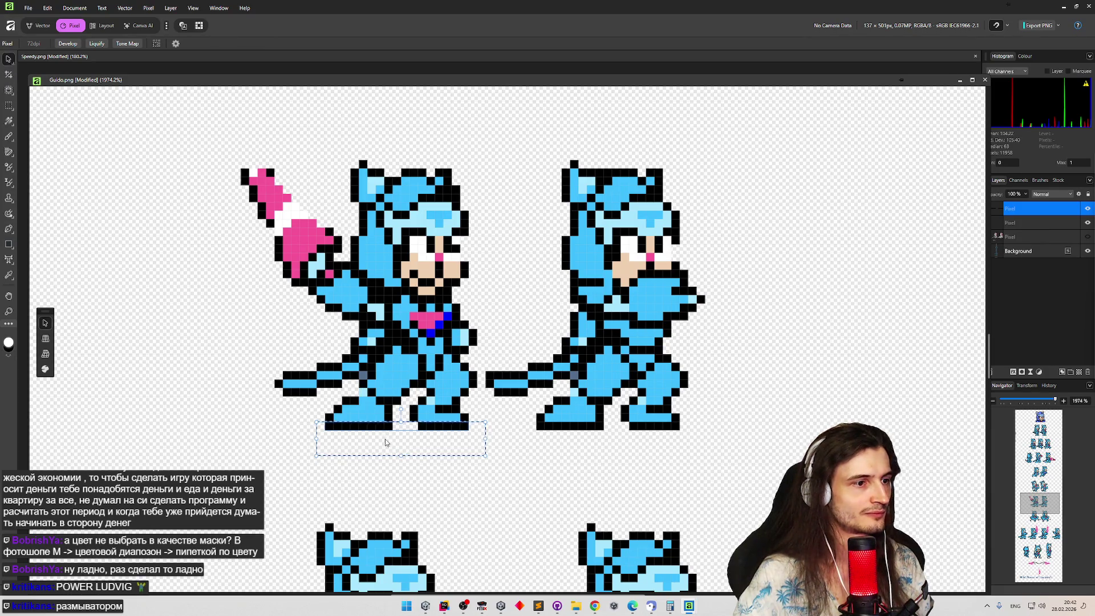
key("ctrl+z")
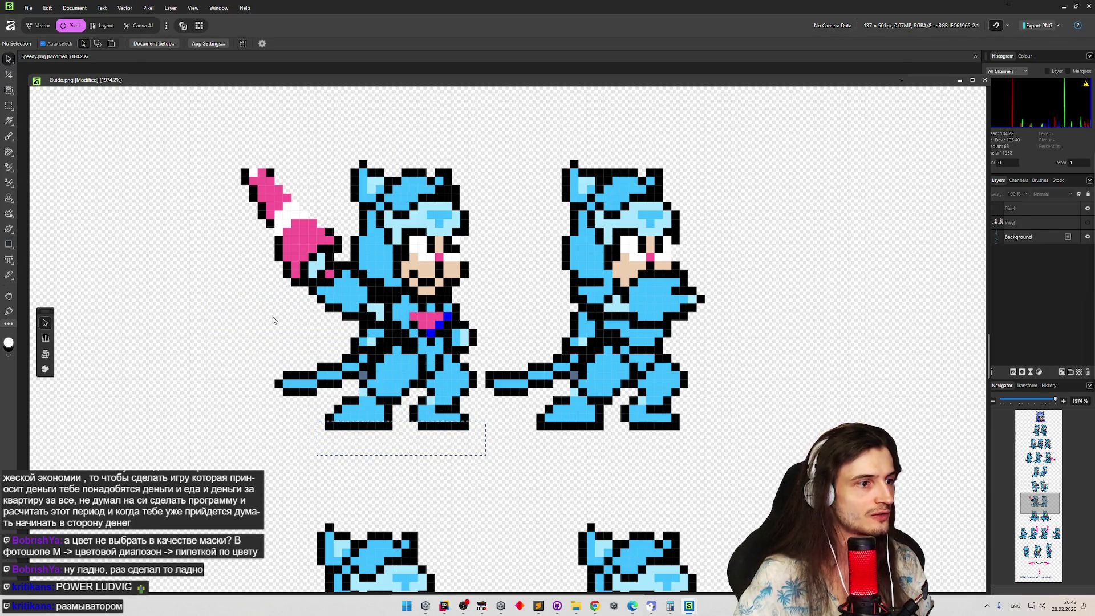
left_click(9, 105)
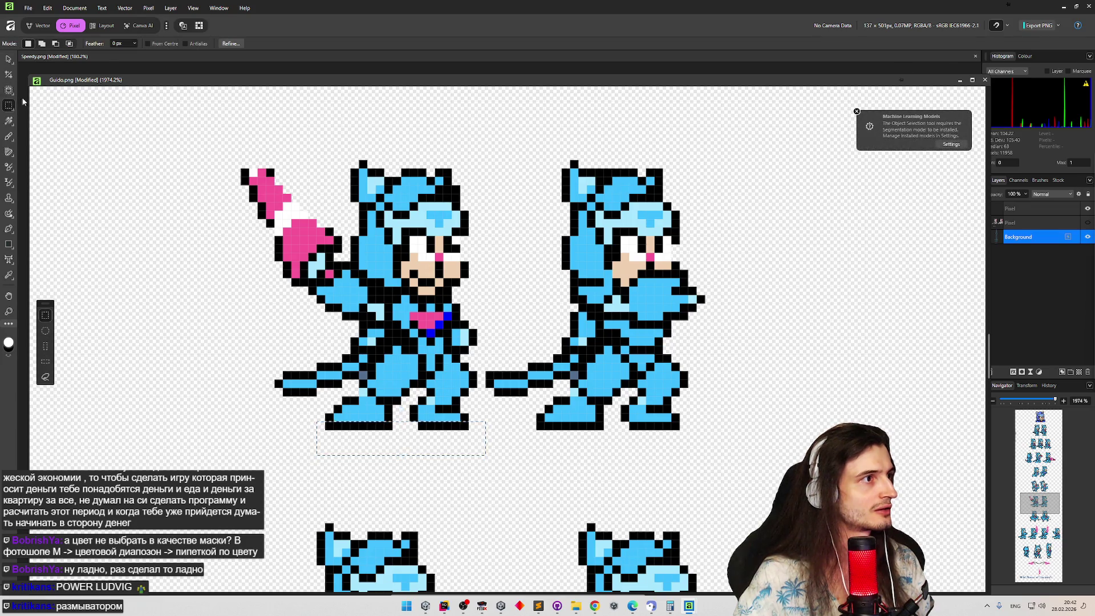
left_click(212, 430)
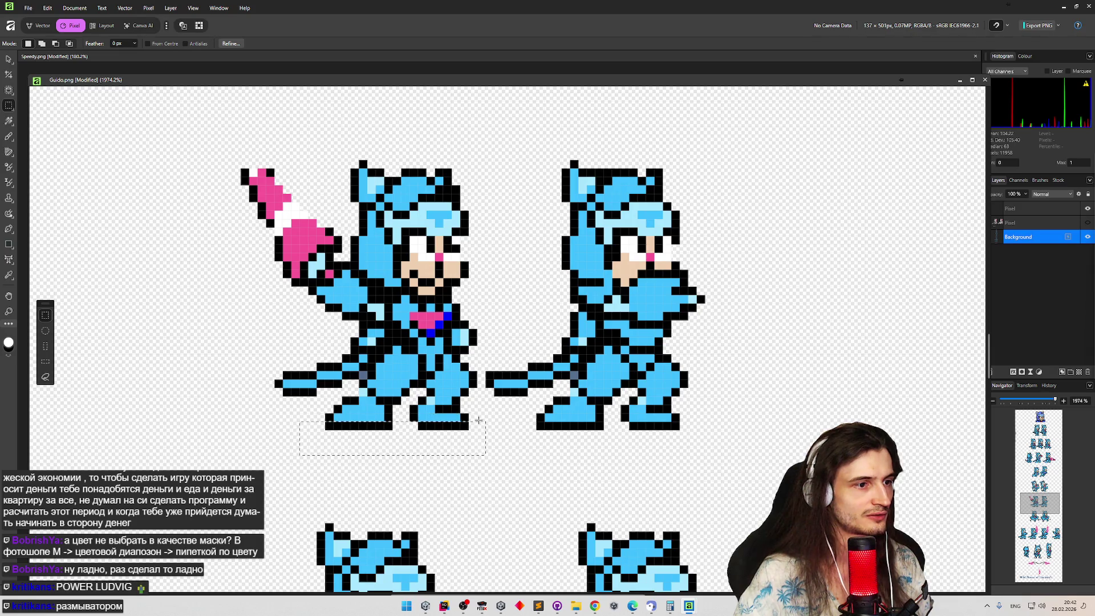
key("ctrl+j")
left_click(8, 59)
mouse_move(376, 437)
left_mouse_down()
mouse_move(376, 387)
mouse_move(338, 304)
mouse_move(230, 256)
left_mouse_up()
key("ctrl+z")
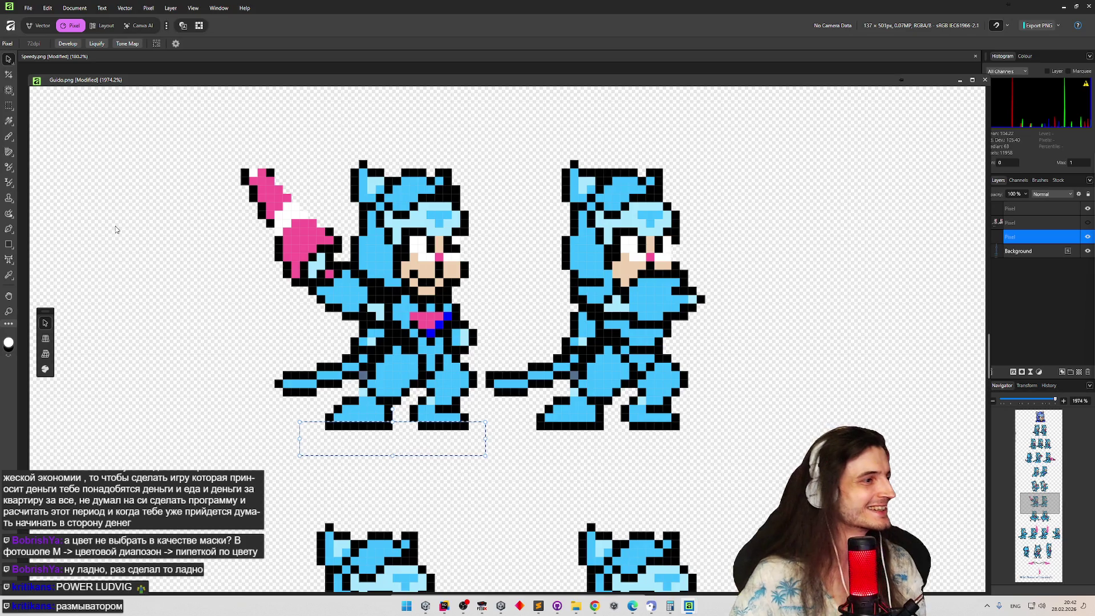
left_click(10, 108)
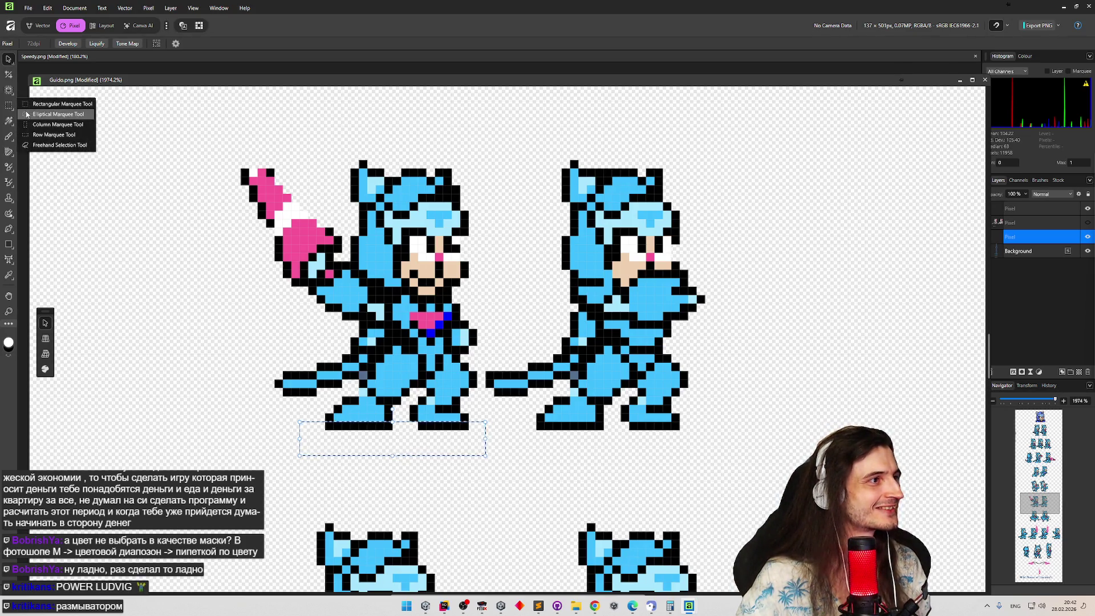
left_click(58, 106)
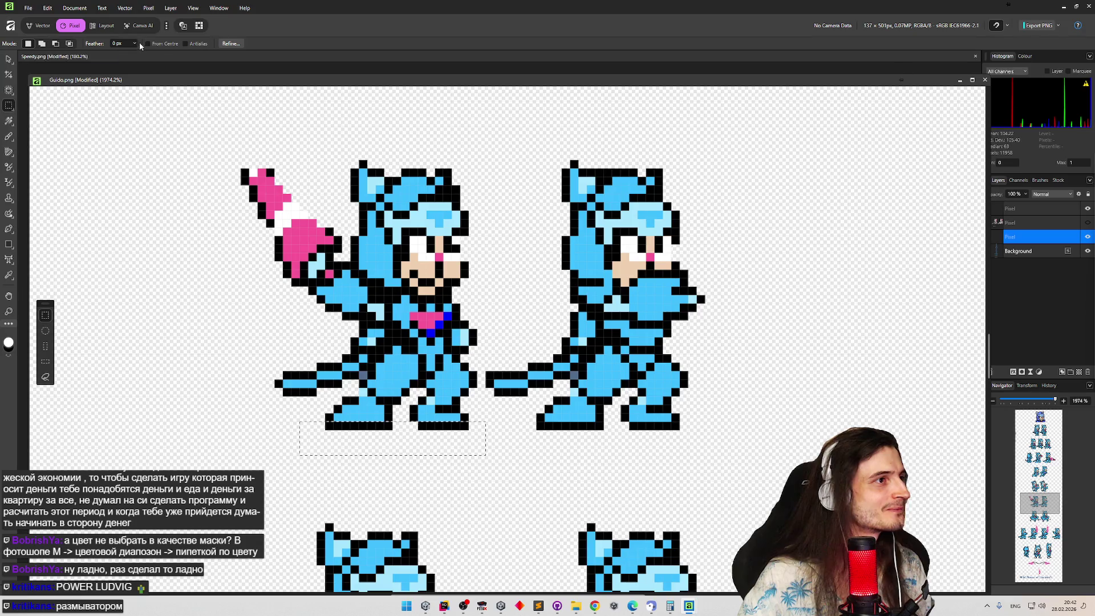
left_click(229, 44)
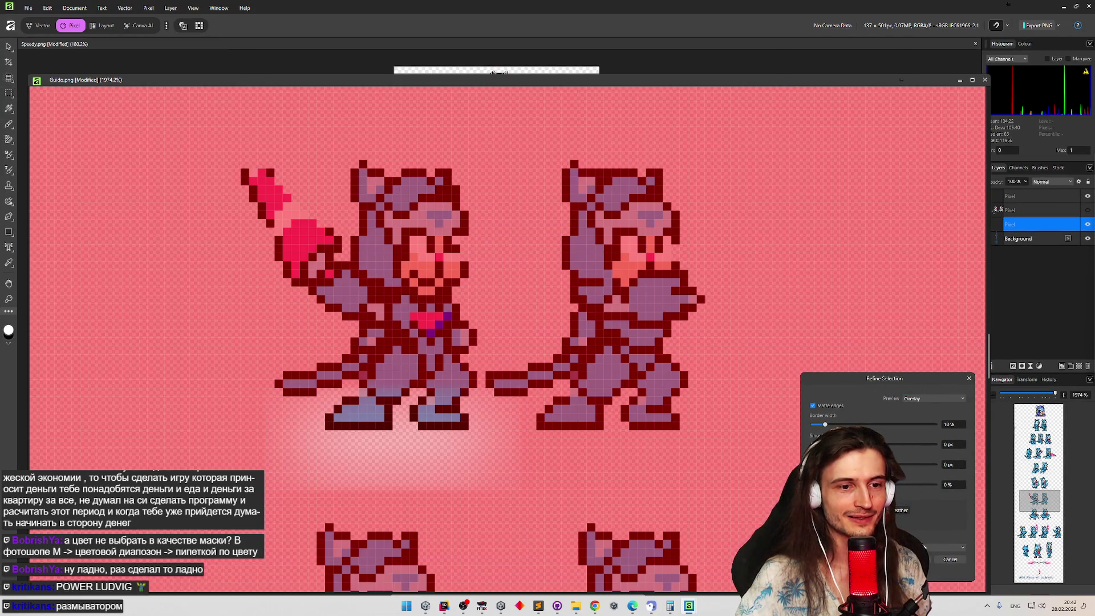
left_click(946, 562)
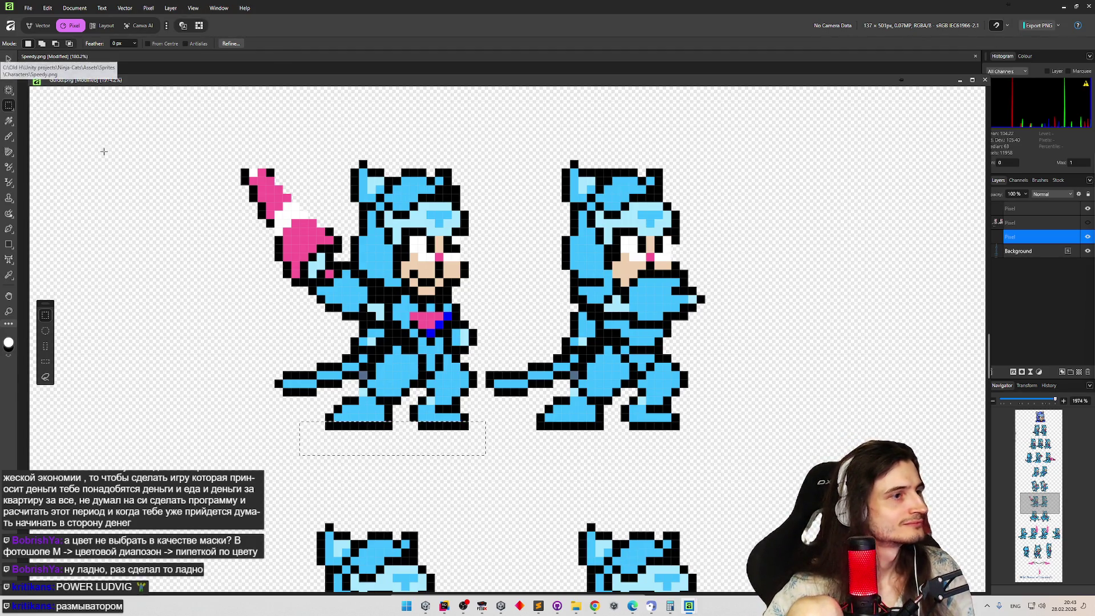
Nudge the selected area down and left over the middle sprite row.
mouse_move(377, 436)
left_mouse_down()
mouse_move(363, 455)
mouse_move(390, 440)
left_mouse_up()
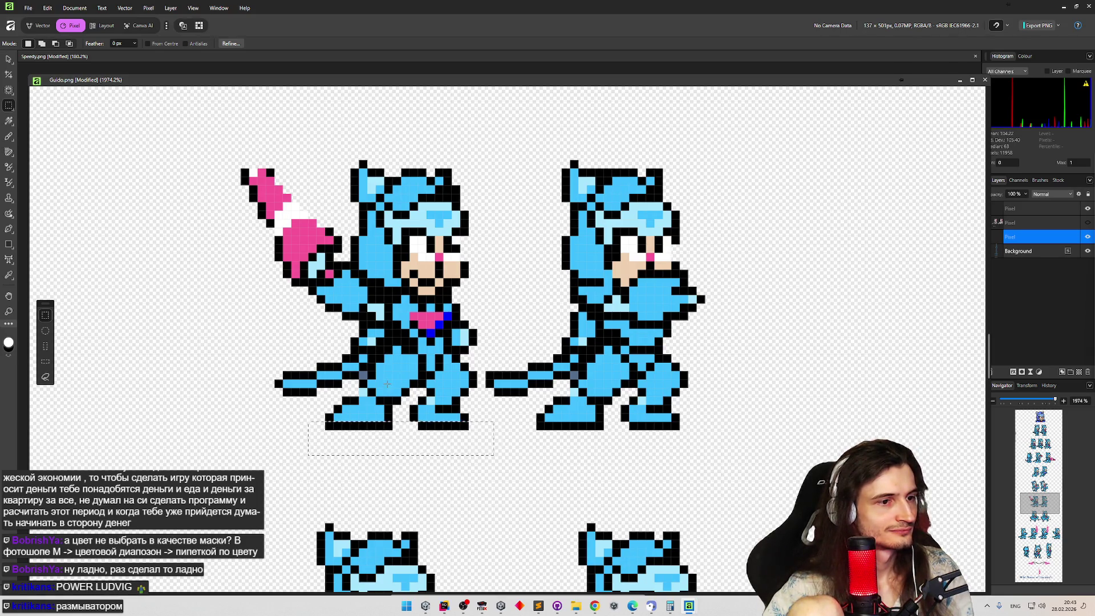
scroll(379, 310, "up", 6)
scroll(431, 315, "up", 1)
scroll(431, 315, "up", 2)
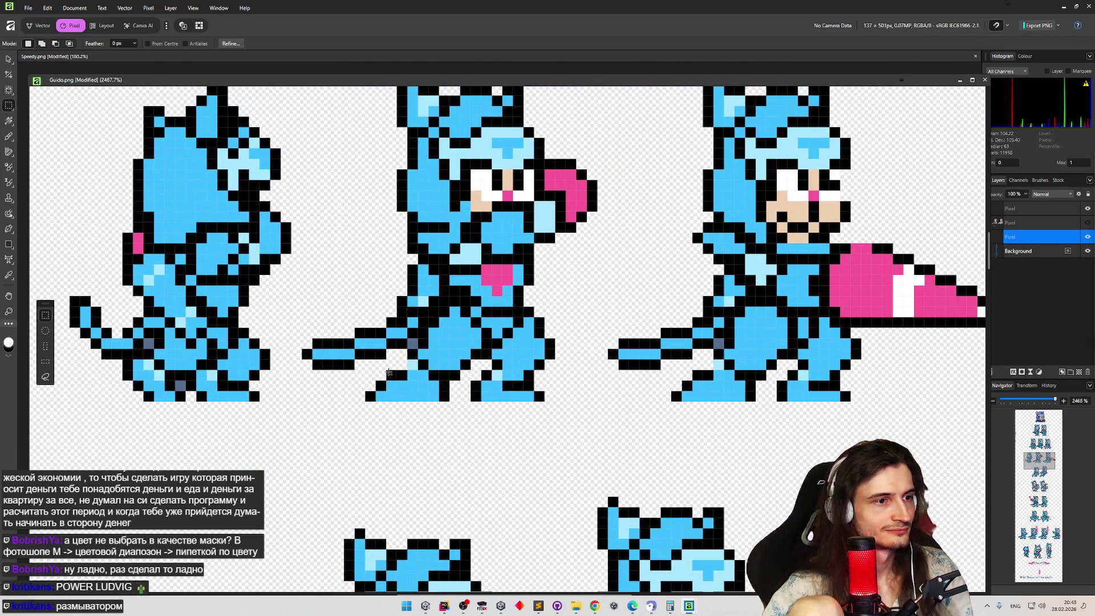
scroll(387, 426, "up", 3)
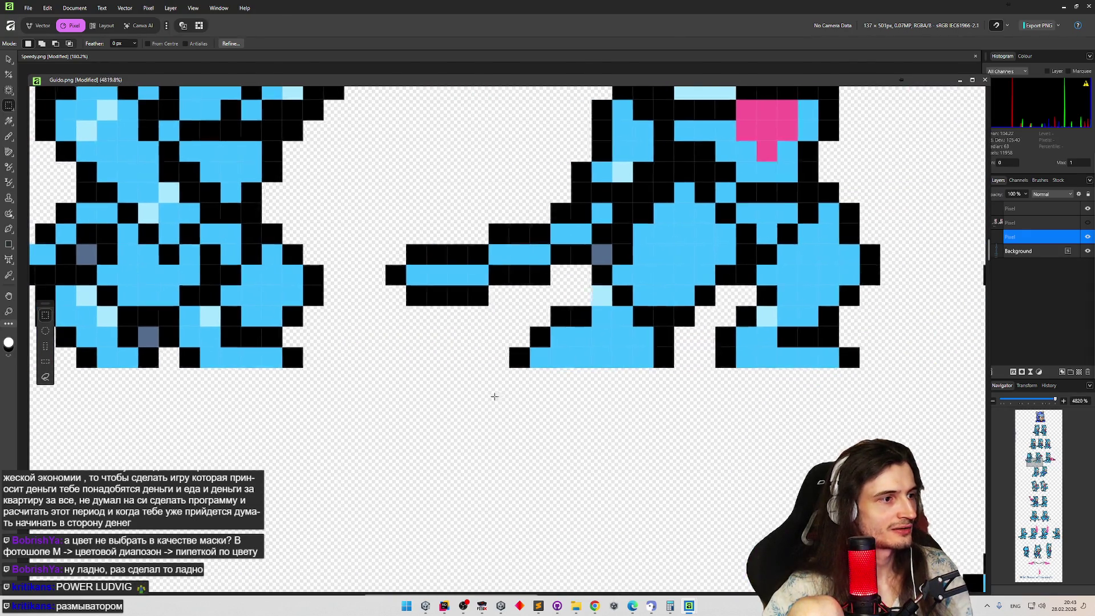
scroll(590, 278, "down", 8)
scroll(591, 279, "up", 3)
scroll(399, 229, "down", 2)
scroll(259, 186, "up", 1)
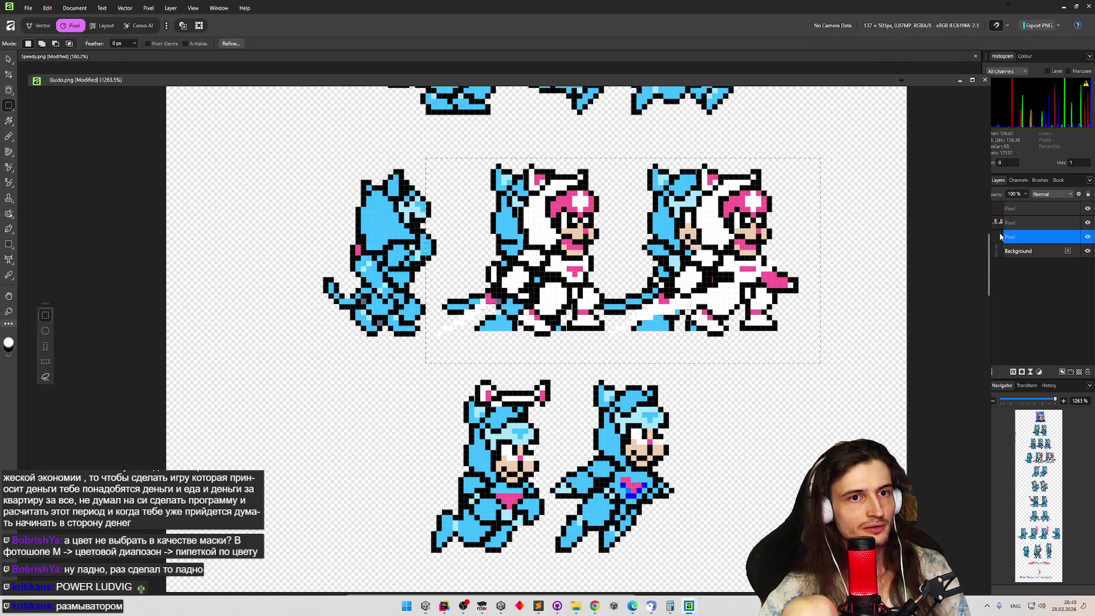
Move the pixel layer up one slot in the stack, then clear the selection.
left_click_drag(1003, 227, 1004, 223)
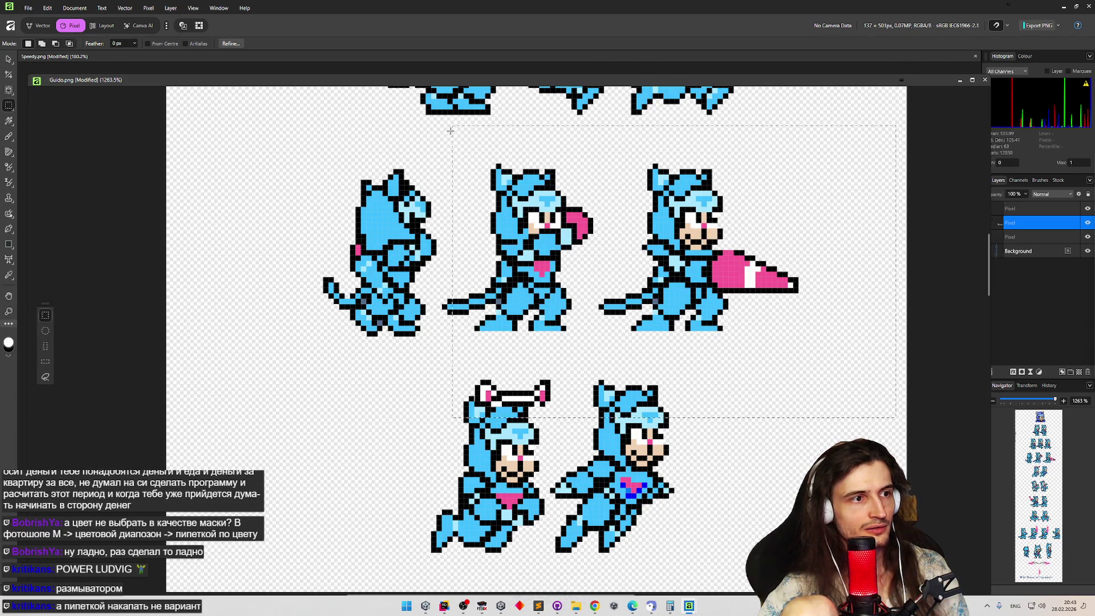
left_click_drag(896, 417, 425, 132)
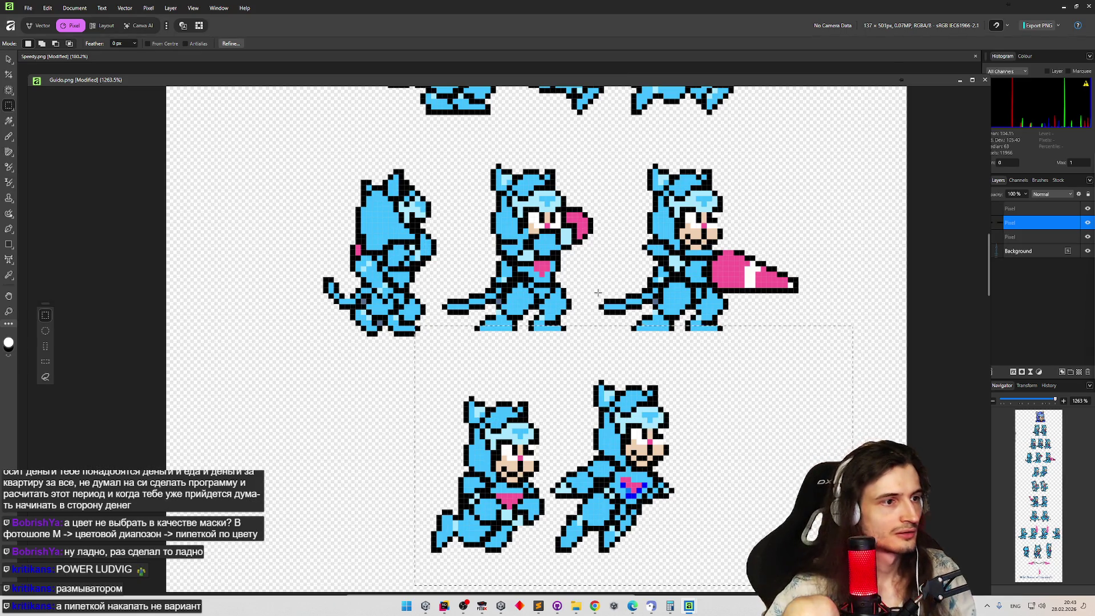
key("ctrl+d")
scroll(502, 291, "up", 1)
scroll(511, 355, "up", 4)
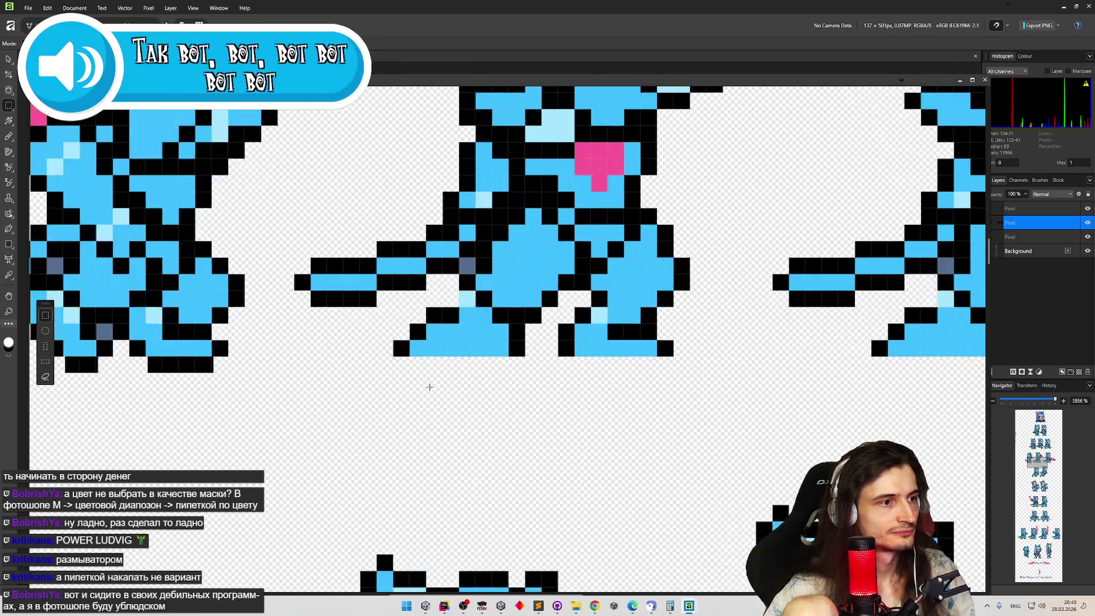
Try a Paint Brush stroke below the feet and undo the soft grey result.
right_click(9, 137)
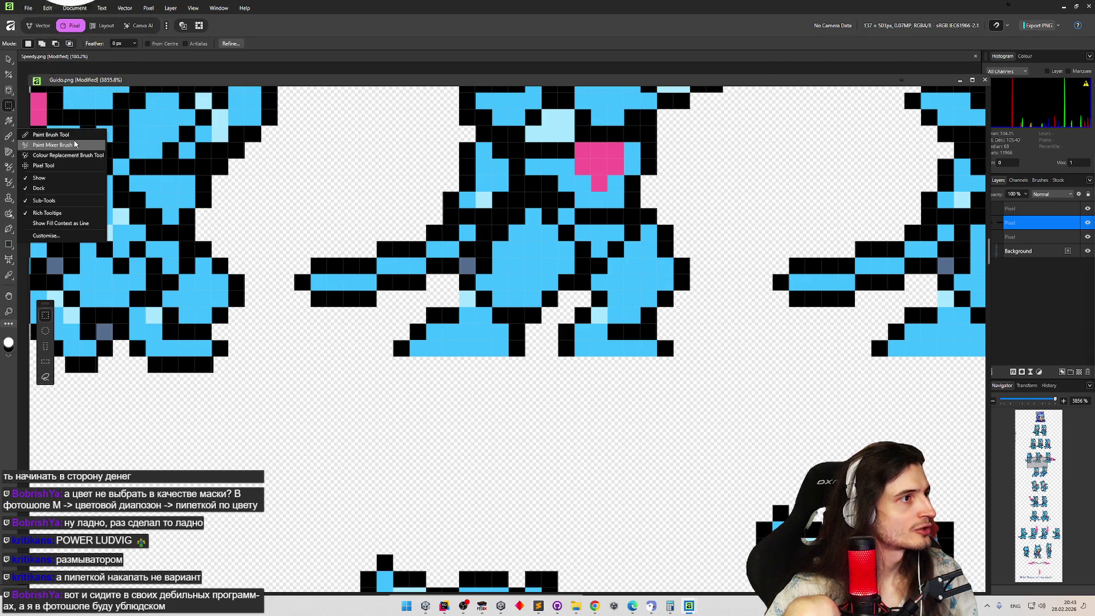
left_click(38, 155)
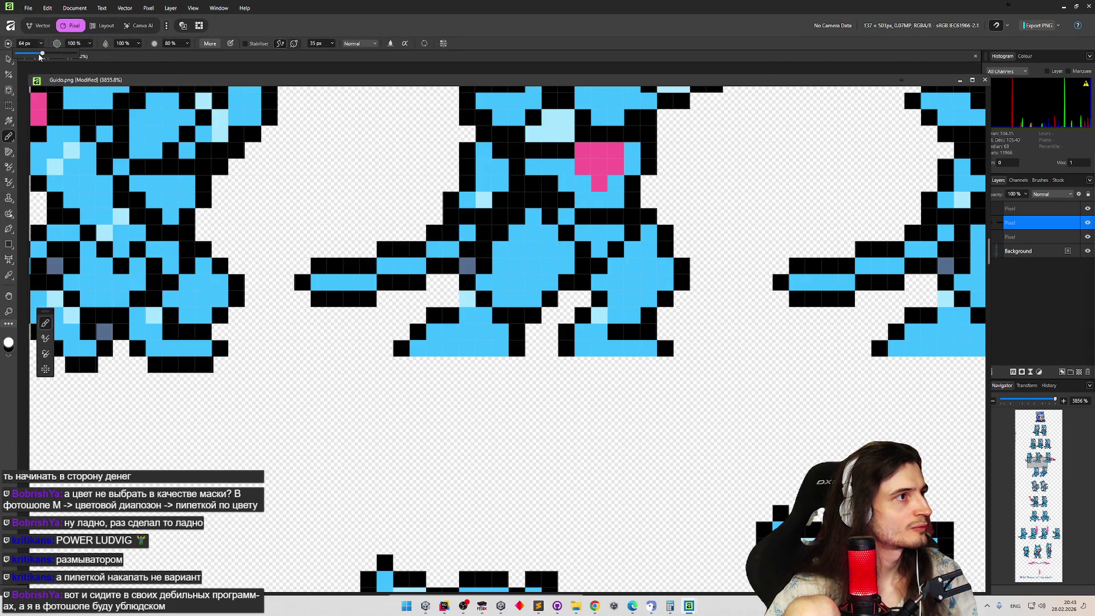
left_click_drag(544, 371, 544, 371)
left_click(400, 344)
mouse_move(401, 349)
left_mouse_down()
mouse_move(404, 361)
mouse_move(503, 372)
left_mouse_up()
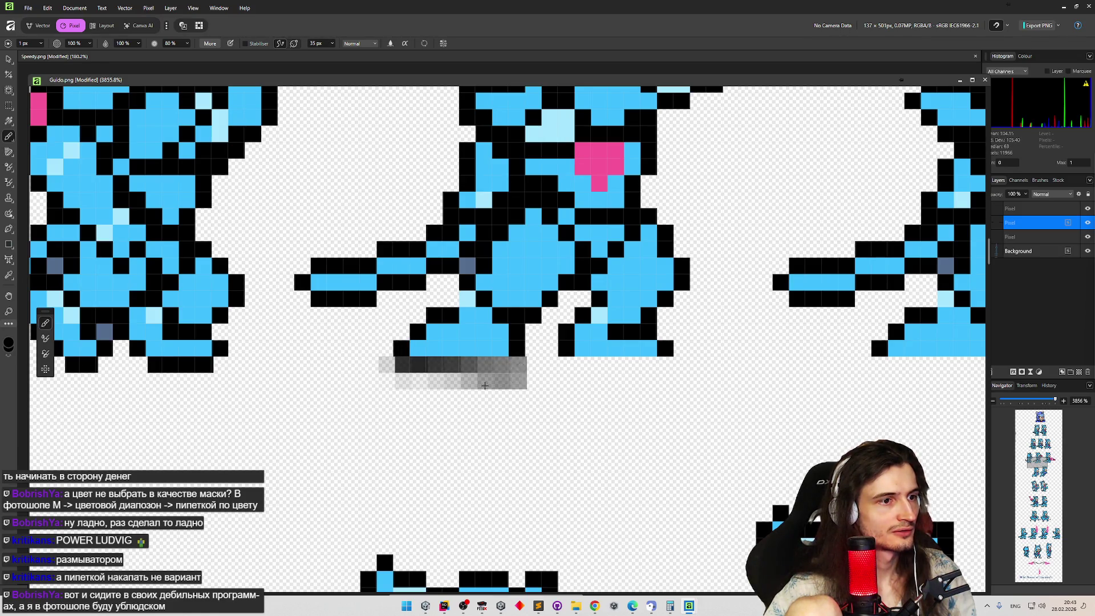
key("ctrl+z")
Raise the brush setting from 80% to 100% and undo two more test strokes.
left_click(188, 44)
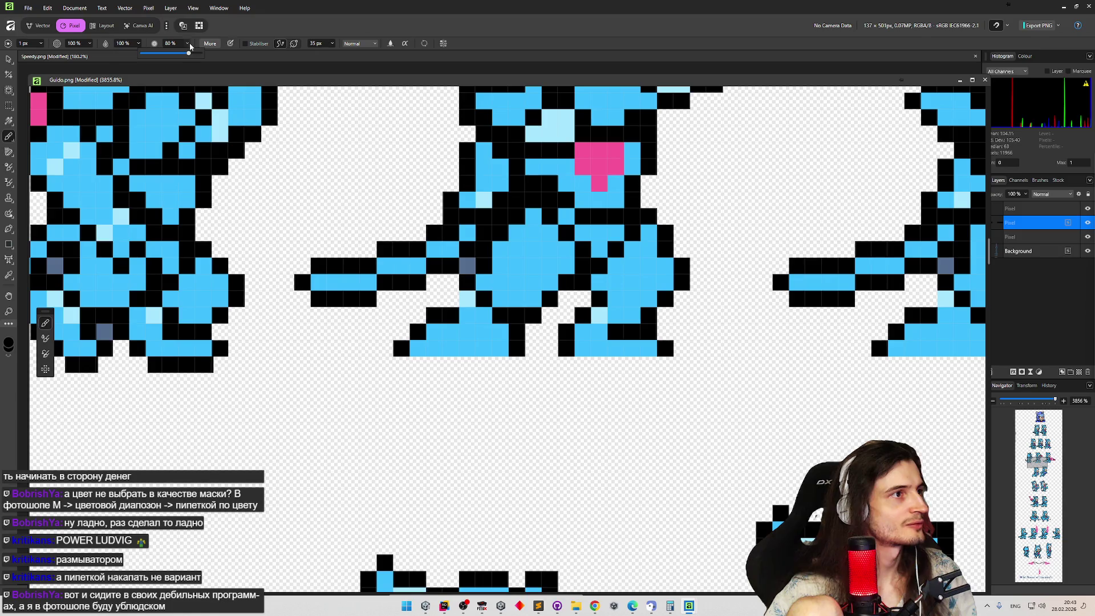
mouse_move(361, 388)
left_mouse_down()
mouse_move(436, 357)
mouse_move(605, 434)
left_mouse_up()
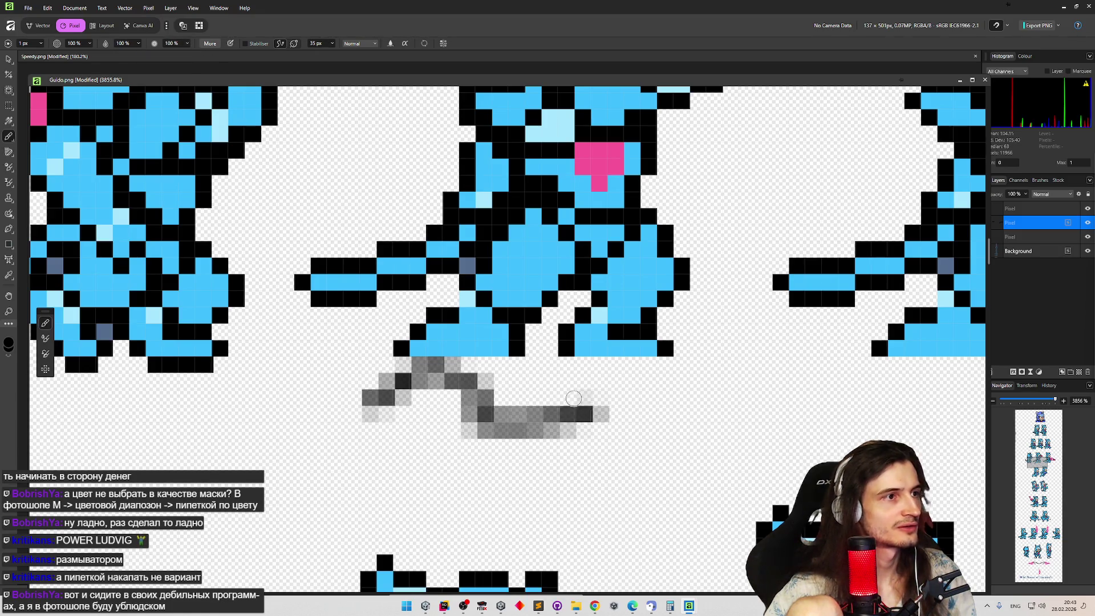
key("ctrl+z")
left_click_drag(408, 401, 577, 390)
key("ctrl+z")
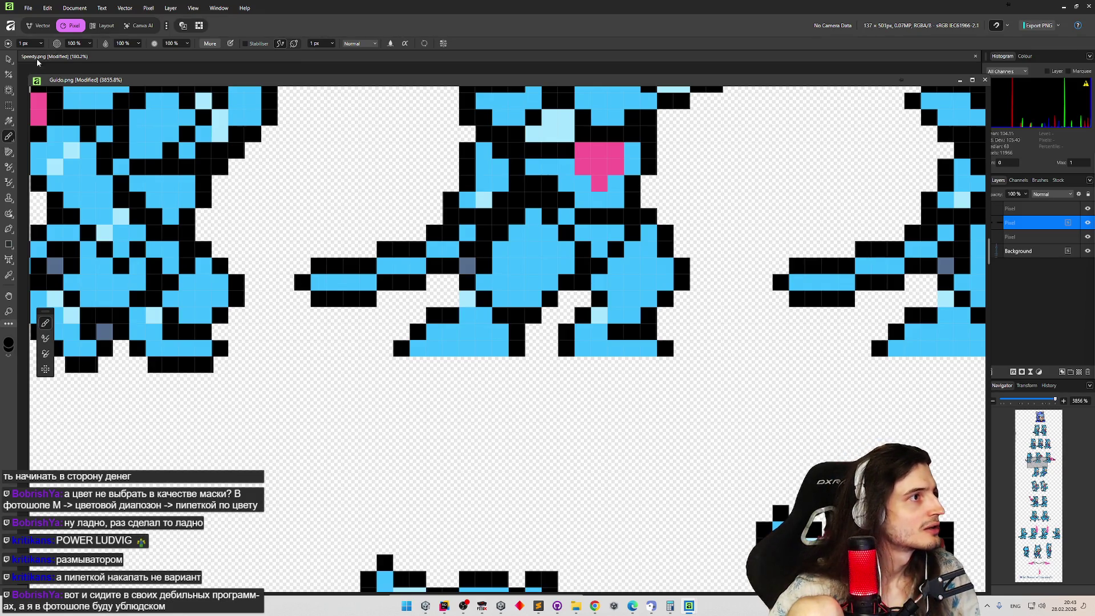
Switch to the Pixel Tool and paint hard black pixels beneath the left foot.
right_click(7, 138)
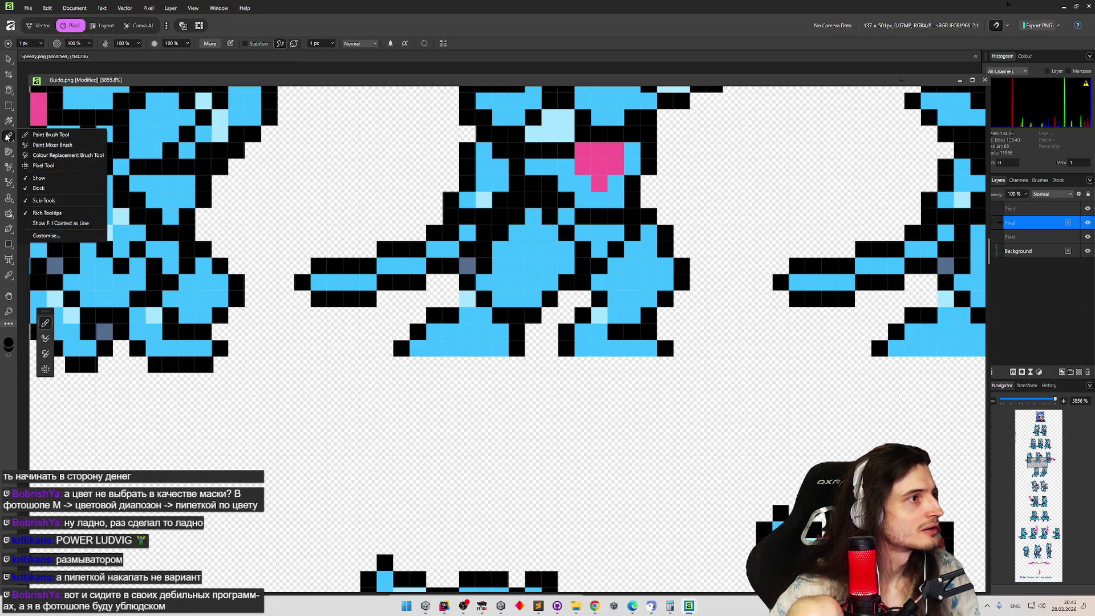
left_click(43, 166)
left_click_drag(402, 363, 416, 364)
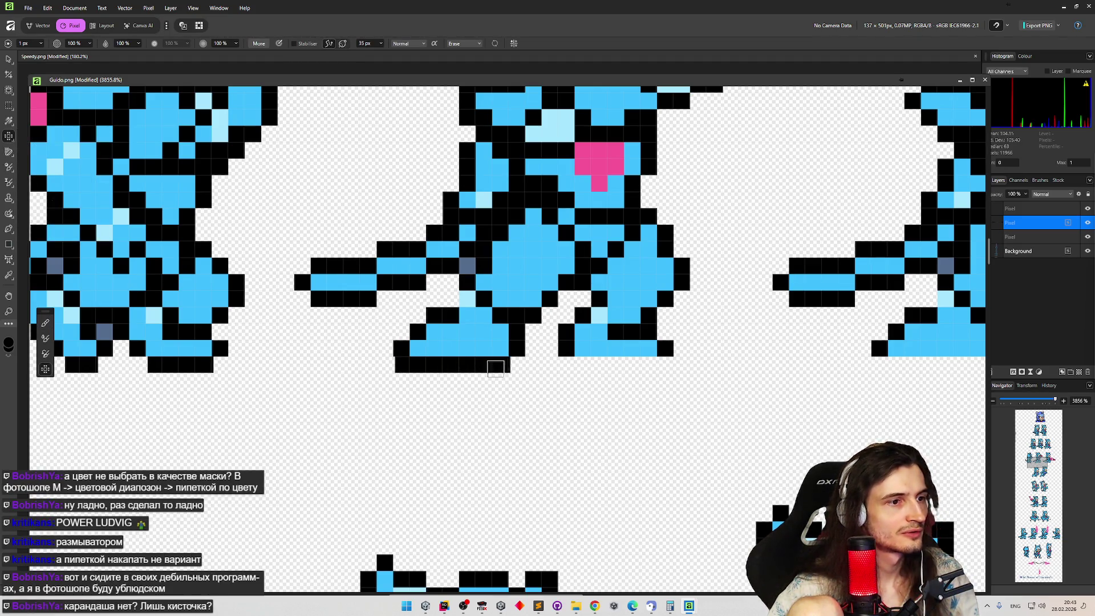
Undo the black pixels painted below the feet and zoom in and out to inspect.
scroll(521, 375, "up", 5)
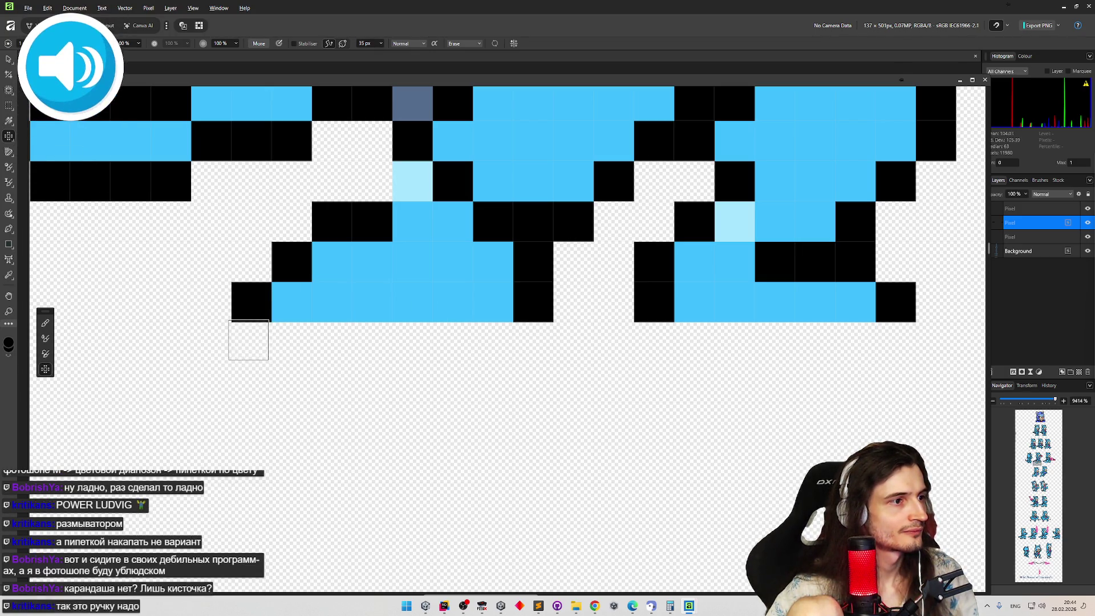
scroll(342, 351, "down", 1)
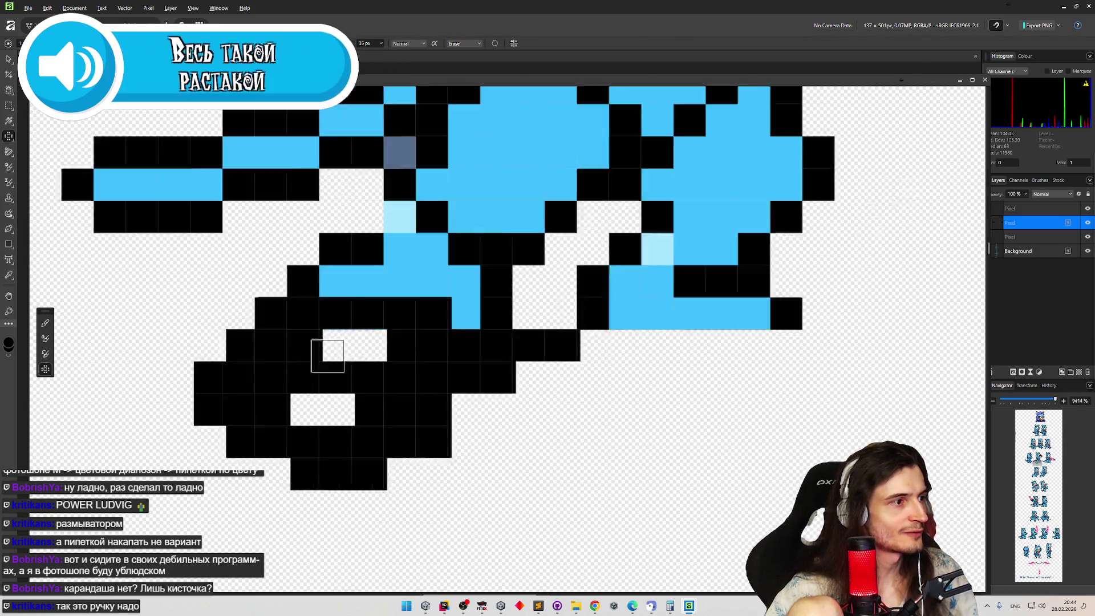
key("ctrl+z")
key("ctrl+z")
key("ctrl+z")
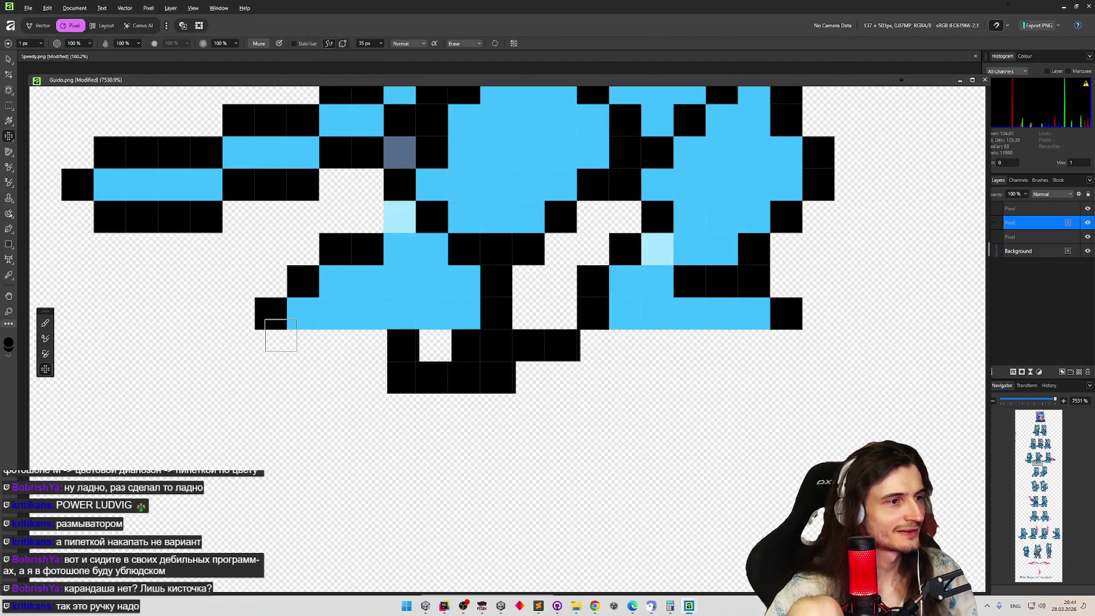
scroll(251, 348, "up", 5)
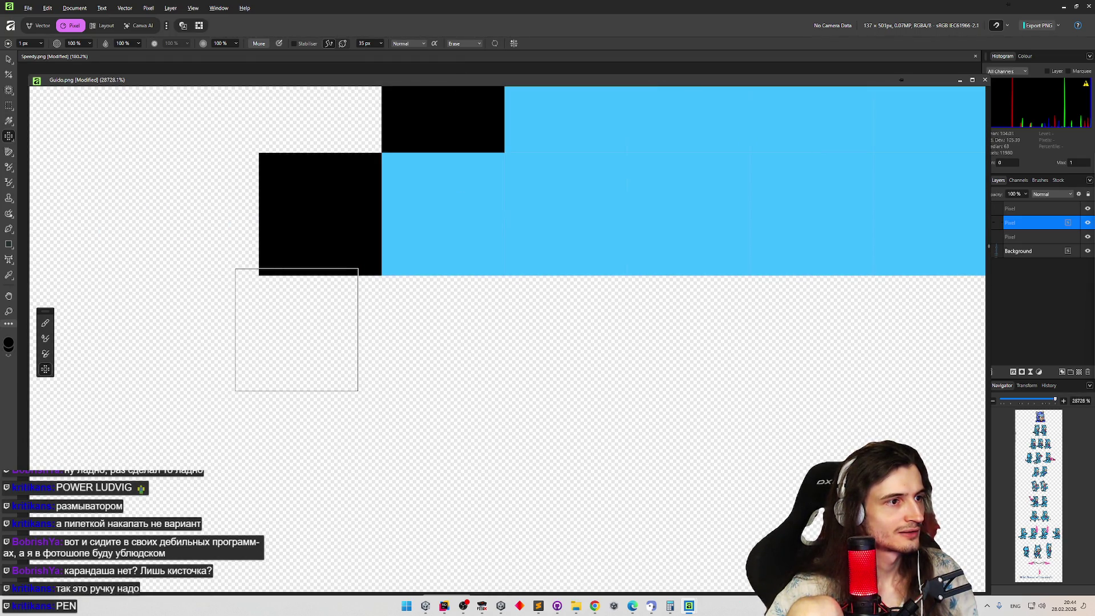
scroll(311, 336, "up", 1)
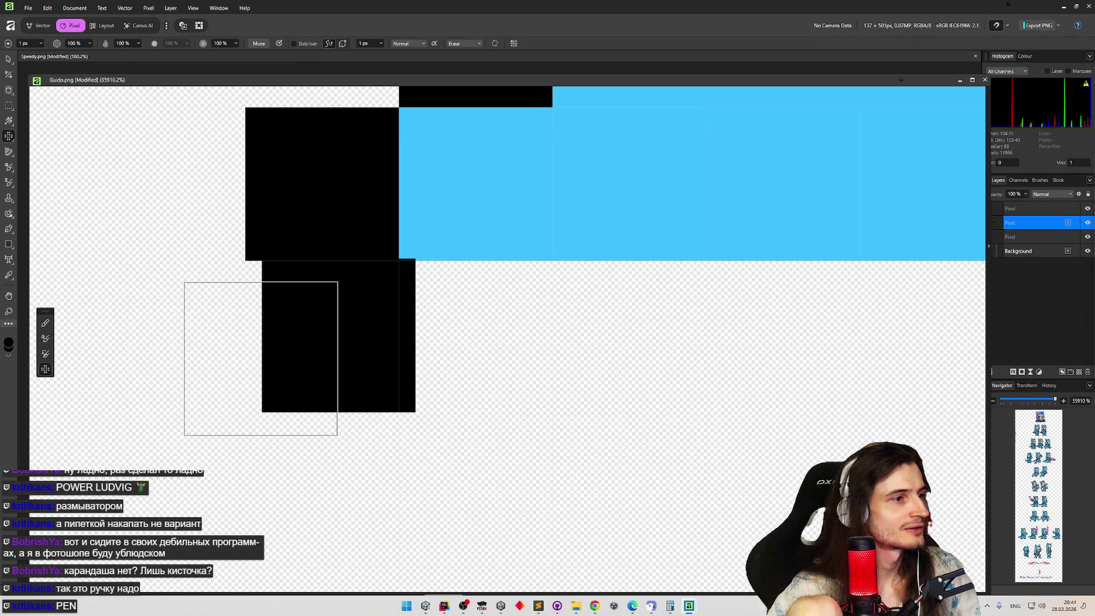
scroll(233, 351, "down", 5)
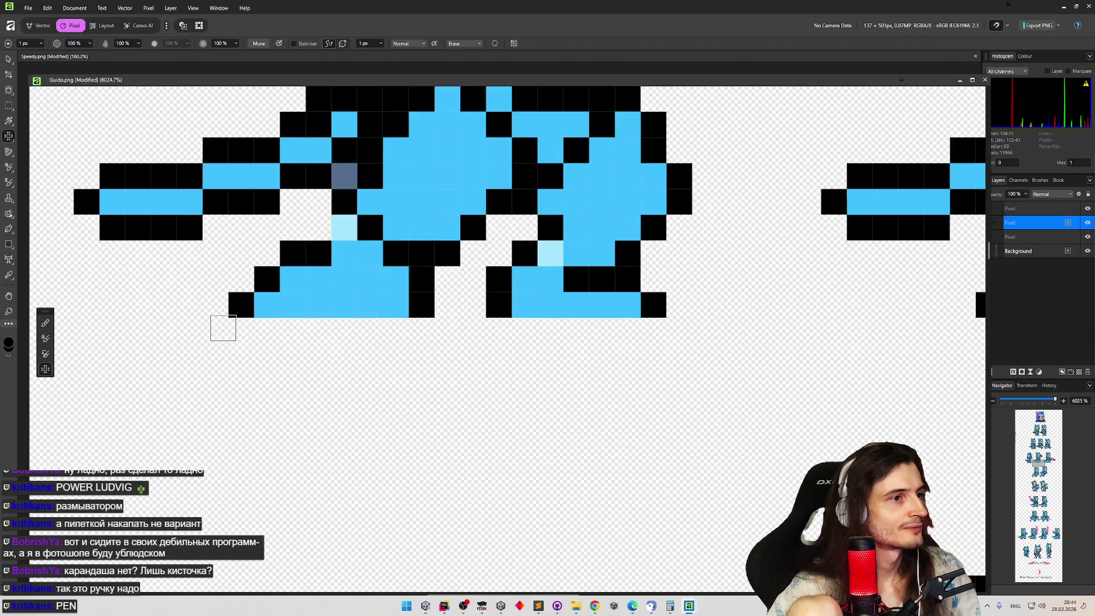
scroll(265, 305, "down", 5)
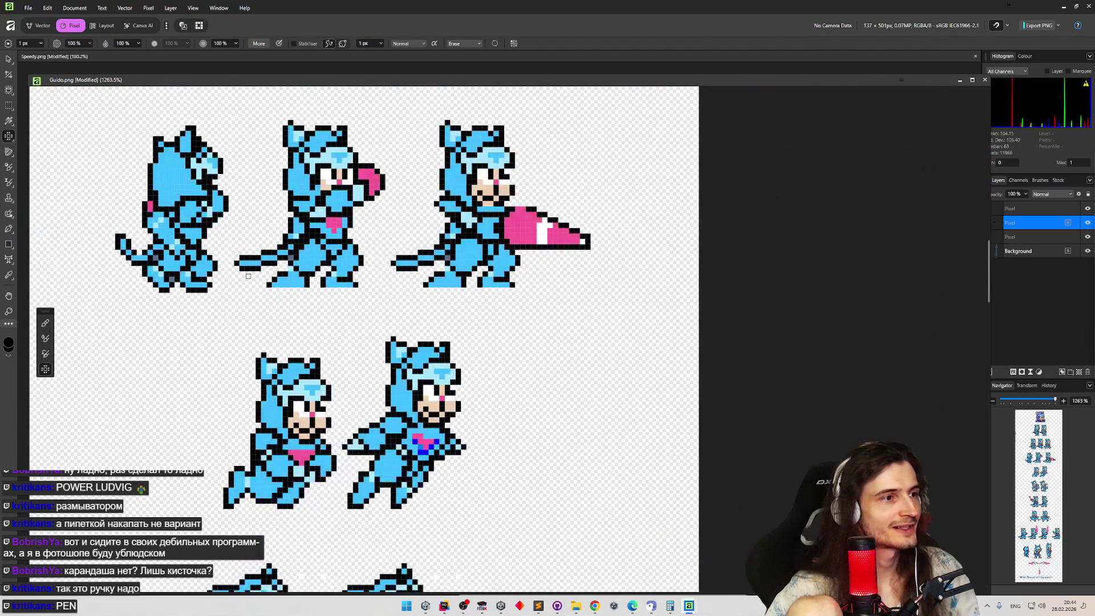
scroll(243, 287, "up", 3)
scroll(260, 291, "up", 1)
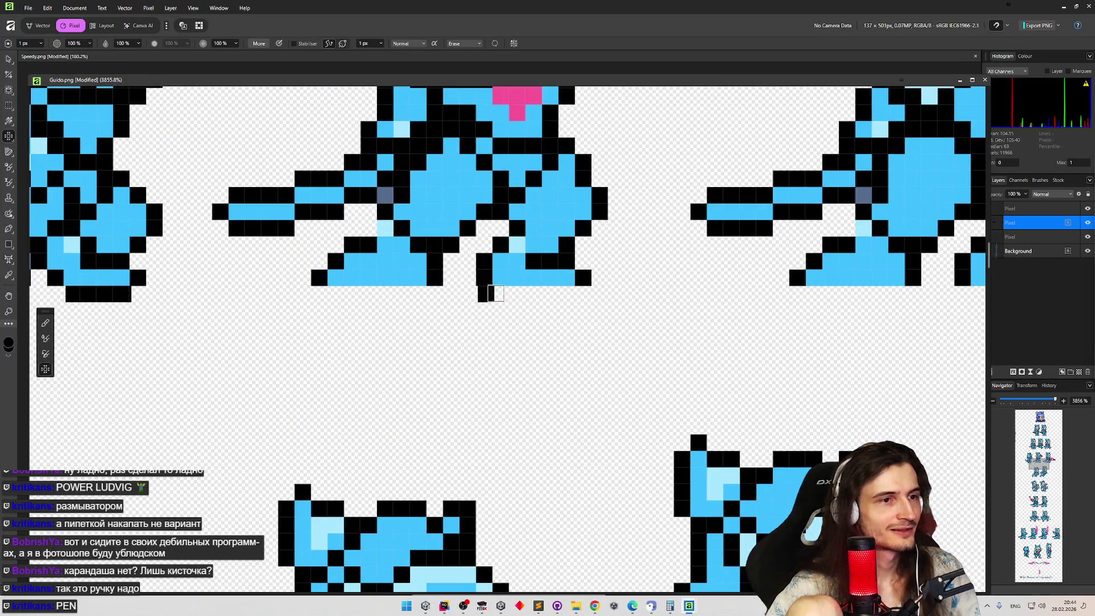
scroll(501, 293, "up", 6)
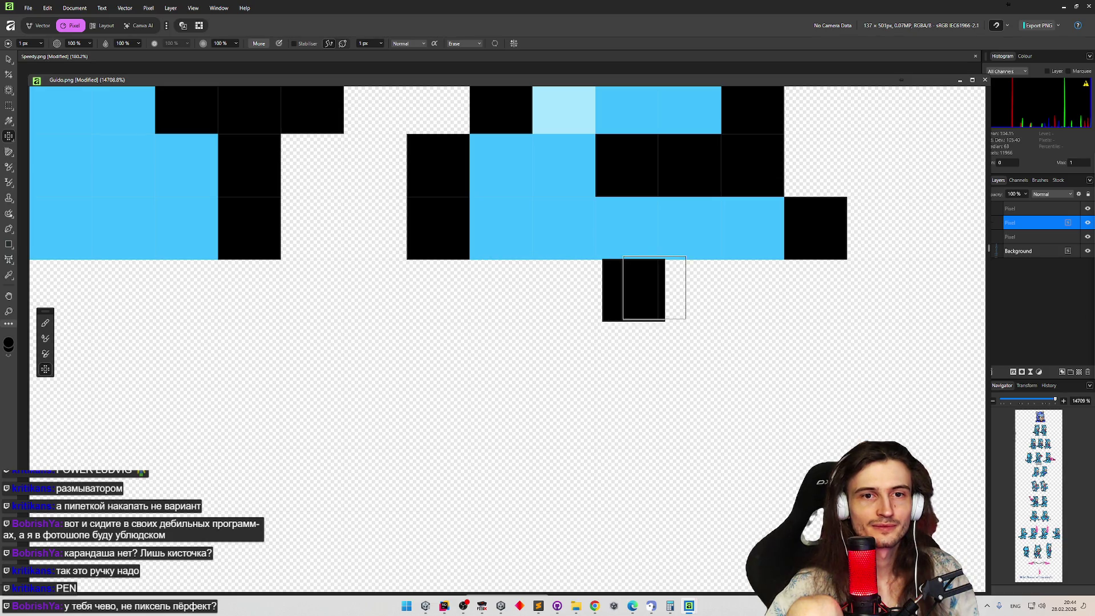
scroll(792, 287, "down", 9)
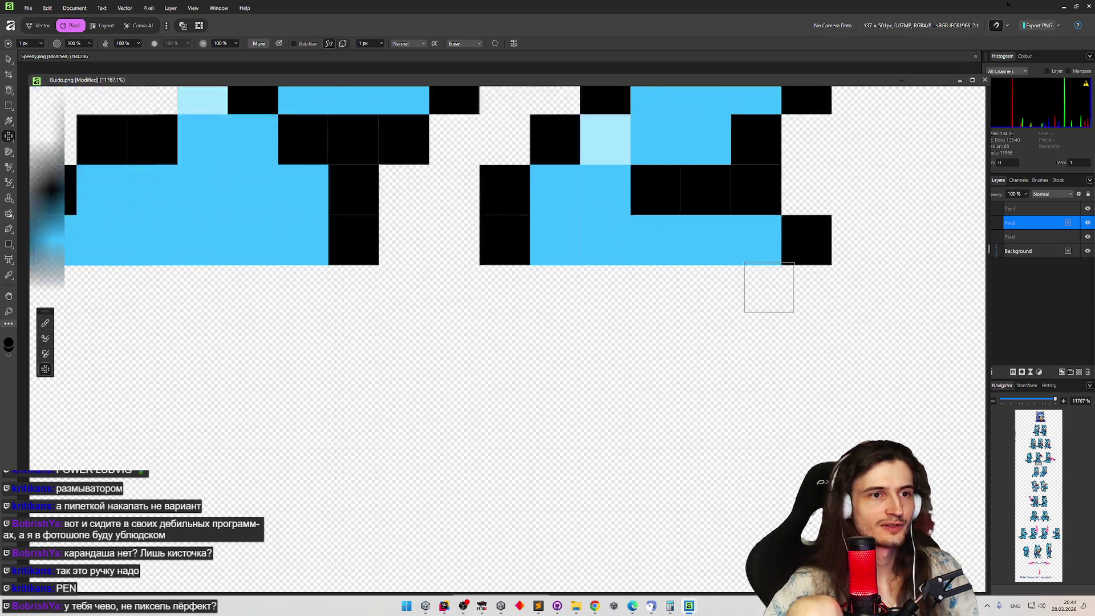
scroll(757, 268, "up", 9)
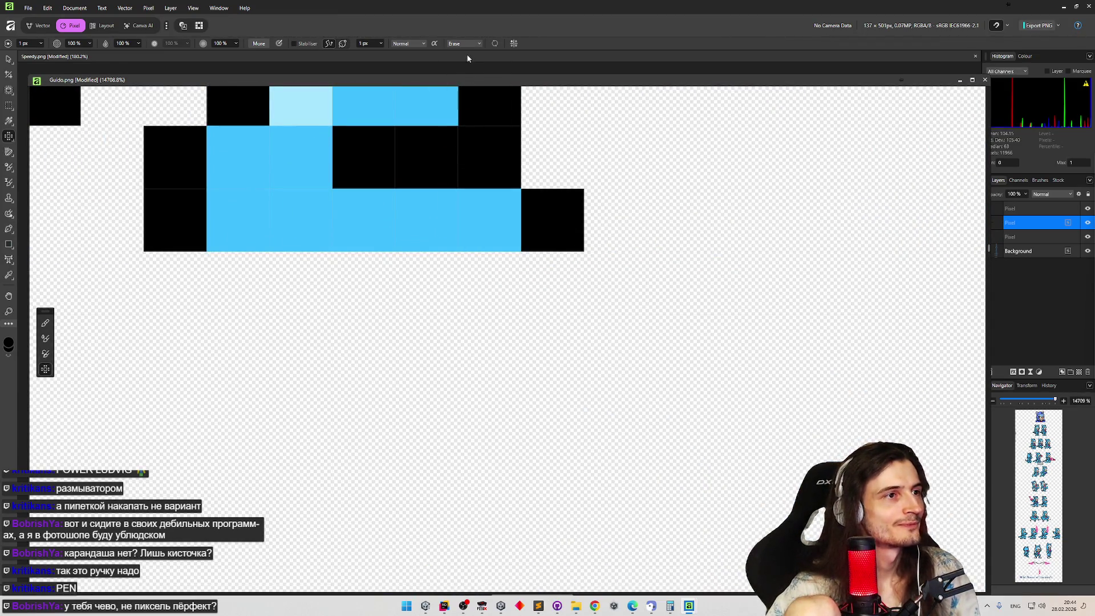
left_click(420, 45)
Paint a row of black pixels beneath the foot with the Pixel tool.
left_click(417, 48)
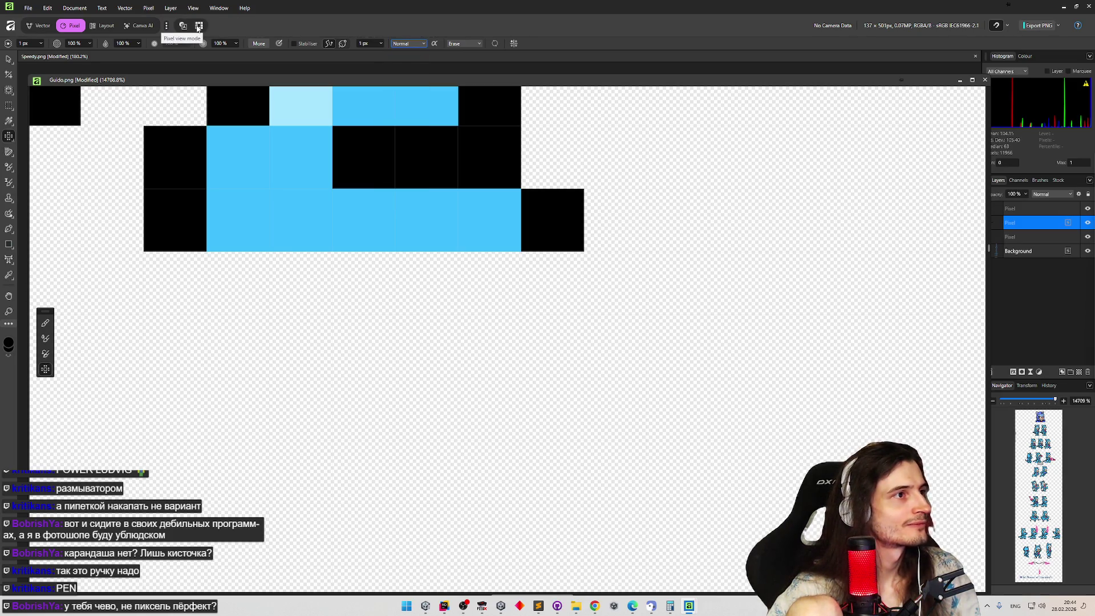
mouse_move(234, 280)
left_mouse_down()
mouse_move(193, 244)
mouse_move(174, 272)
mouse_move(551, 288)
left_mouse_up()
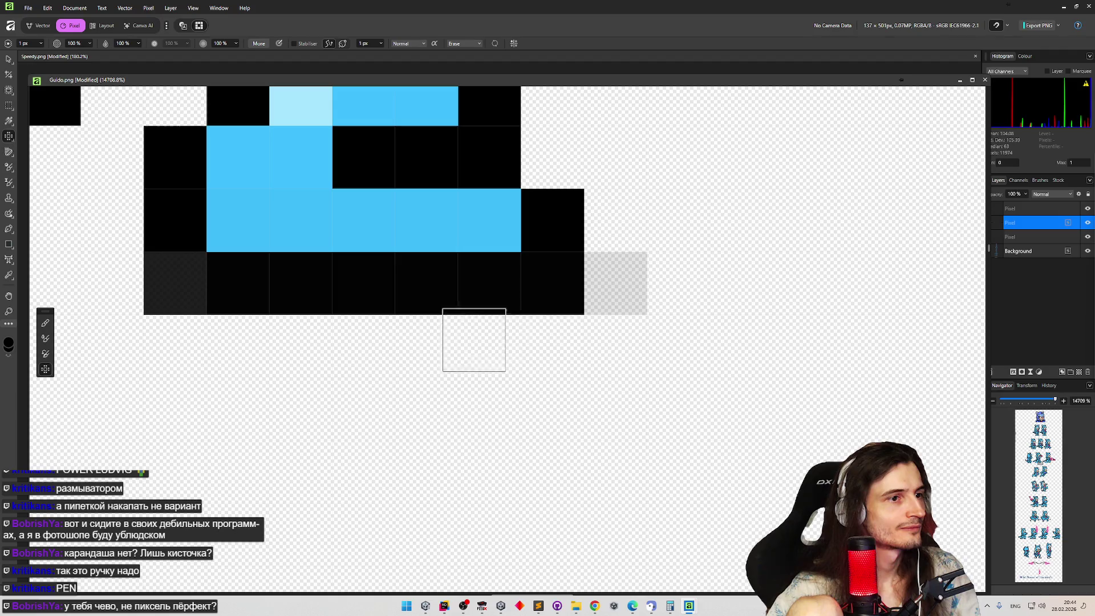
left_click(370, 391)
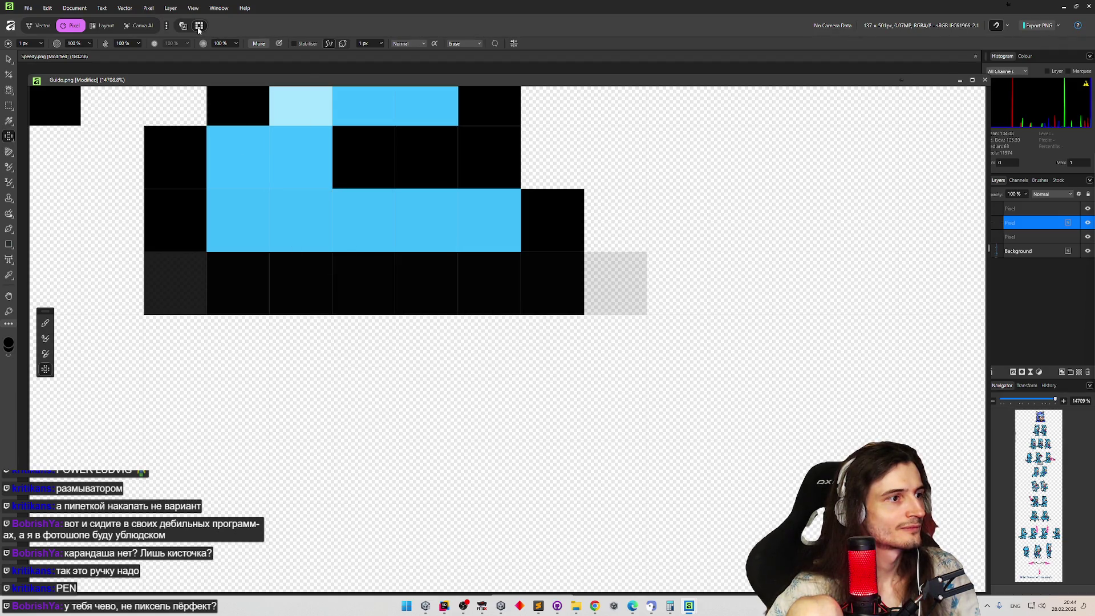
Toggle between Pixel and Vector view modes to compare the pixel edges.
left_click(200, 26)
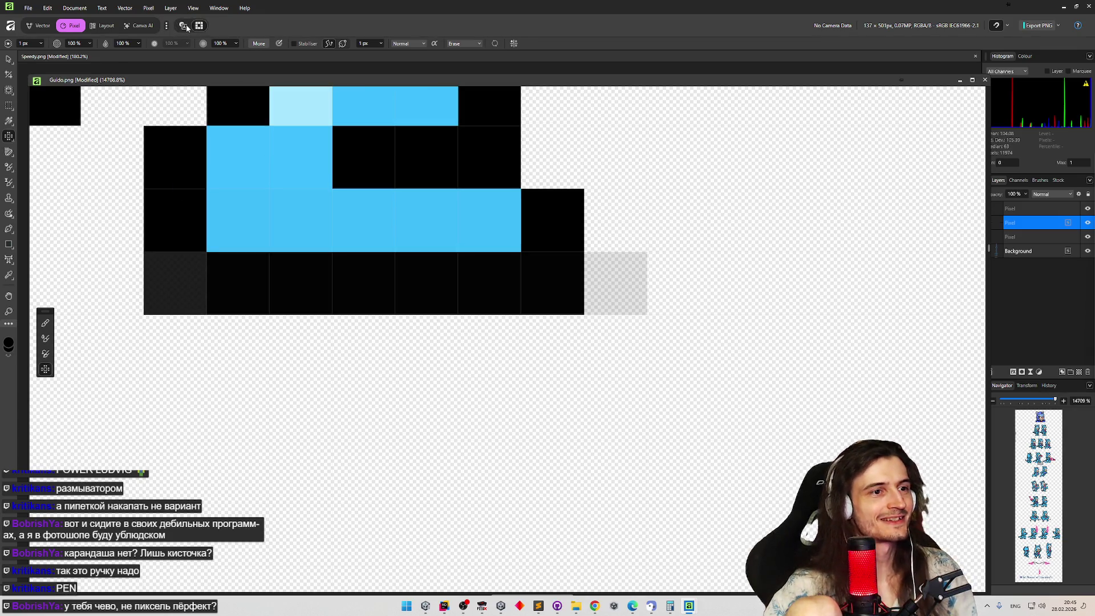
left_click(186, 27)
left_click(204, 27)
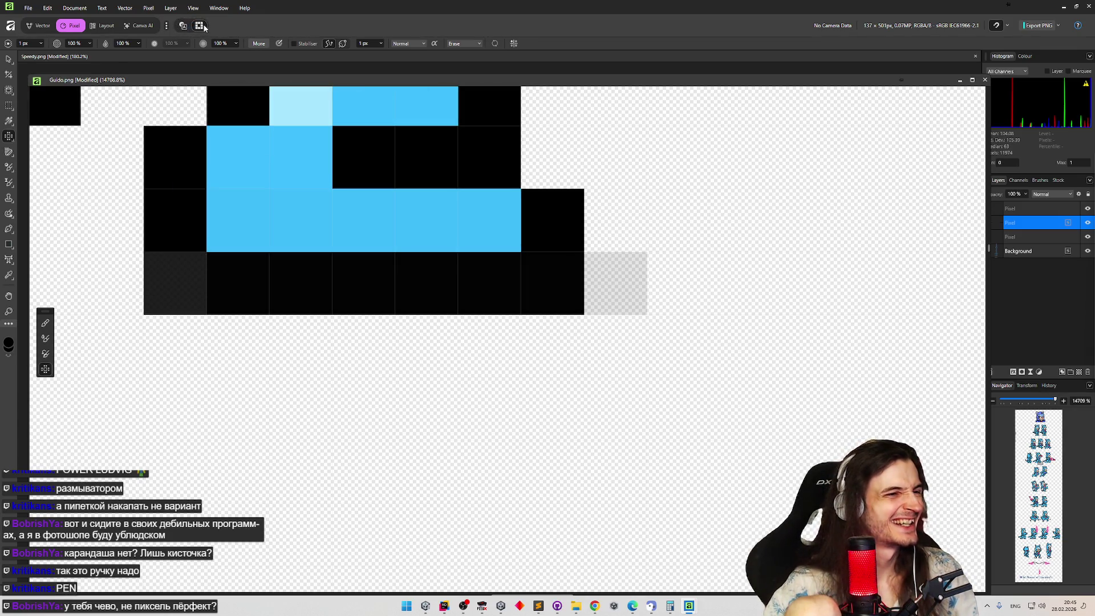
left_click(186, 28)
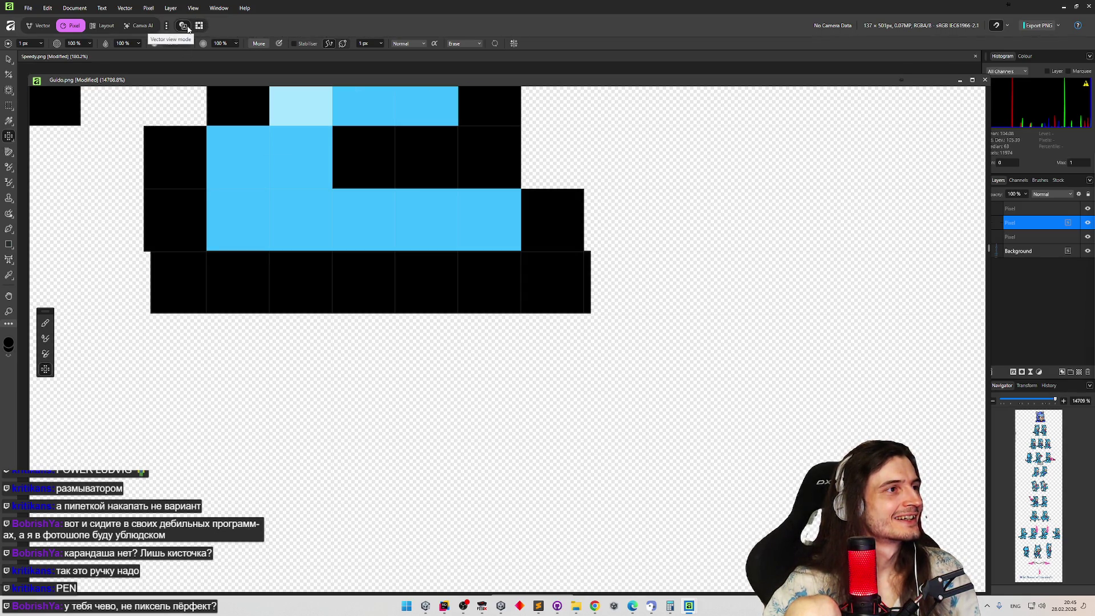
left_click(203, 27)
scroll(630, 215, "down", 2)
scroll(588, 293, "down", 8)
scroll(565, 285, "up", 6)
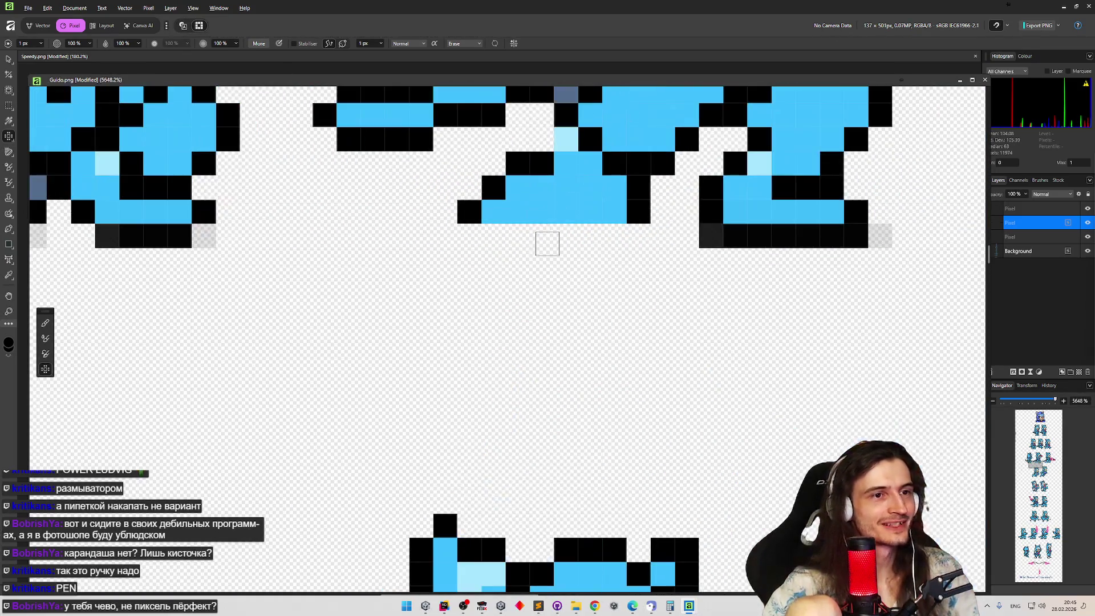
Paint a trial black row under the foot, undo it, and toggle the view mode.
scroll(573, 236, "up", 2)
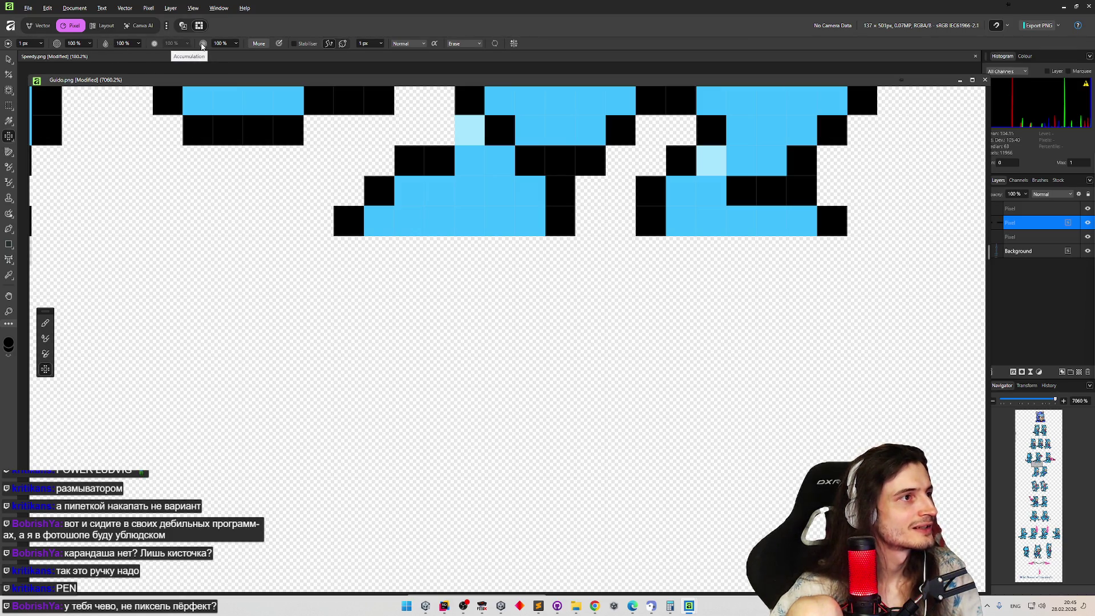
left_click(334, 245)
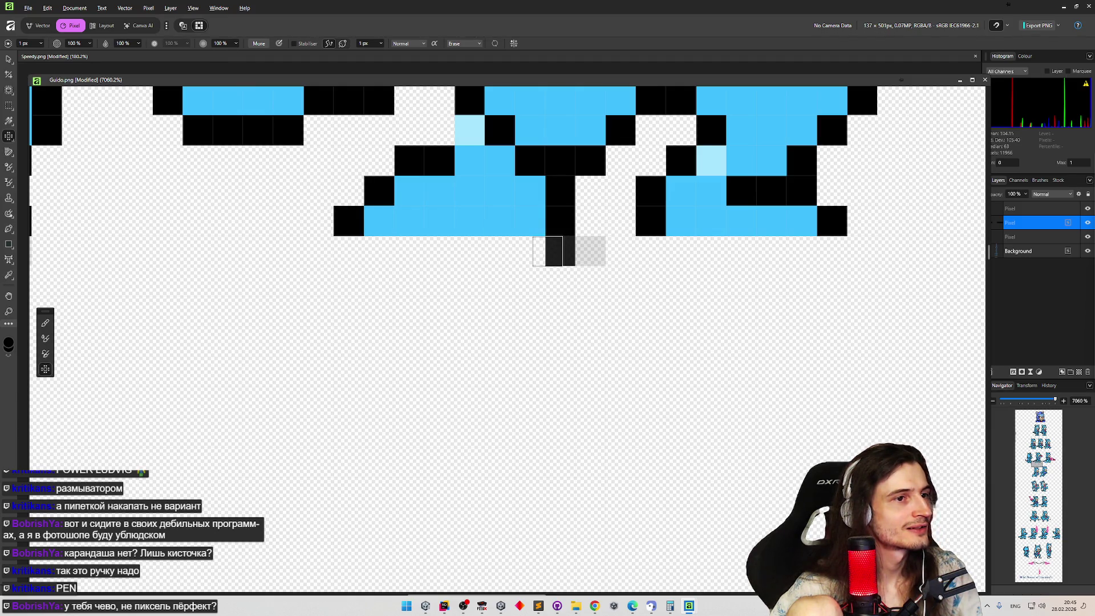
left_click_drag(548, 251, 345, 254)
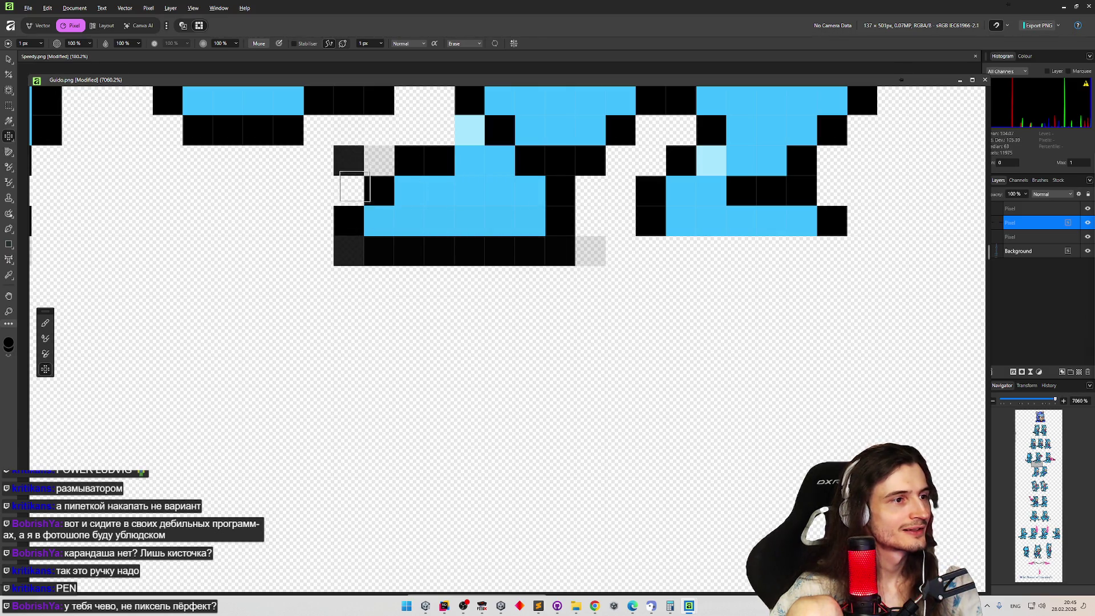
key("ctrl+z")
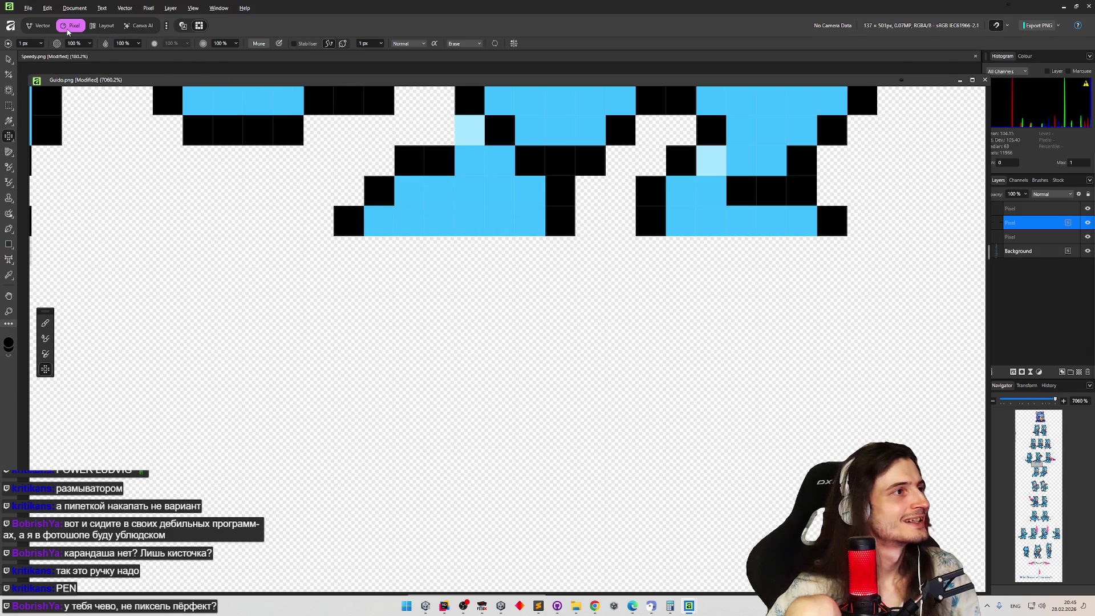
left_click(184, 27)
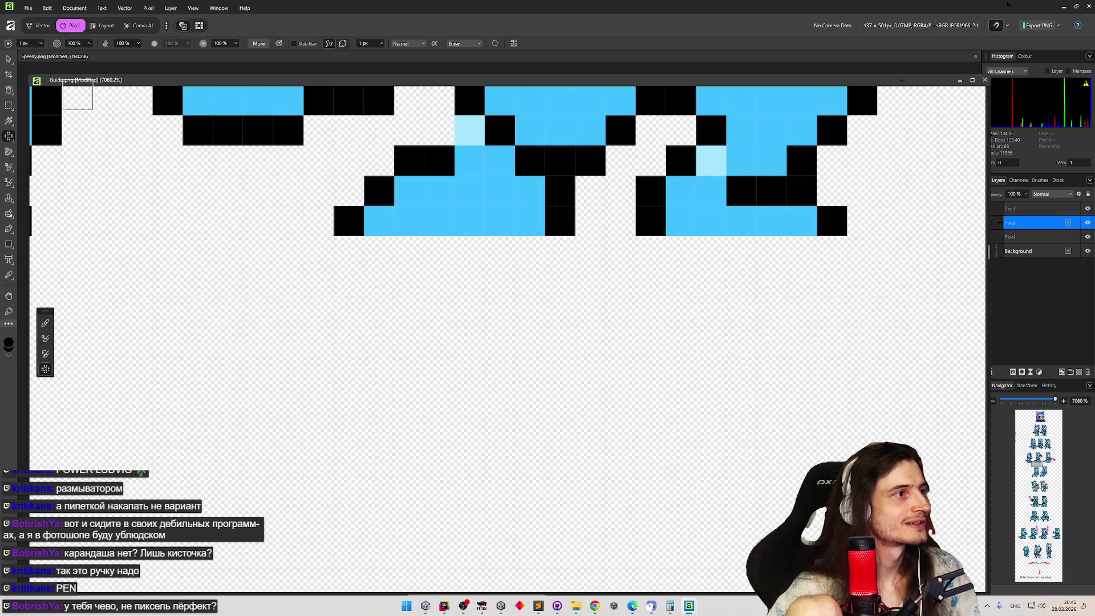
Browse the toolbar flyouts: adjustment, move, selection, marquee, fill, pen, shape, erase and brush tools.
right_click(10, 172)
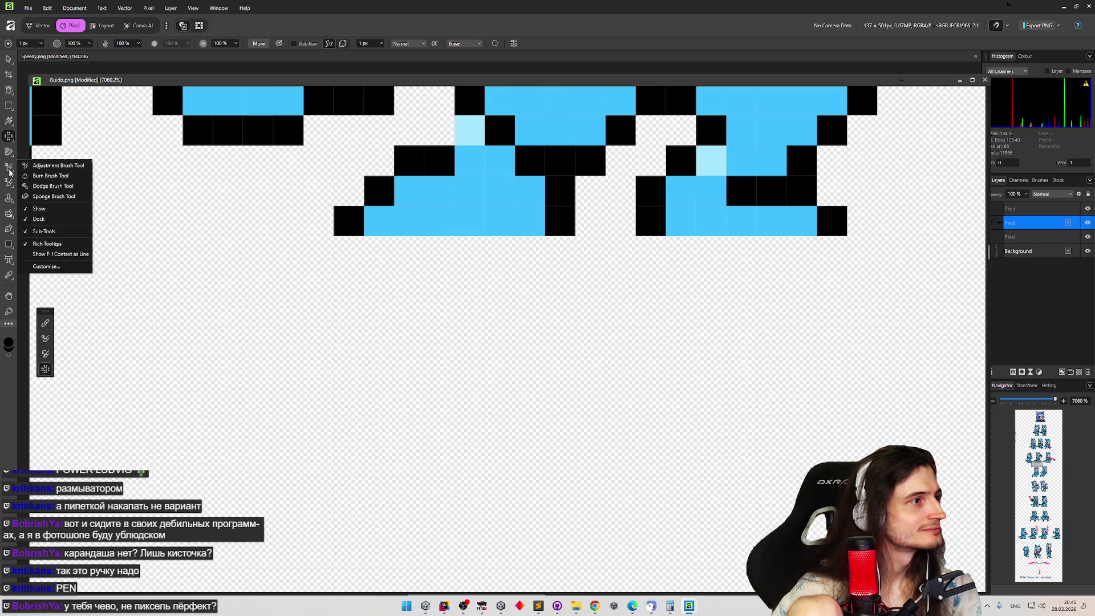
right_click(9, 75)
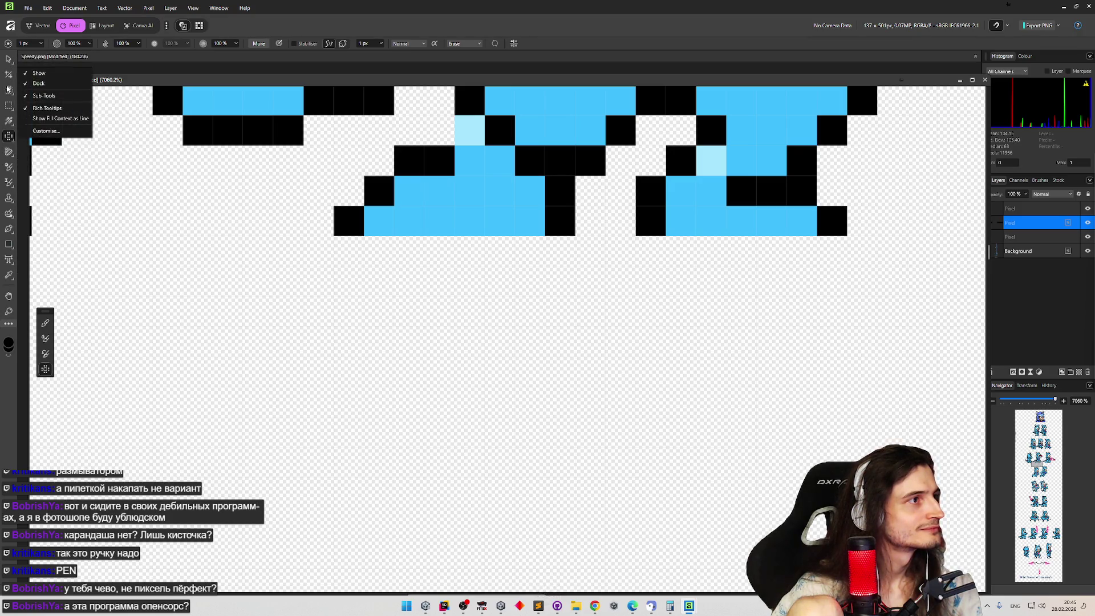
right_click(8, 97)
right_click(6, 109)
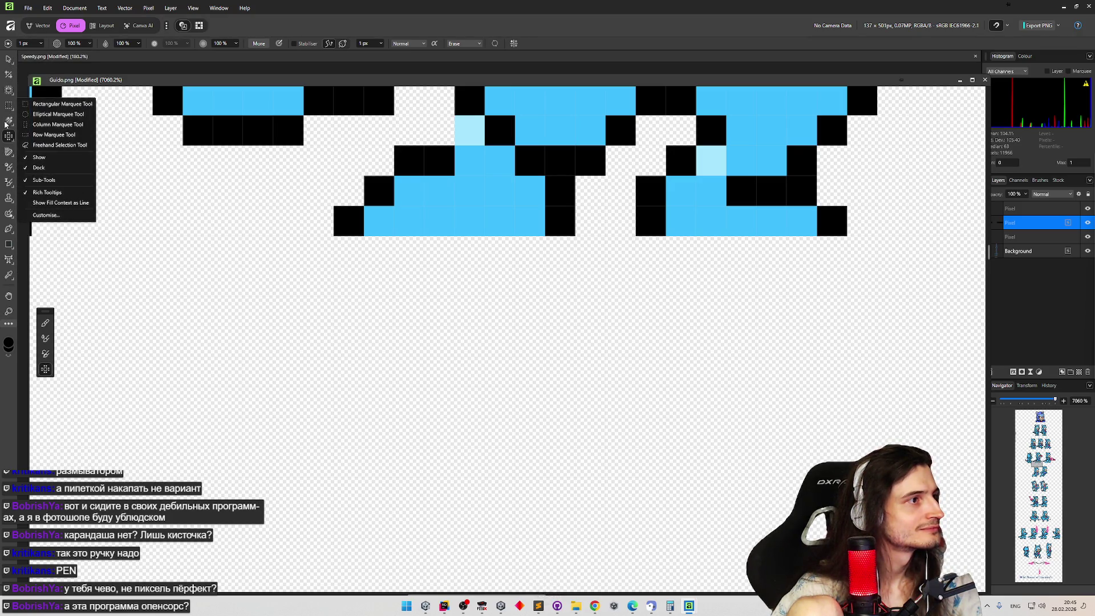
right_click(5, 123)
left_click(9, 229)
right_click(9, 229)
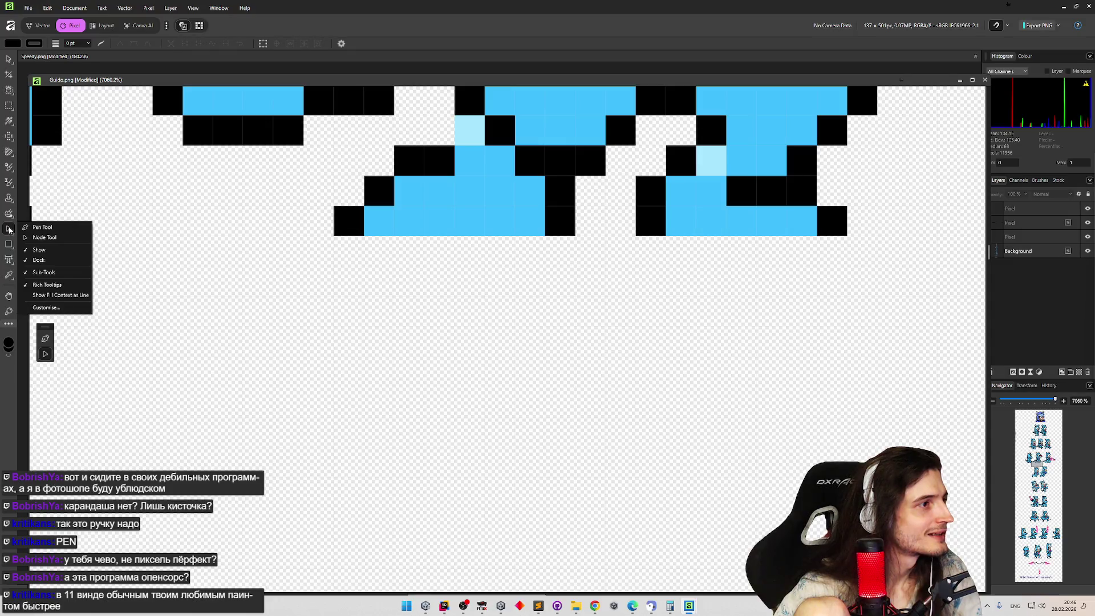
right_click(11, 250)
right_click(7, 169)
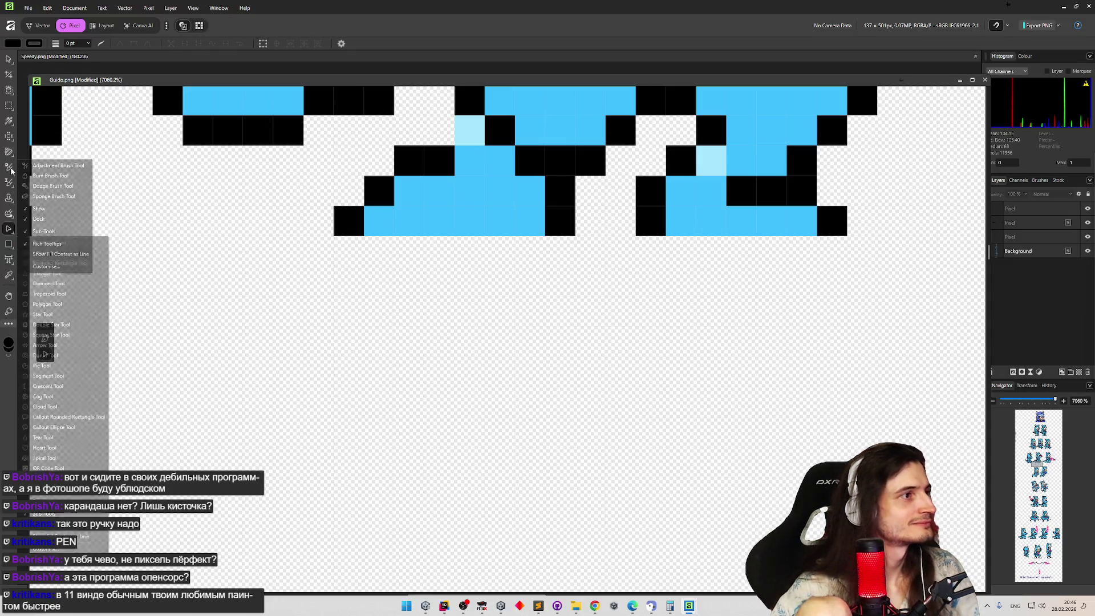
right_click(10, 154)
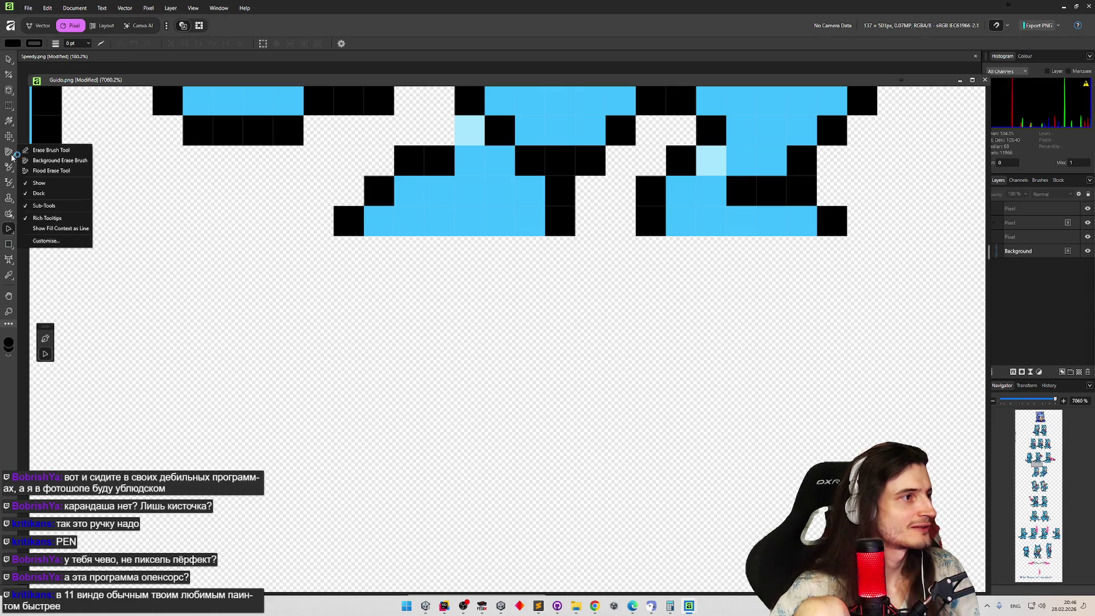
right_click(14, 141)
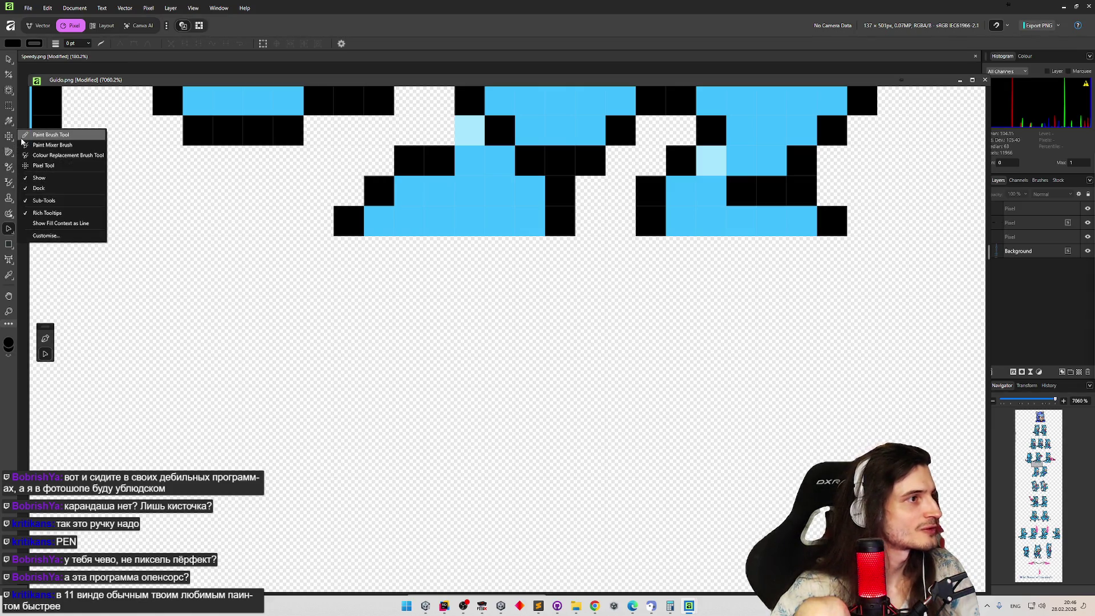
Test and undo a paint brush stroke, then marquee-select the strip under the left feet.
left_click(22, 138)
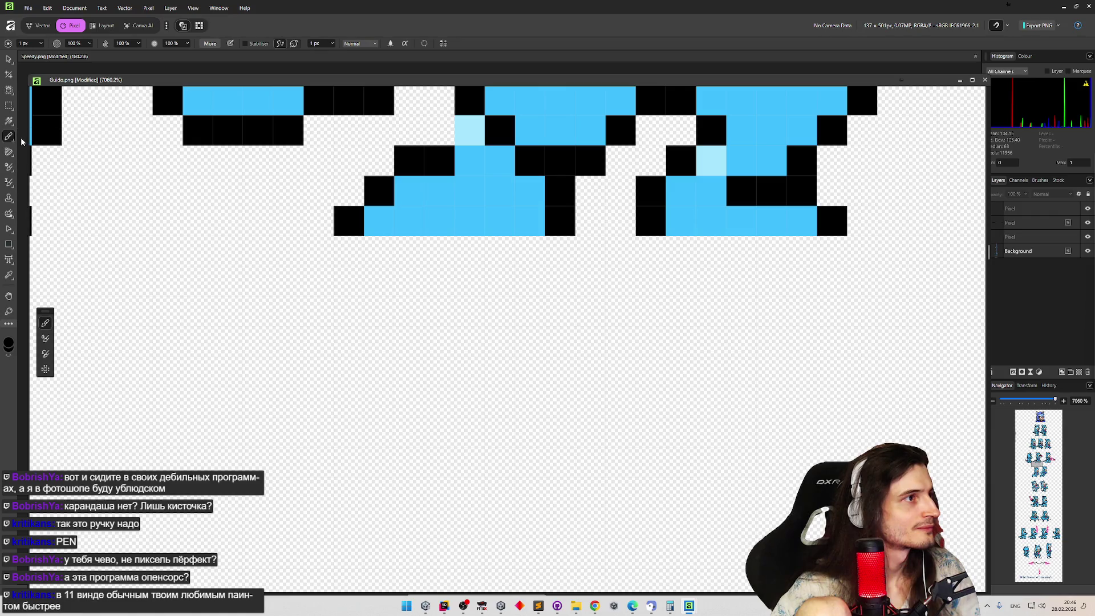
mouse_move(255, 193)
left_mouse_down()
mouse_move(289, 251)
mouse_move(482, 288)
left_mouse_up()
key("ctrl+z")
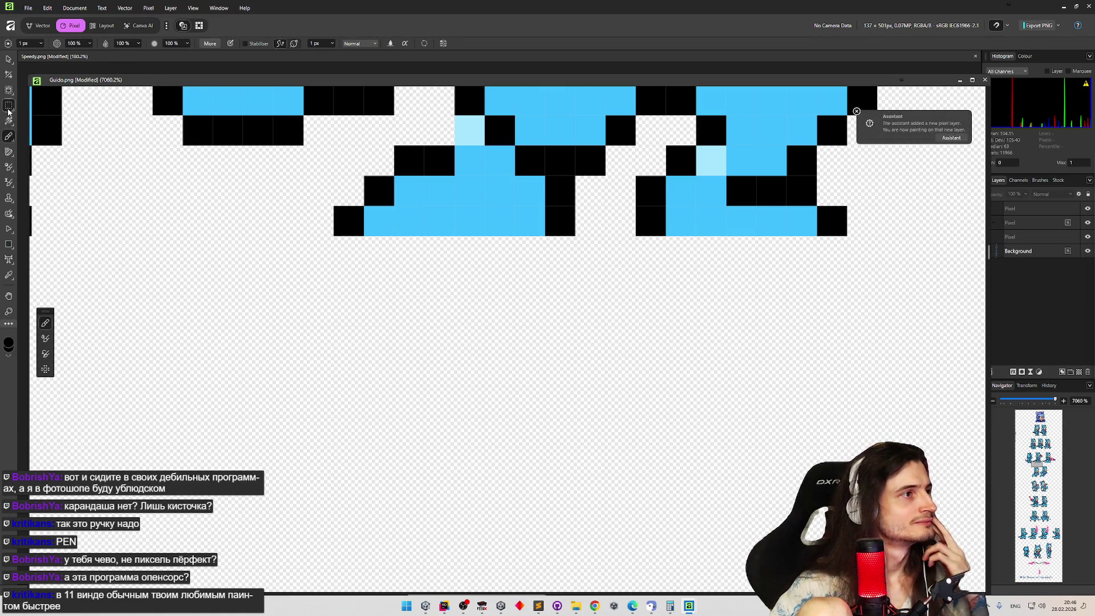
key("m")
left_click_drag(336, 239, 370, 249)
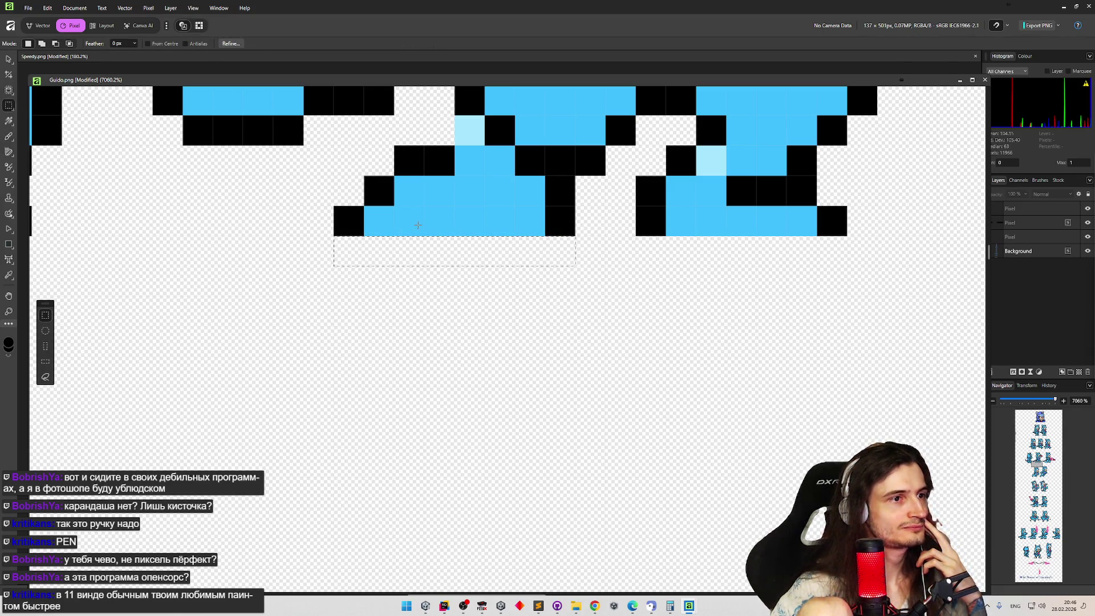
Look through the erase, dodge/burn and fill tool groups and choose the Fill Tool.
right_click(11, 154)
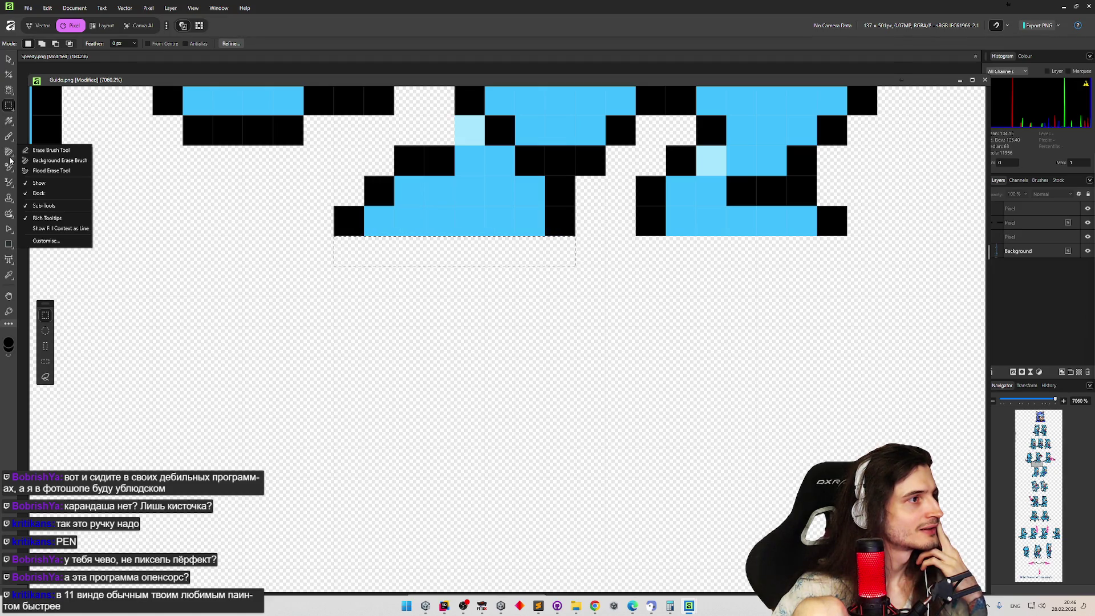
right_click(10, 168)
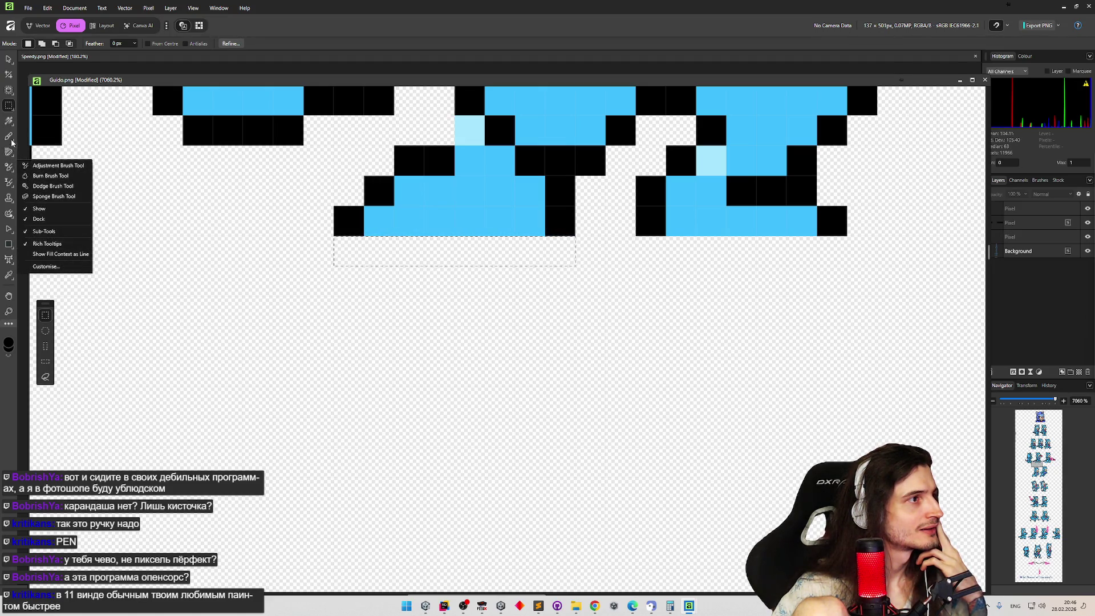
right_click(11, 123)
left_click(23, 120)
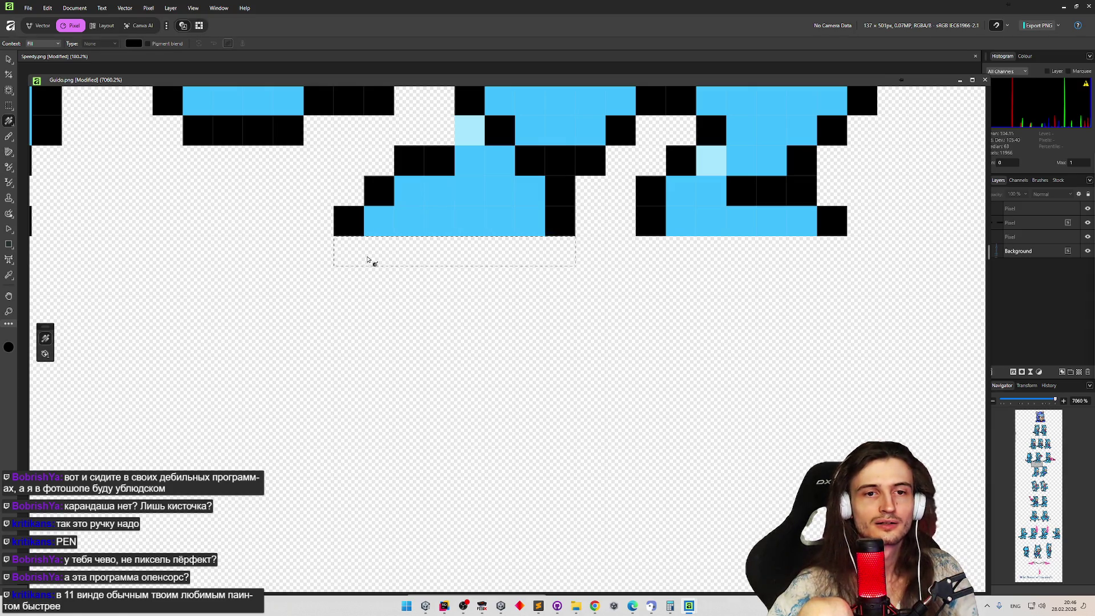
scroll(367, 256, "down", 3)
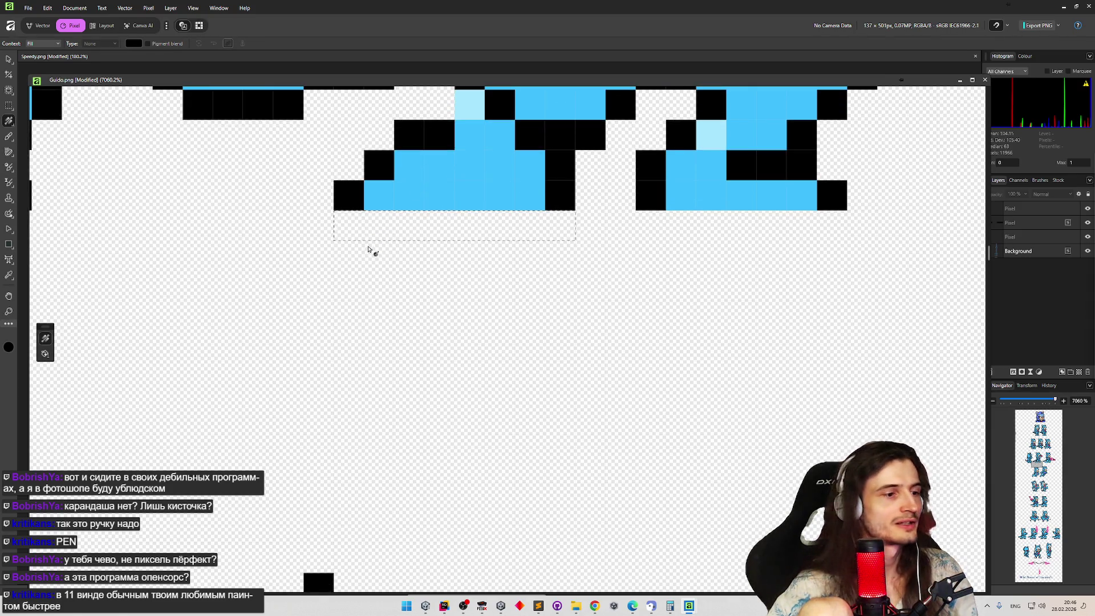
scroll(359, 235, "up", 3)
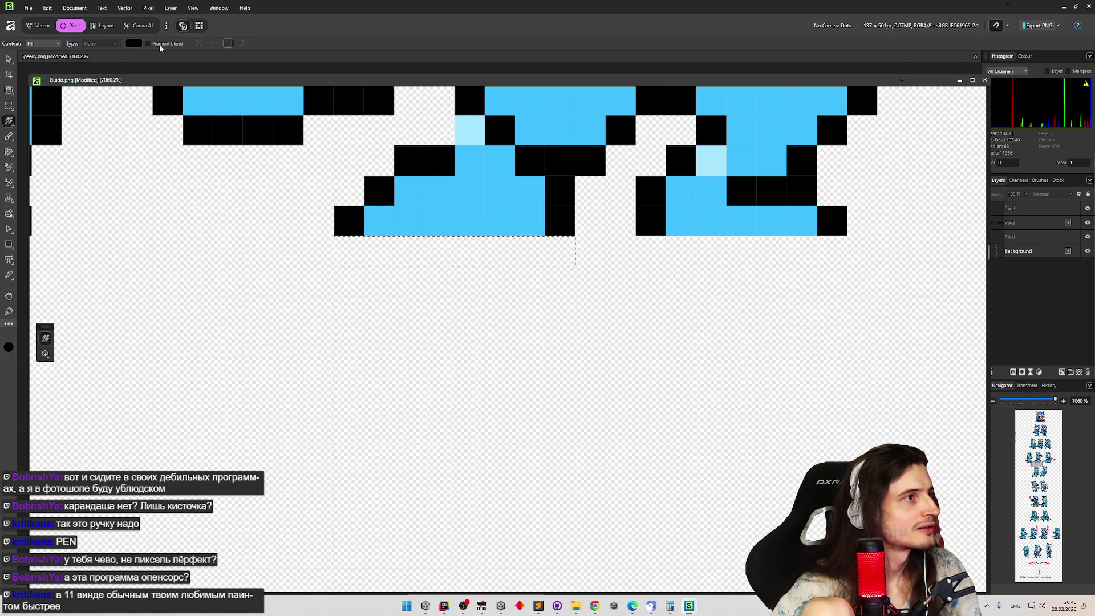
right_click(9, 127)
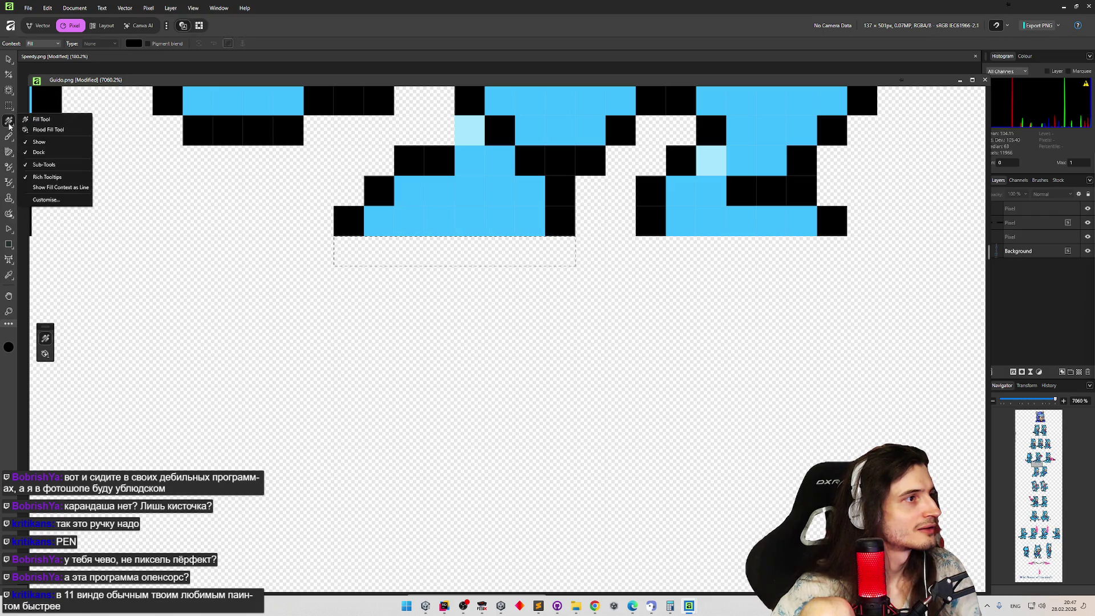
left_click(37, 128)
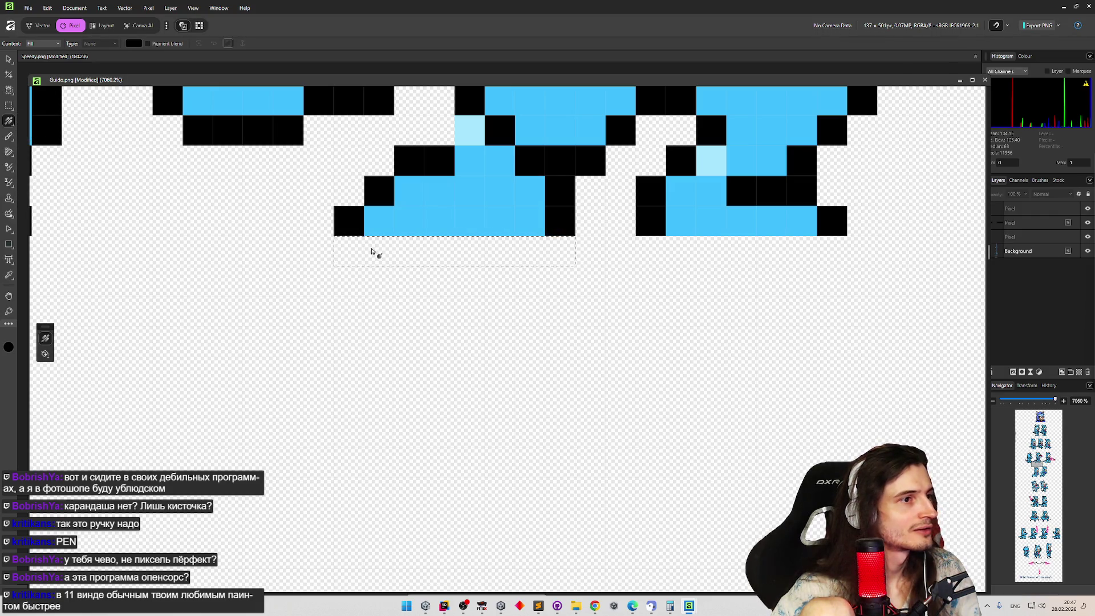
left_click_drag(359, 215, 350, 233)
mouse_move(481, 263)
left_mouse_down()
mouse_move(350, 234)
mouse_move(455, 251)
left_mouse_up()
mouse_move(543, 255)
left_mouse_down()
mouse_move(591, 251)
mouse_move(484, 318)
mouse_move(540, 250)
mouse_move(538, 273)
left_mouse_up()
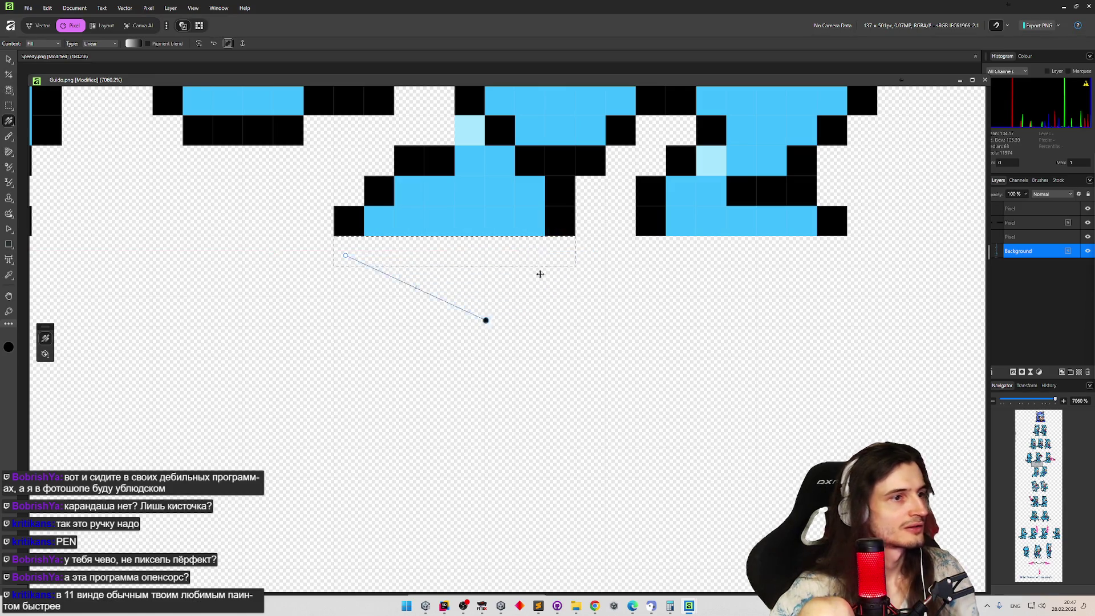
right_click(543, 251)
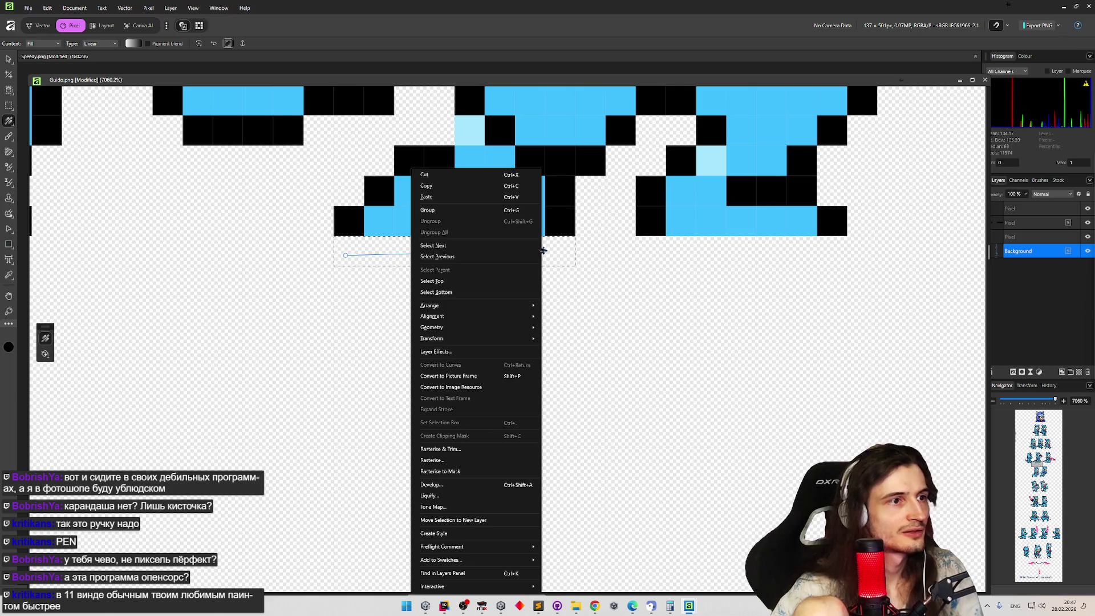
left_click(568, 272)
right_click(7, 121)
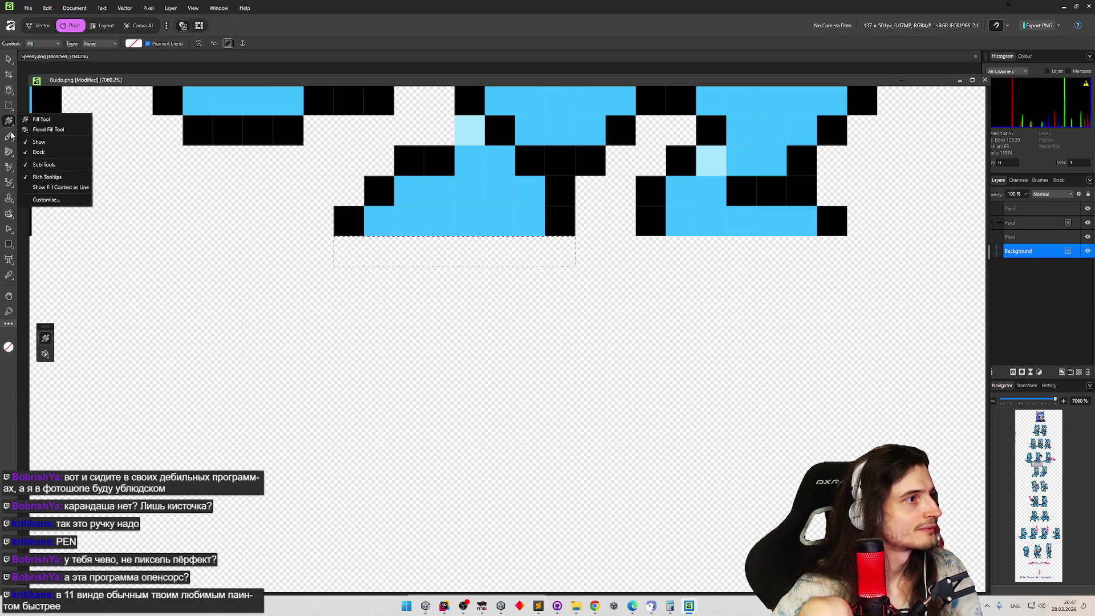
right_click(9, 139)
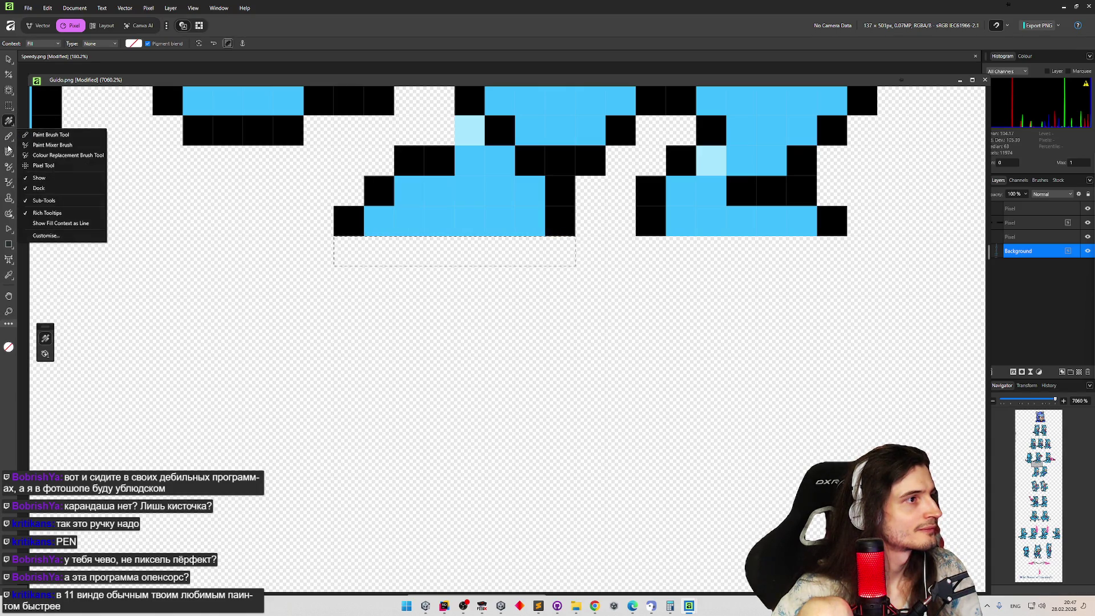
right_click(9, 152)
right_click(9, 166)
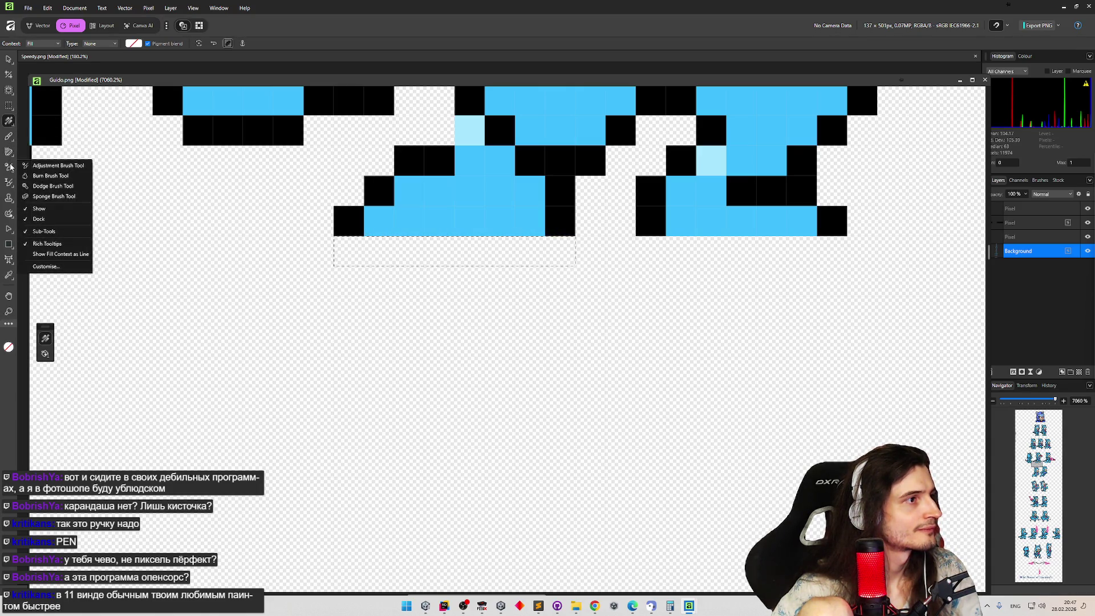
right_click(10, 183)
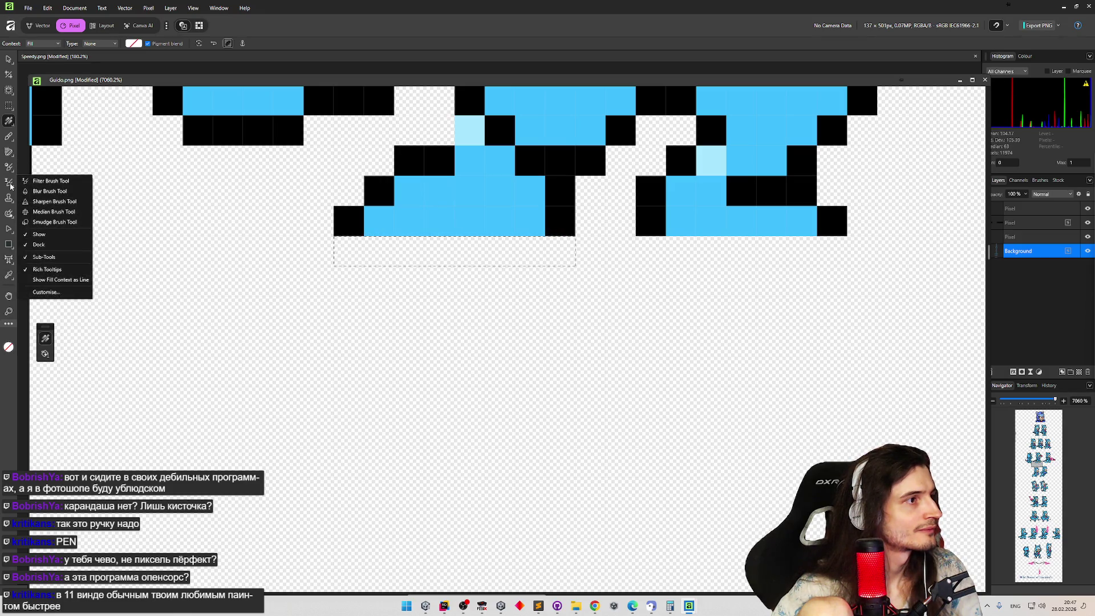
right_click(11, 201)
right_click(10, 214)
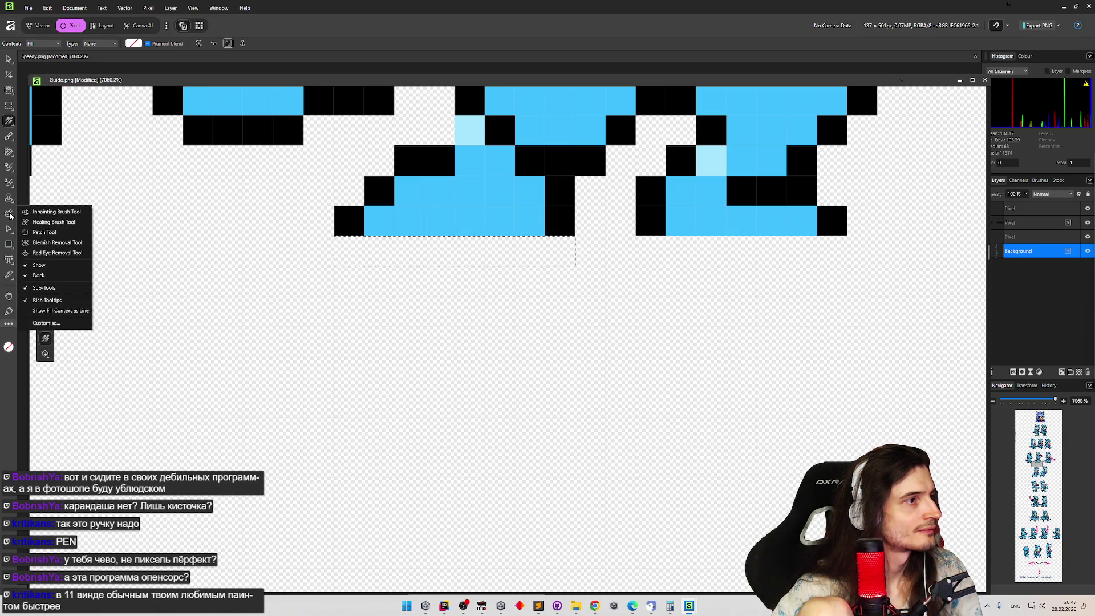
right_click(11, 229)
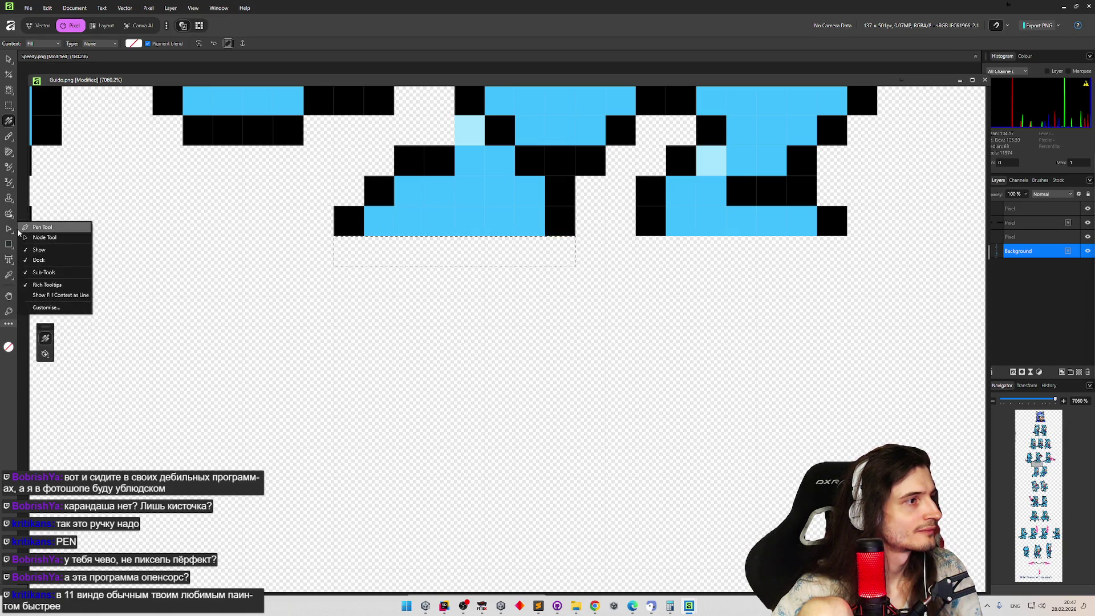
right_click(12, 250)
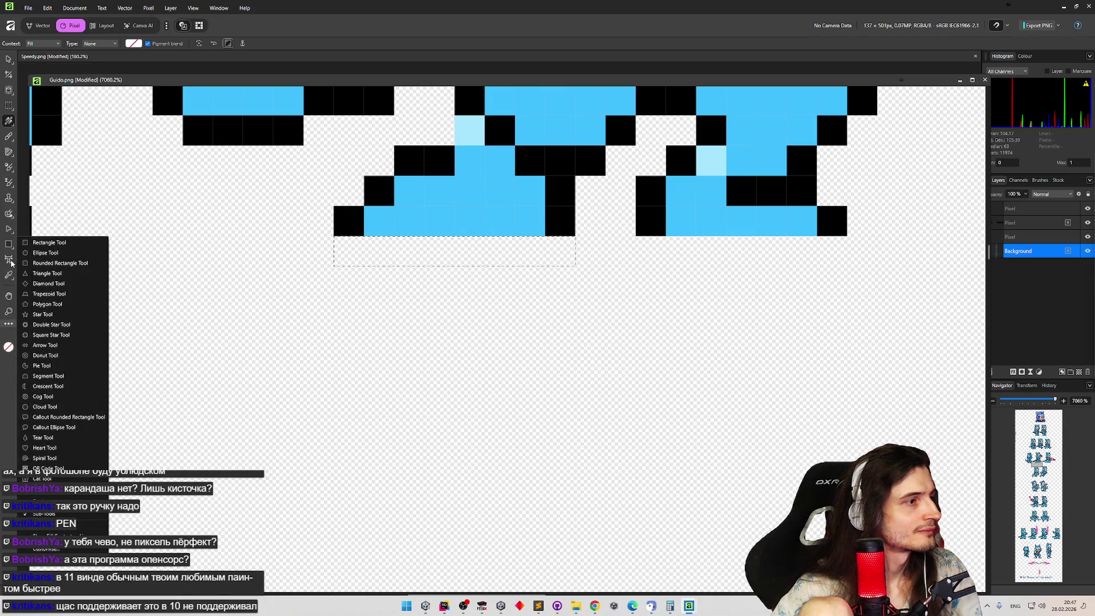
right_click(10, 279)
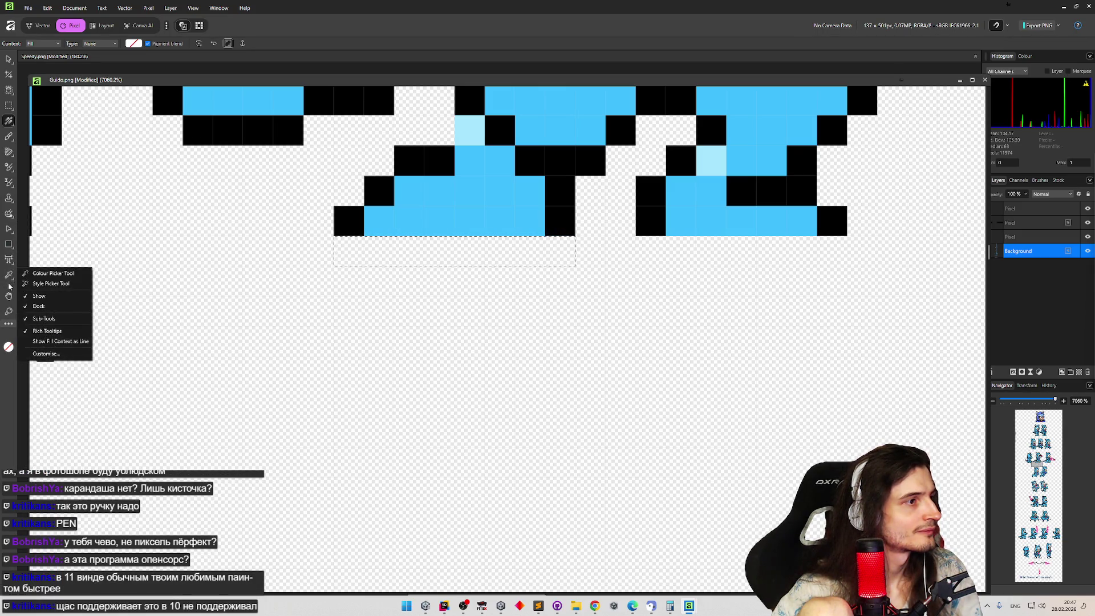
right_click(10, 123)
left_click(11, 125)
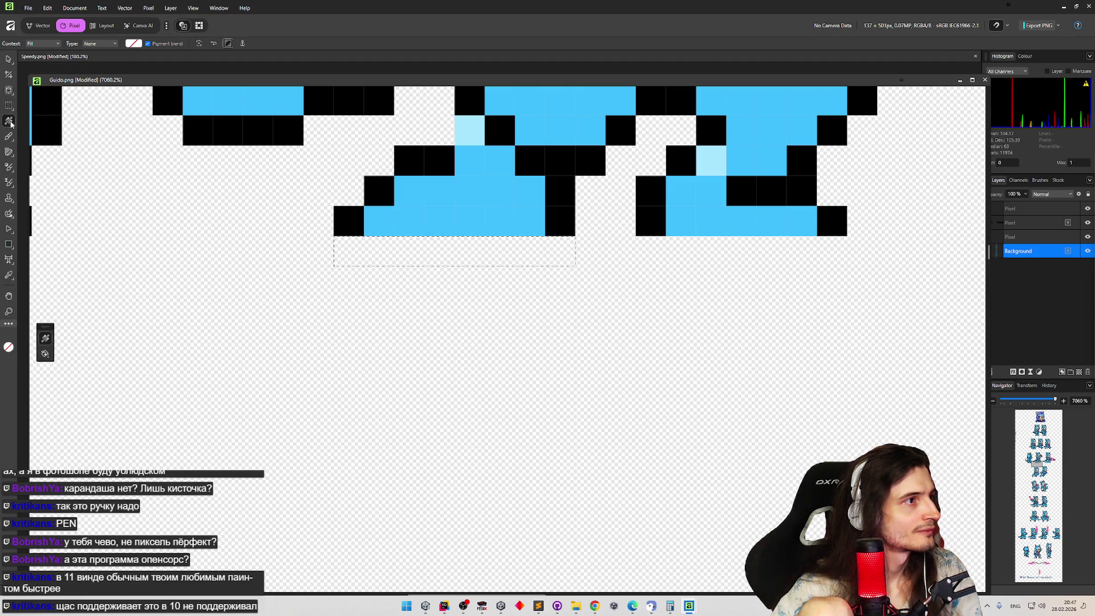
Set the fill colour to solid black, try filling the strip, then cancel the fill.
left_click(135, 44)
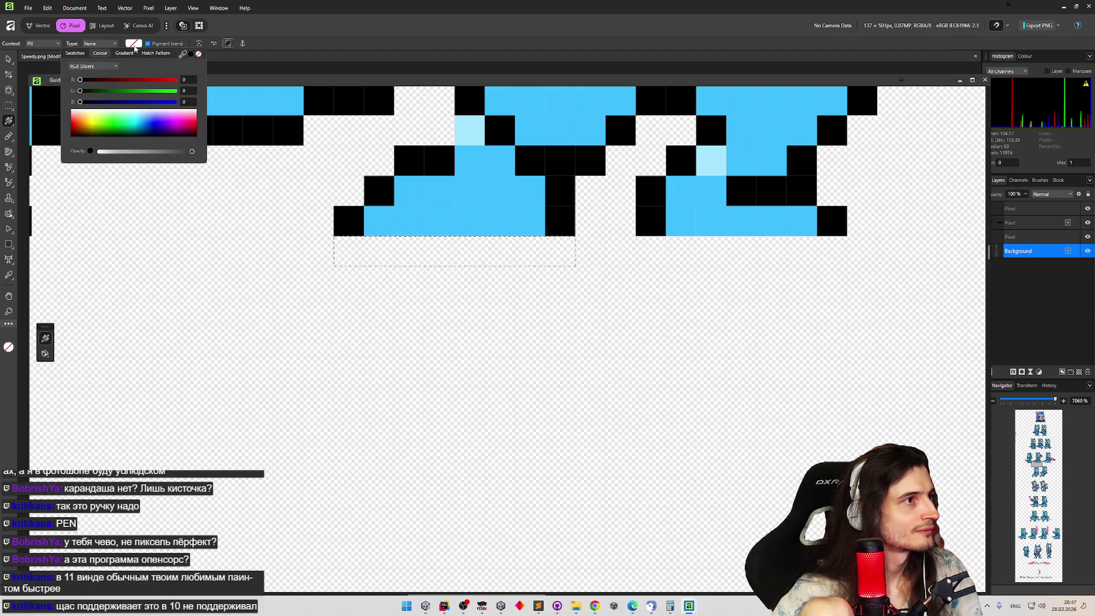
left_click(100, 134)
left_click_drag(361, 251, 402, 251)
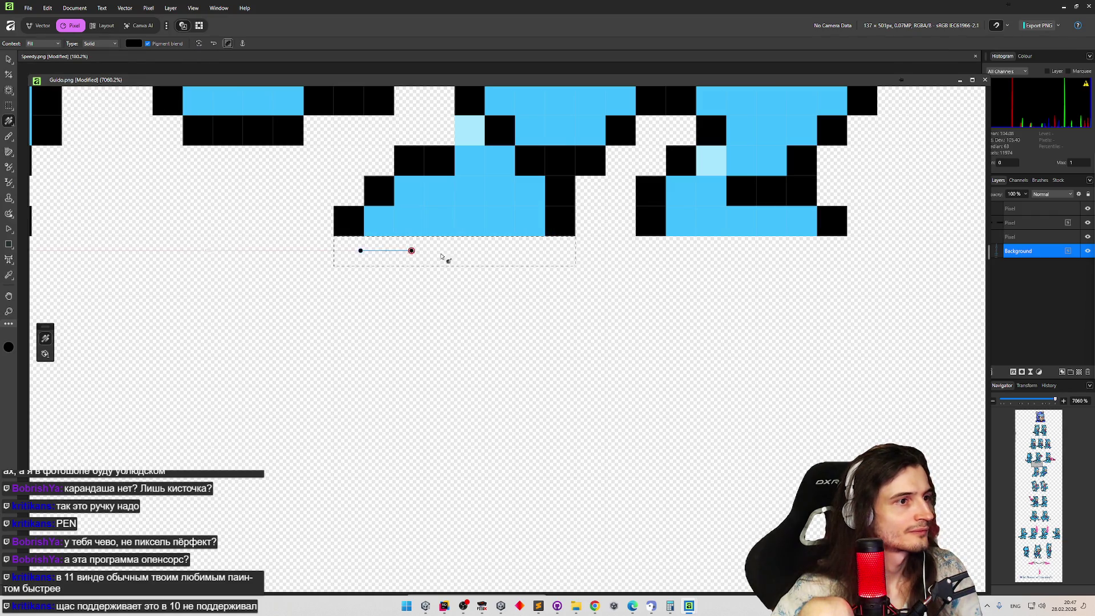
key("Escape")
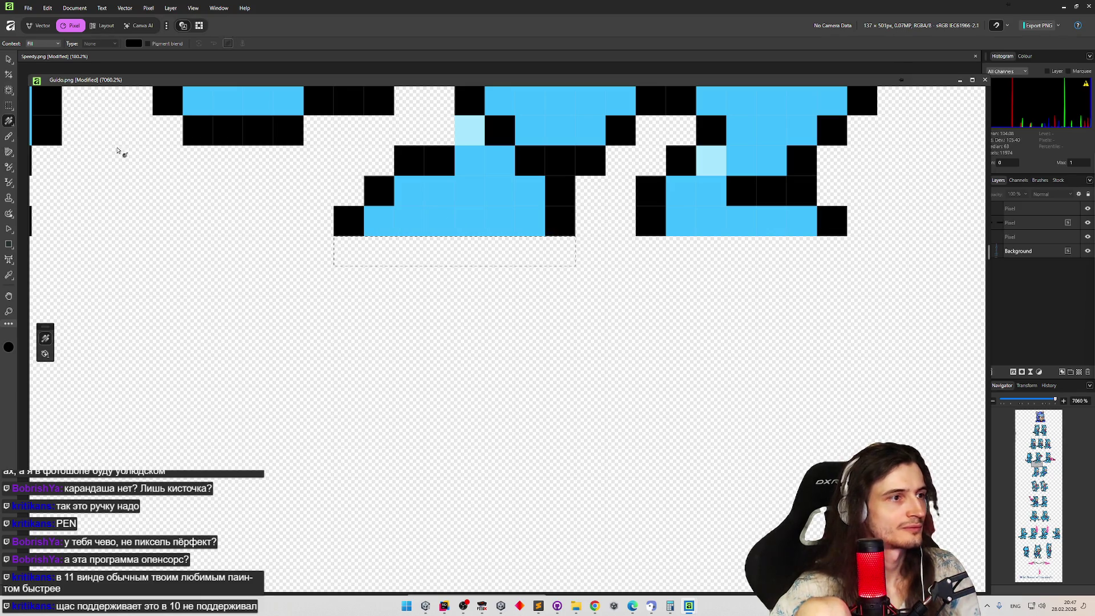
Leave Crop and try marquee and dodge tools, ending on the Pencil tool to add a new Pixel layer.
left_click(10, 74)
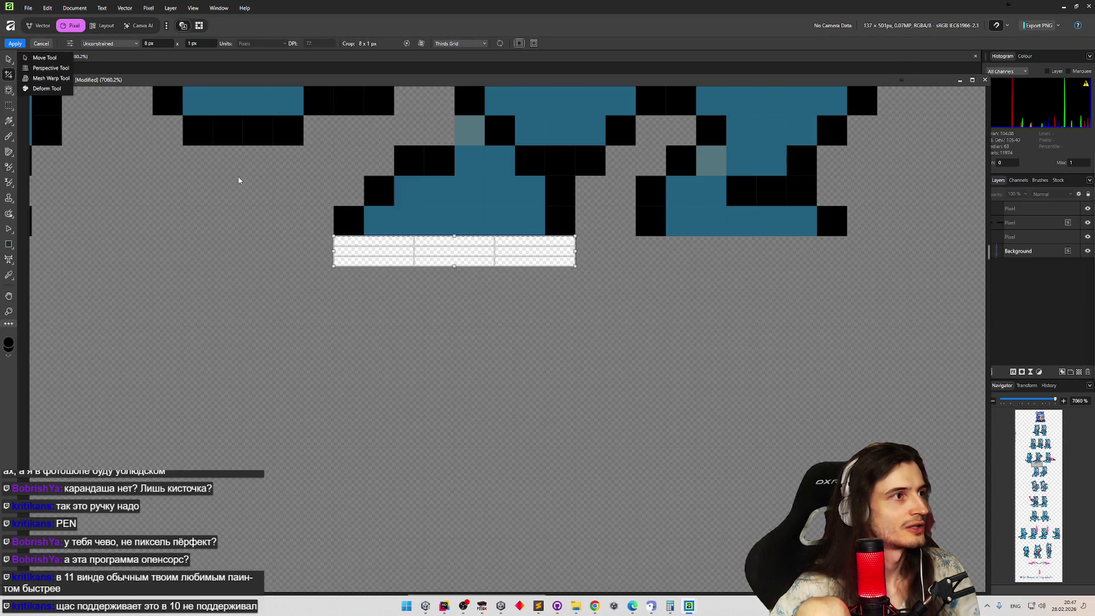
left_click(9, 139)
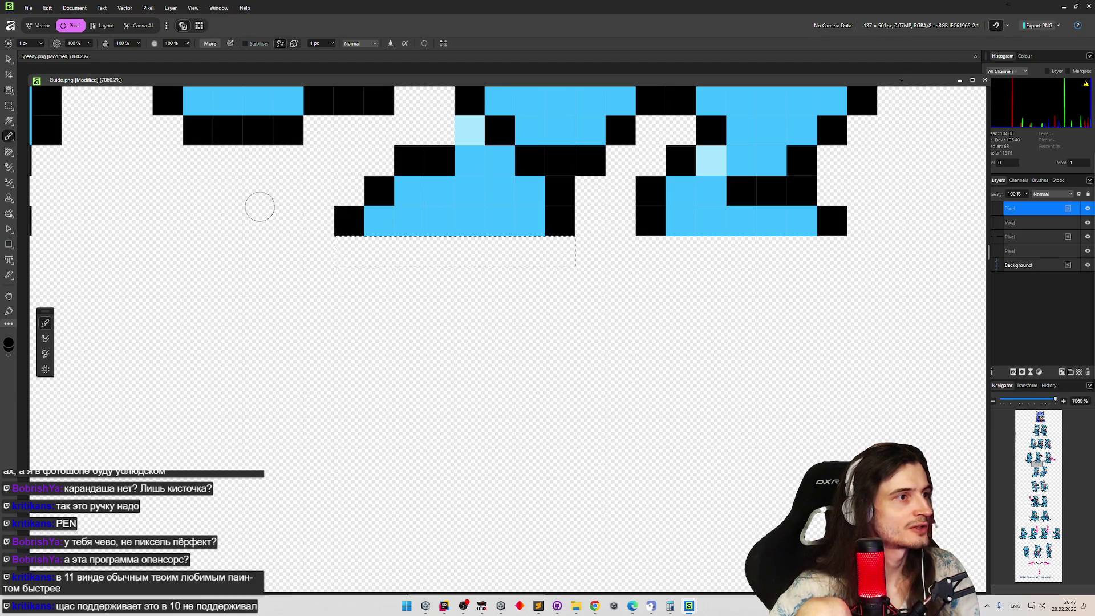
left_click(9, 106)
left_click(145, 189)
left_click(8, 167)
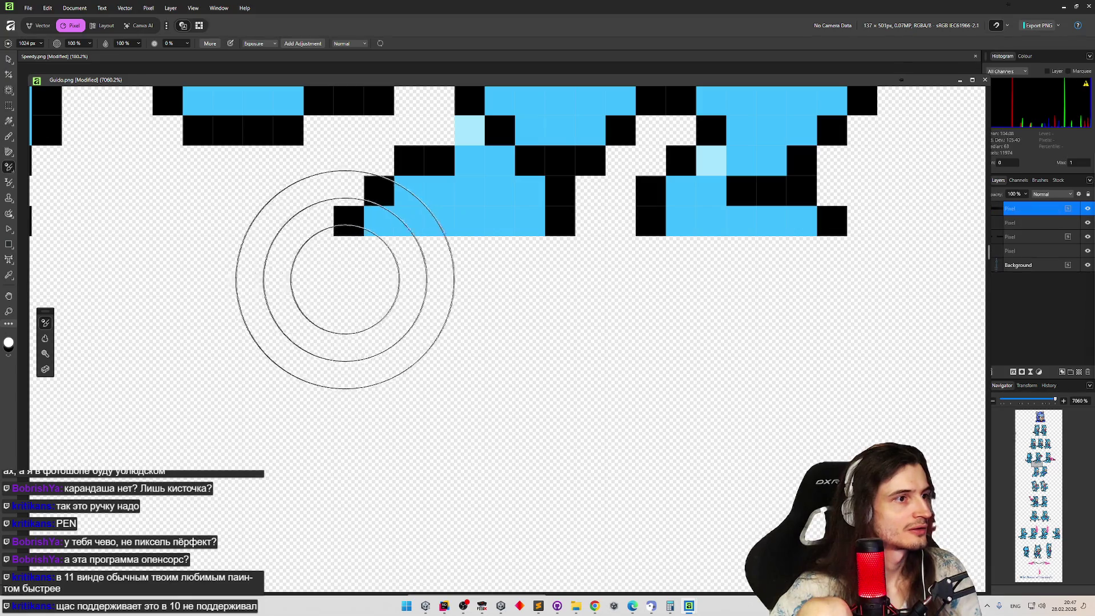
left_click(9, 136)
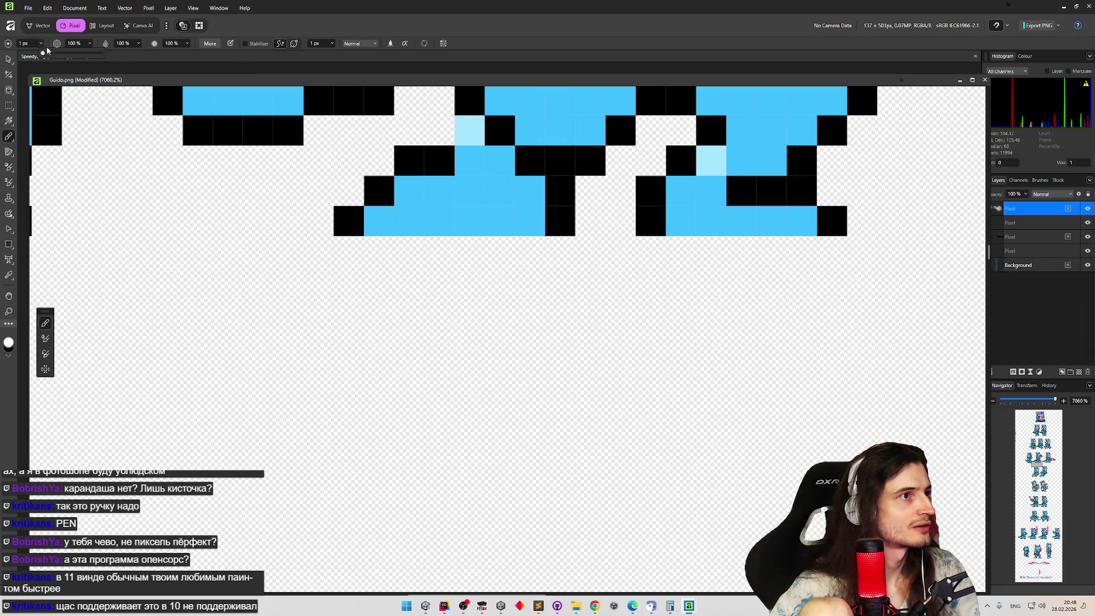
Hide the top Pixel layer, make Background active, and return to the Rectangular Marquee.
left_click(1039, 266)
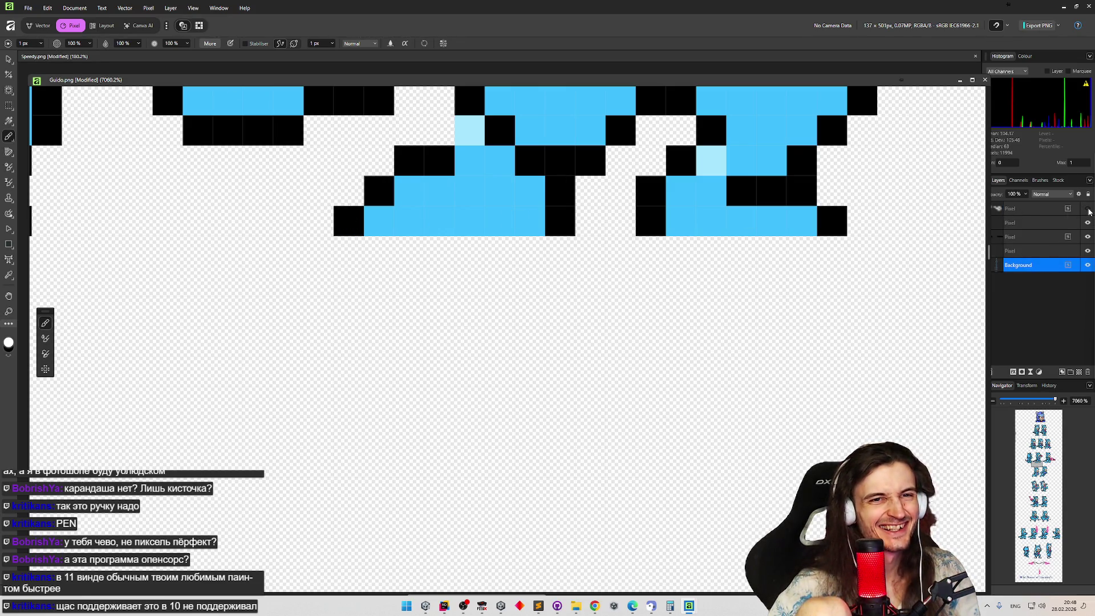
double_click(1033, 213)
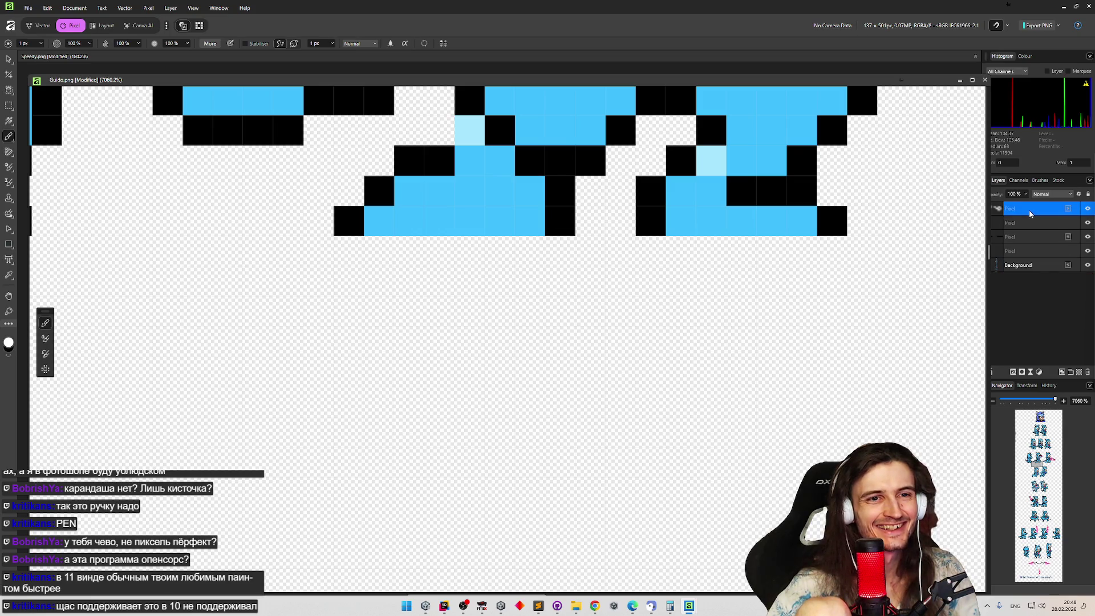
left_click(1086, 210)
left_click(1078, 263)
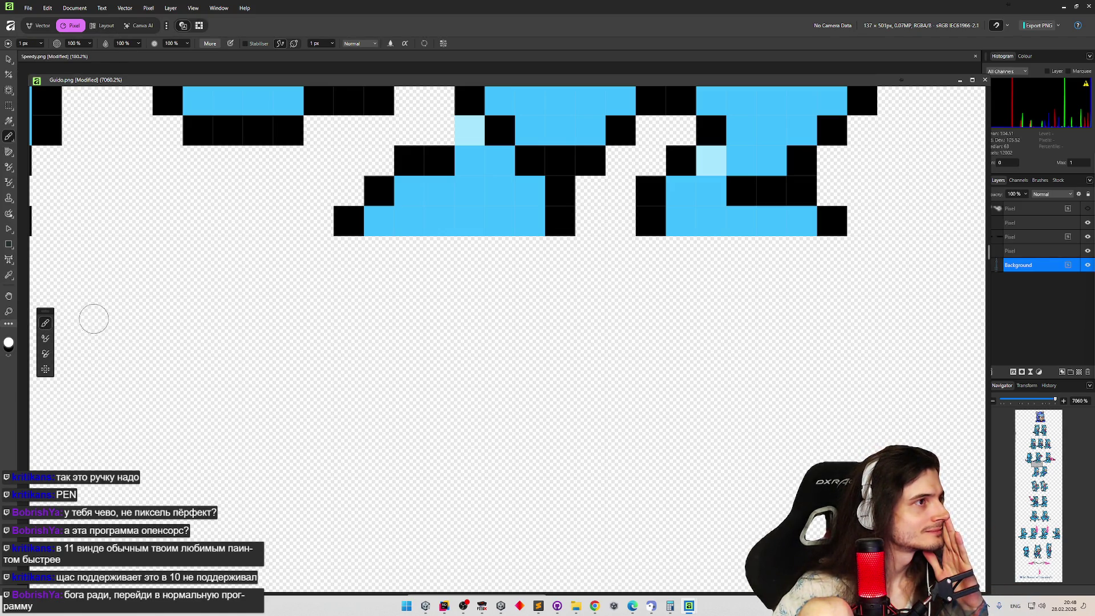
left_click(9, 106)
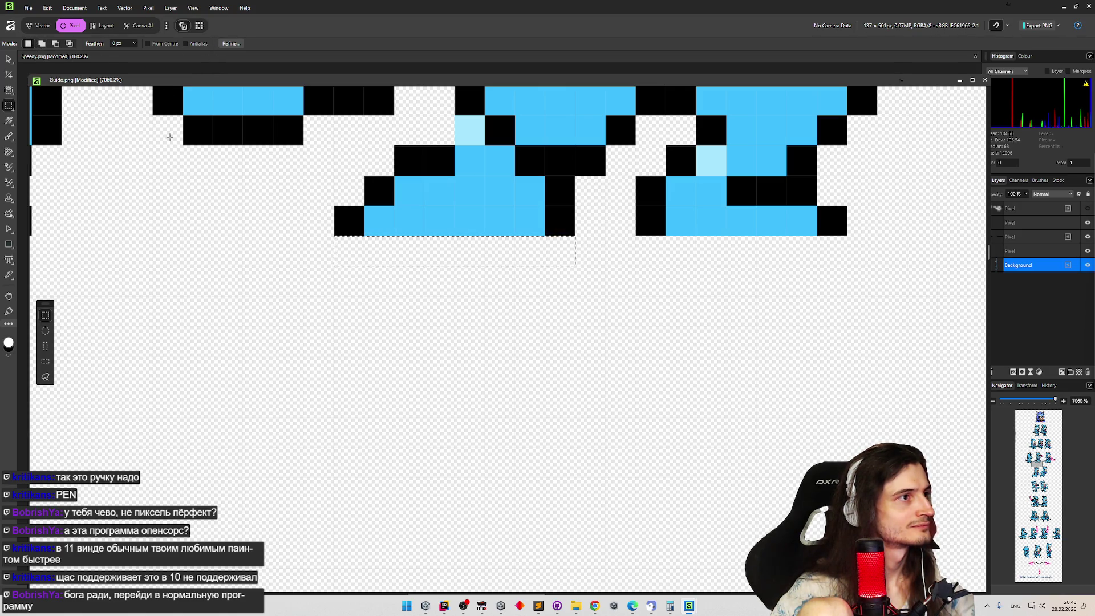
Float the Guido window to reveal Speedy, pick Elliptical Marquee, deselect, and select Background.
mouse_move(928, 85)
left_mouse_down()
mouse_move(927, 114)
mouse_move(952, 116)
mouse_move(953, 41)
left_mouse_up()
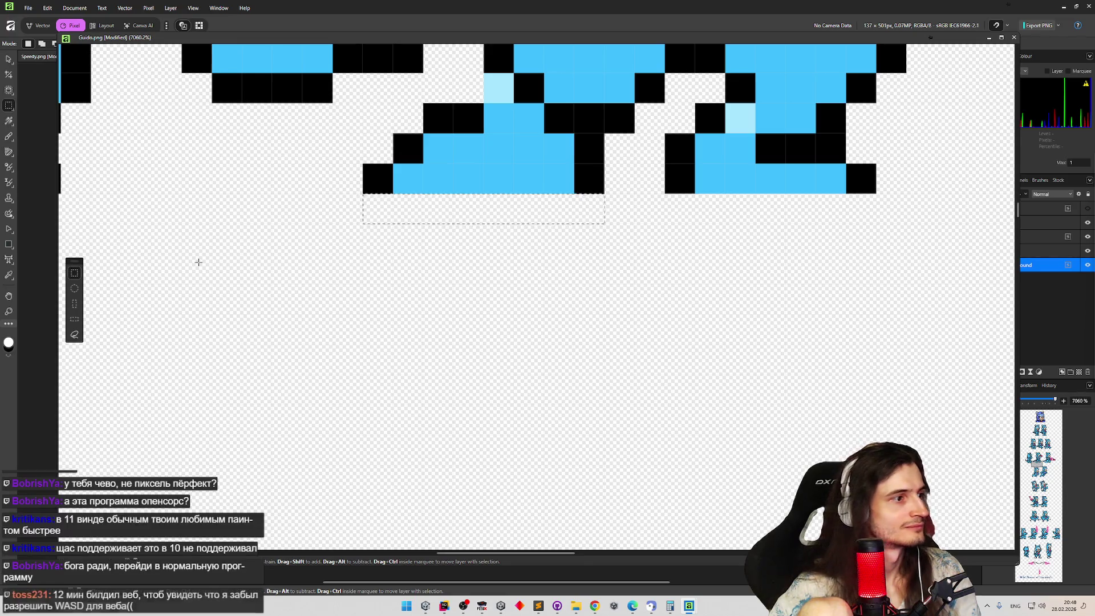
left_click(81, 291)
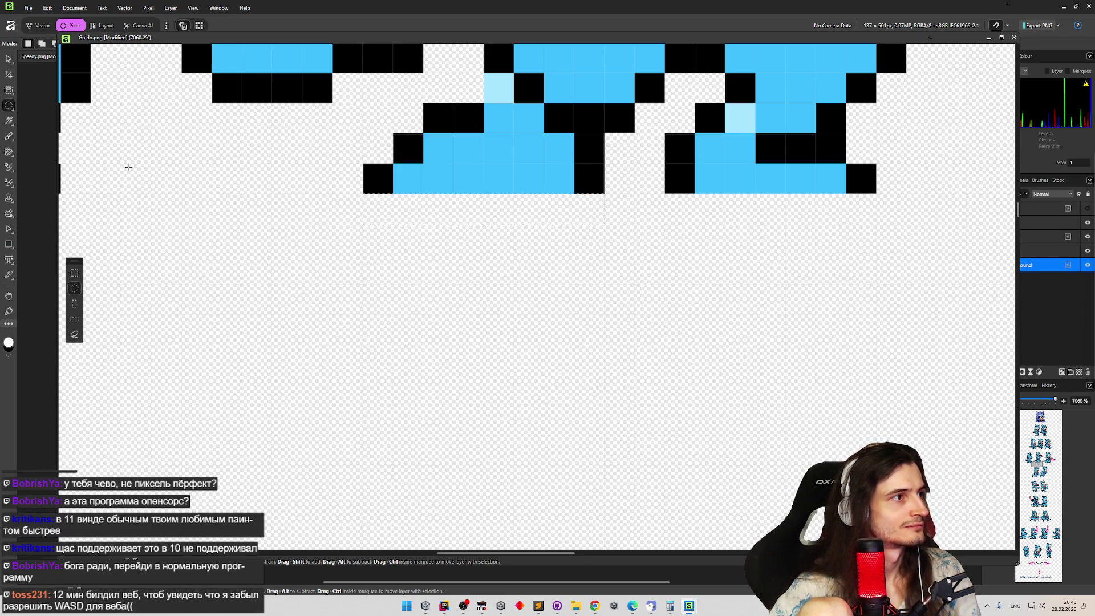
key("ctrl+d")
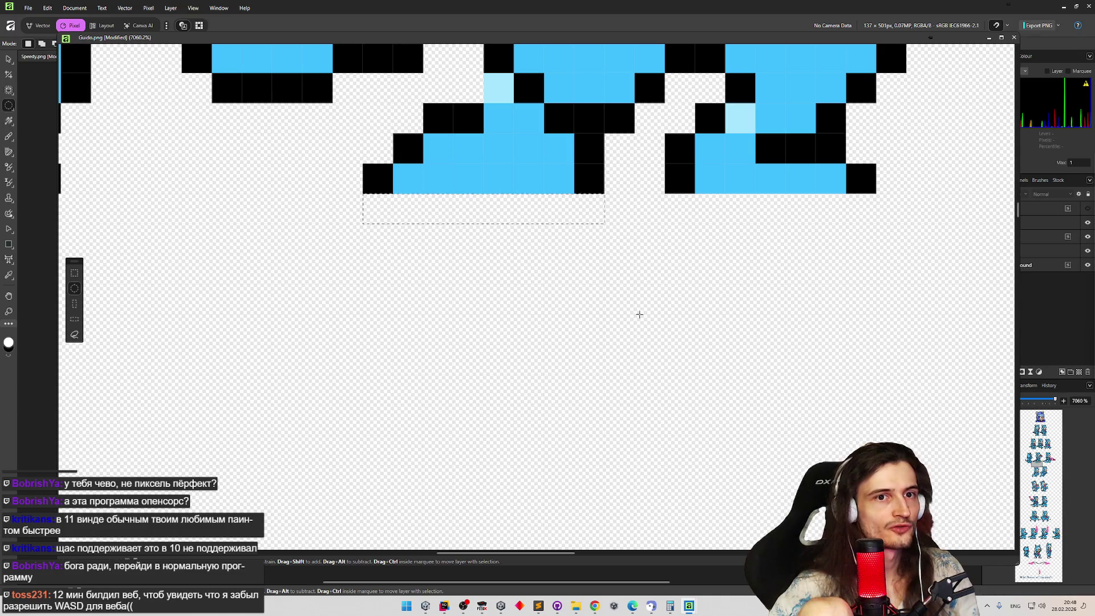
left_click(1030, 270)
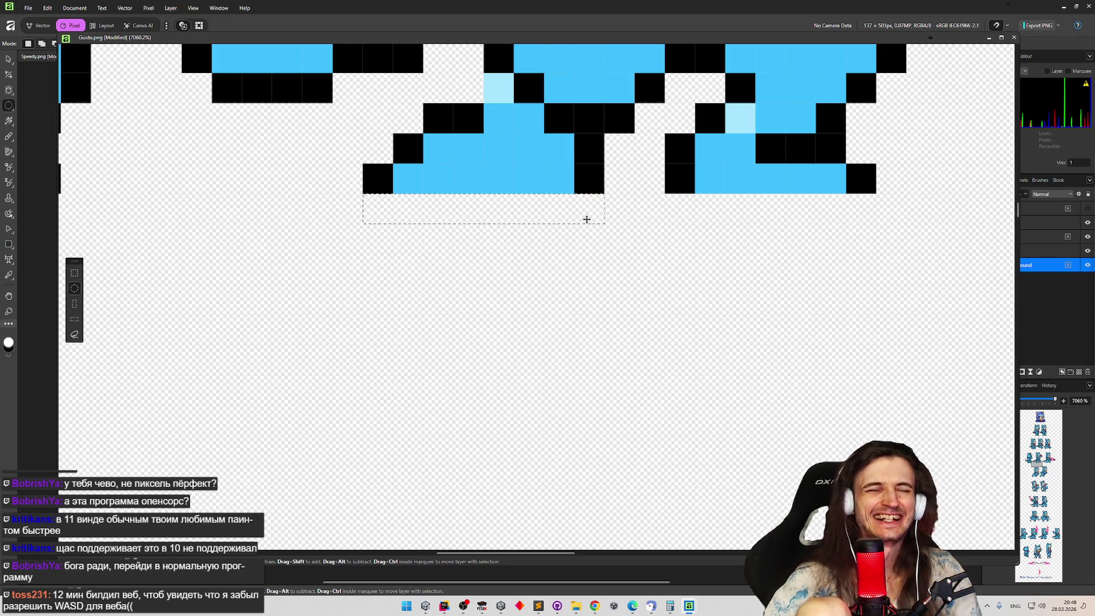
left_click_drag(328, 41, 296, 128)
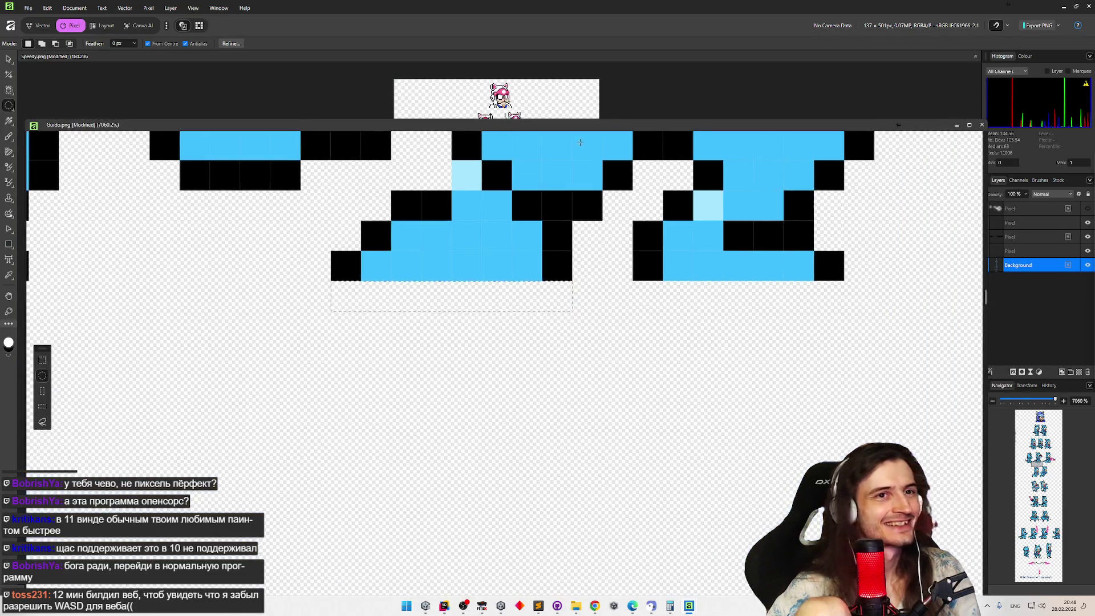
Cancel saving Guido.png, zoom out to about 948%, and hide a Pixel layer.
key("ctrl+s")
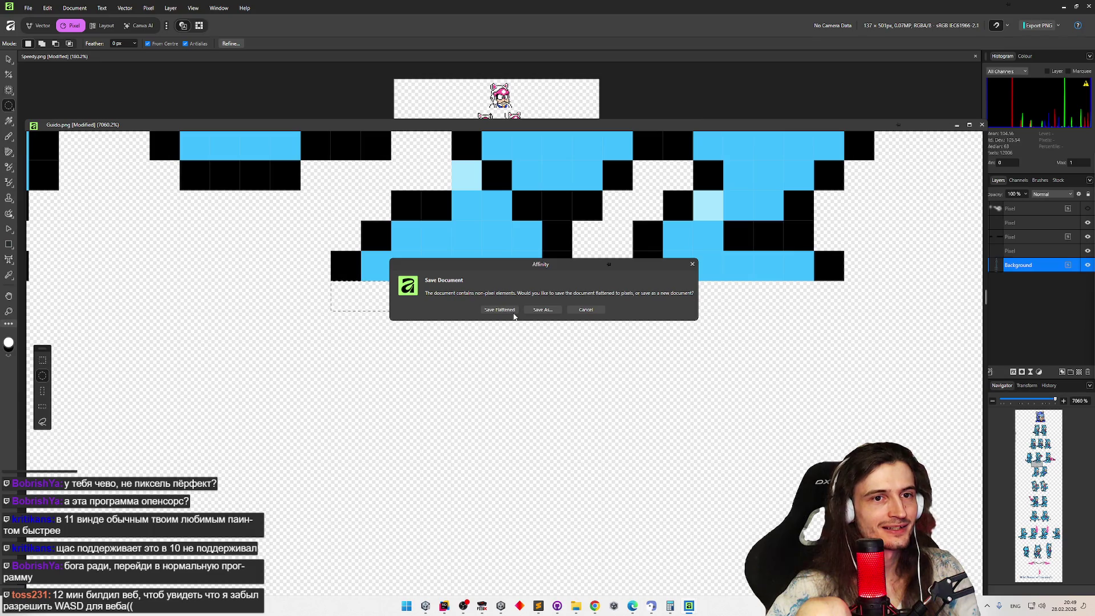
left_click(586, 310)
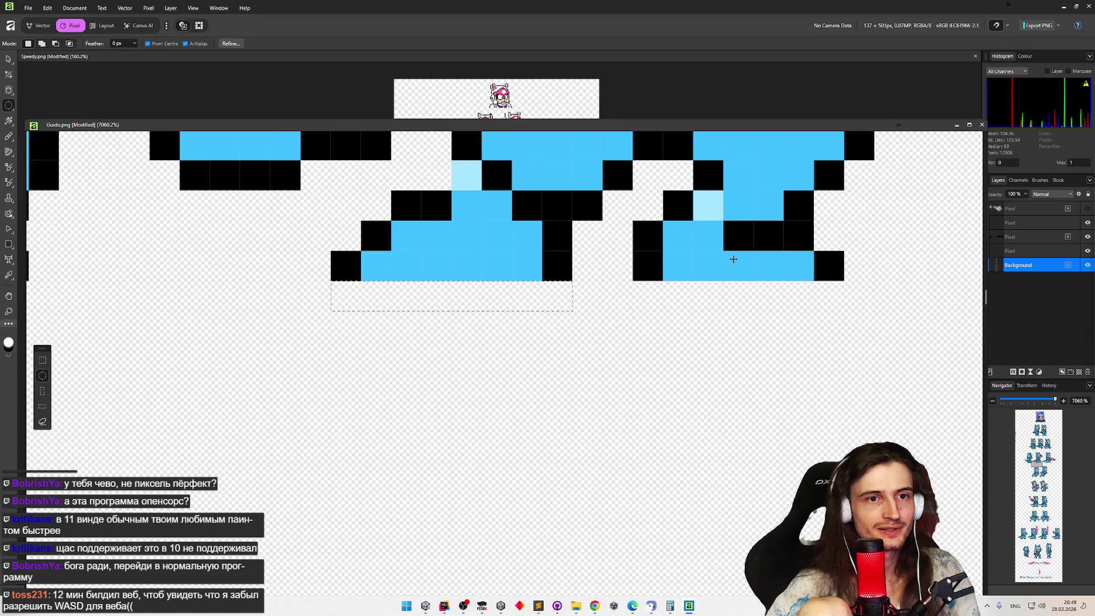
scroll(686, 251, "down", 1)
scroll(685, 251, "down", 10)
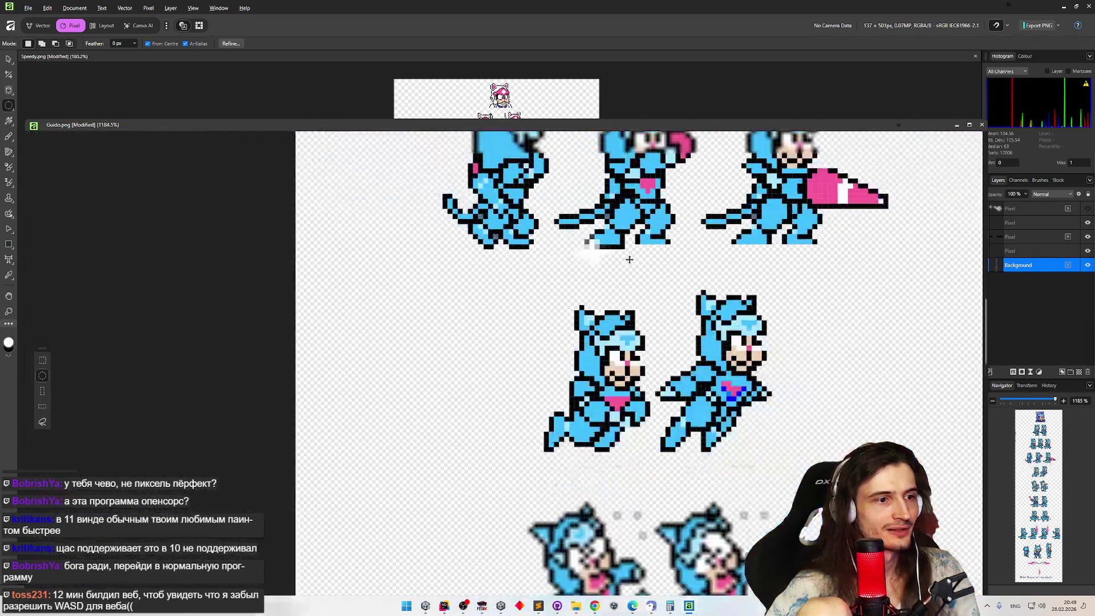
left_click(1088, 223)
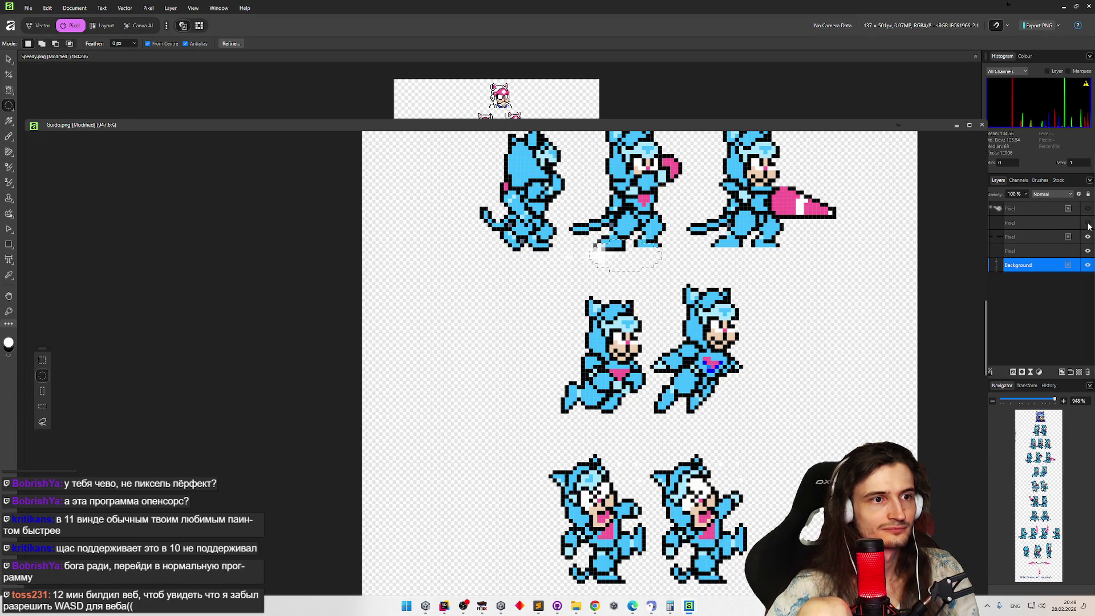
Toggle the Pixel layers' visibility off and back on, then reselect the Background layer.
scroll(623, 245, "up", 5)
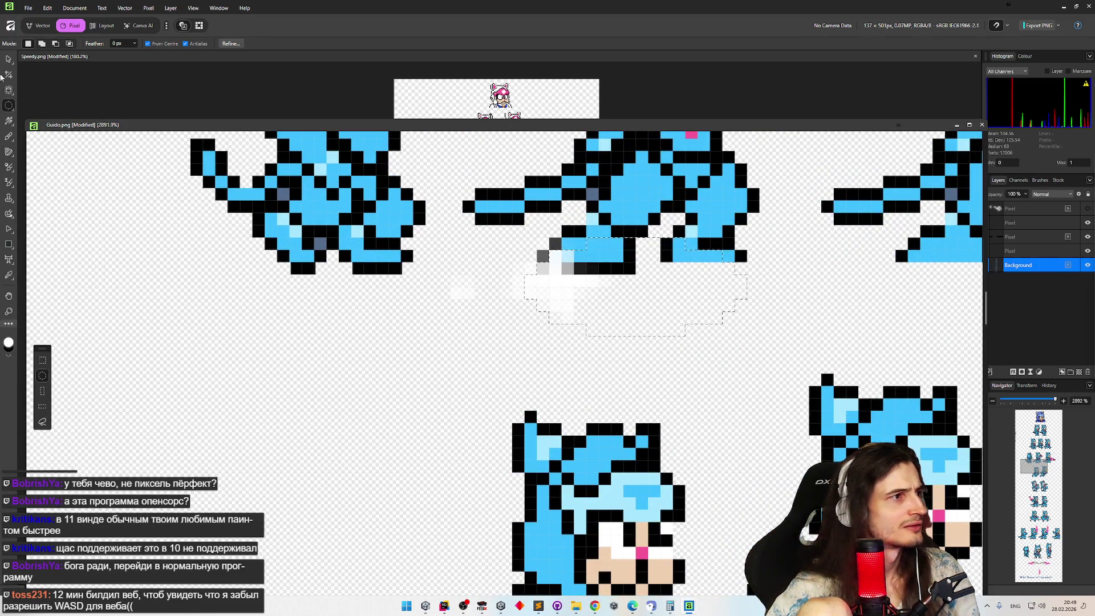
left_click(1088, 223)
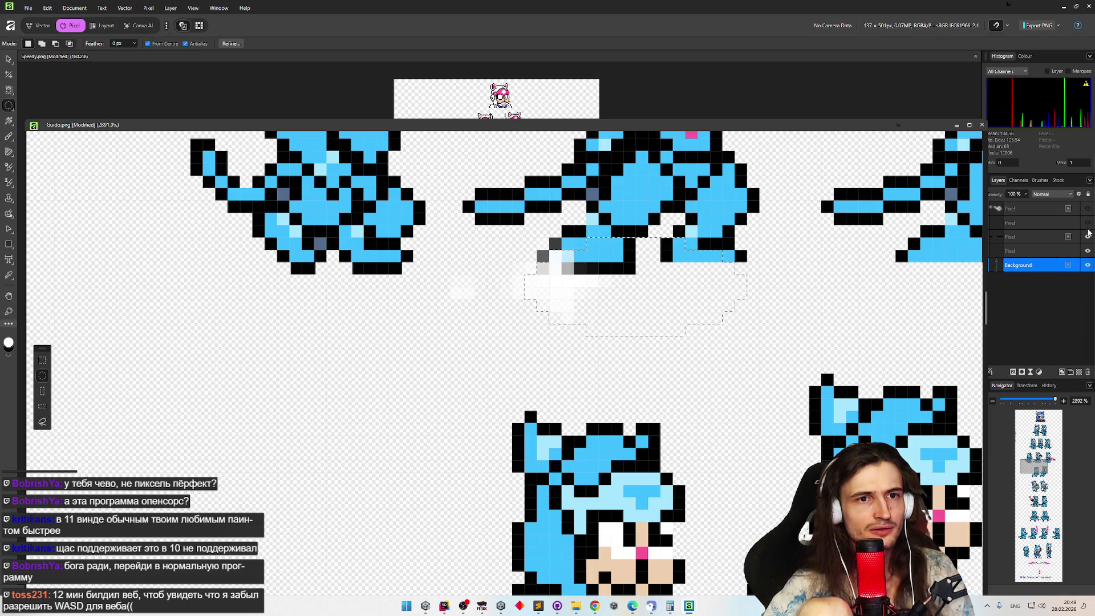
left_click(1088, 236)
left_click(1088, 254)
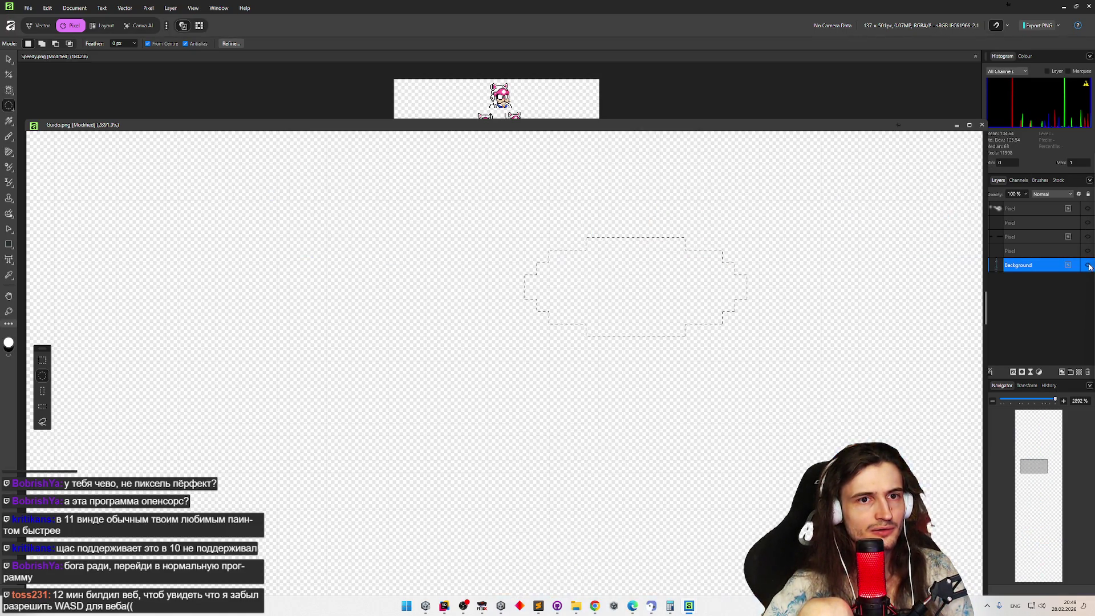
left_click(1088, 223)
left_click(1088, 237)
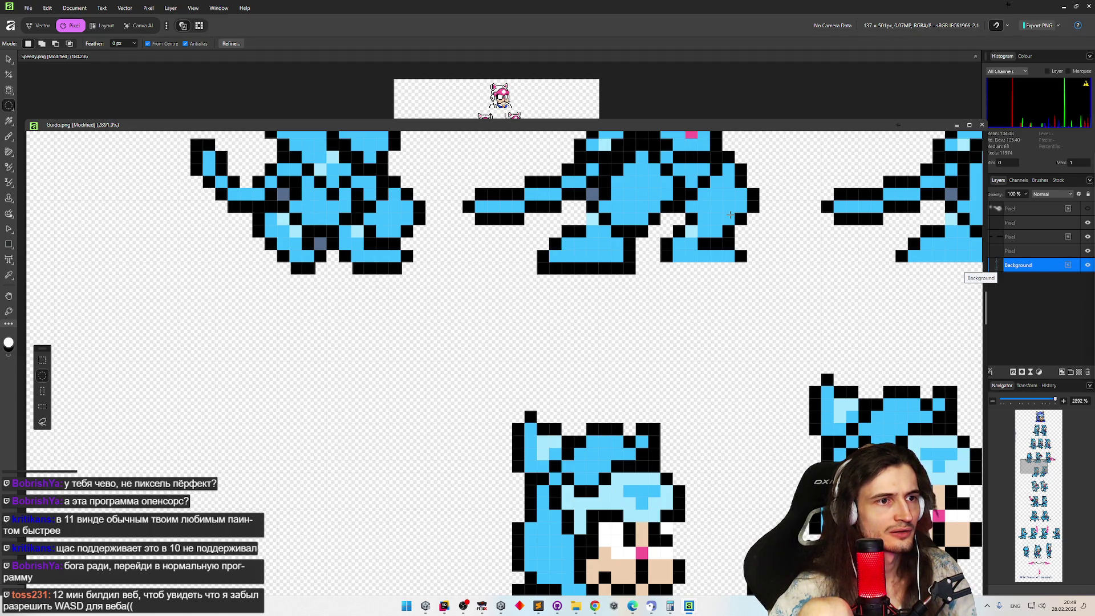
key("alt+shift+bracketright")
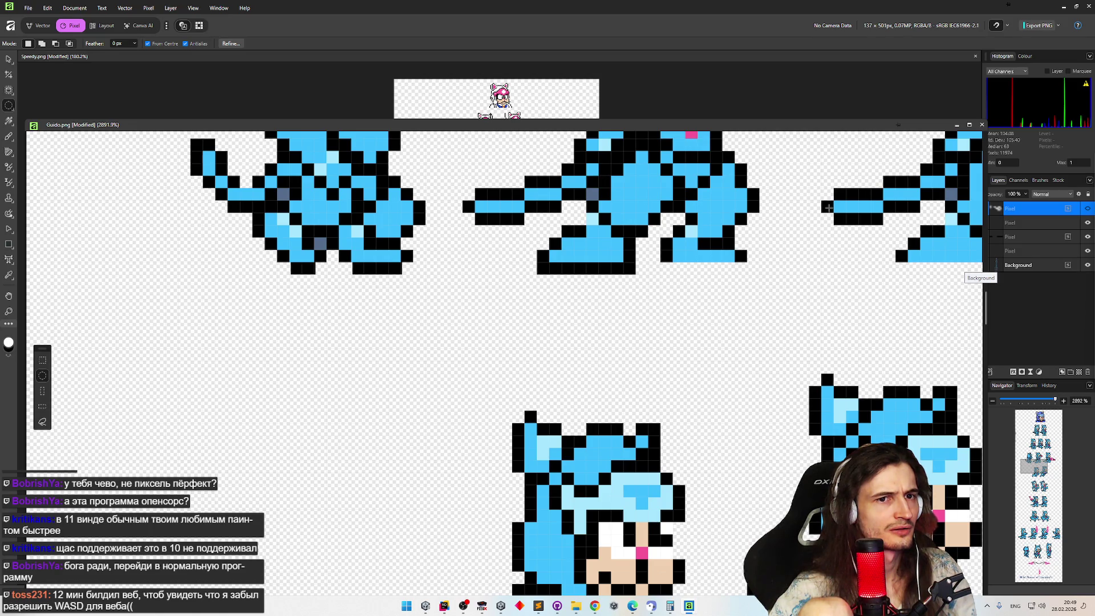
key("alt+shift+bracketleft")
Zoom in and out over the sprites, then hide the Background layer to check the pixels.
scroll(715, 258, "down", 1)
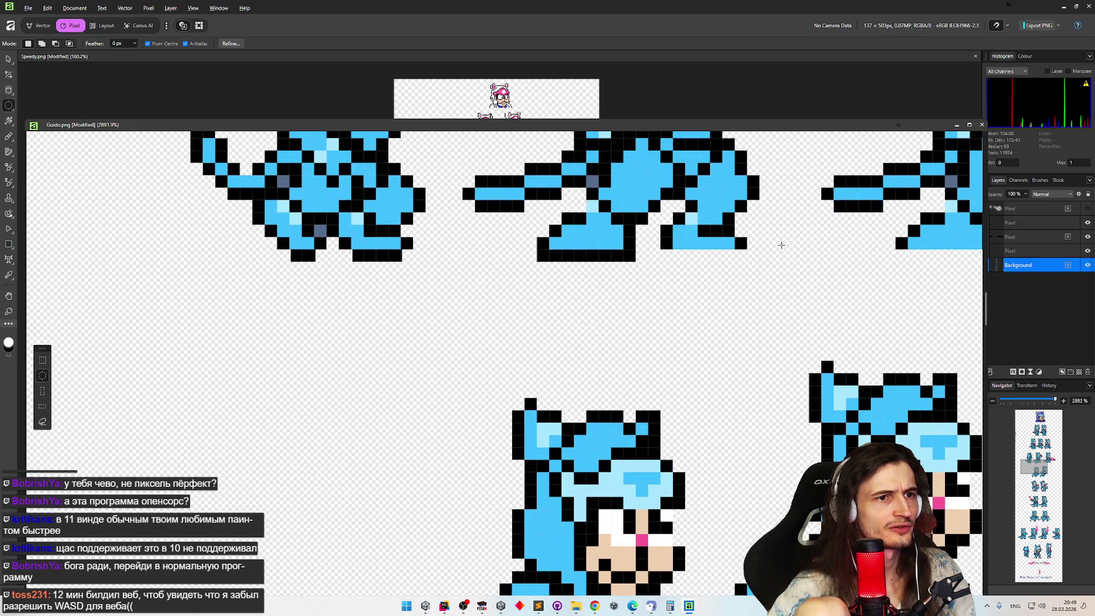
scroll(782, 244, "up", 2)
scroll(451, 263, "down", 3)
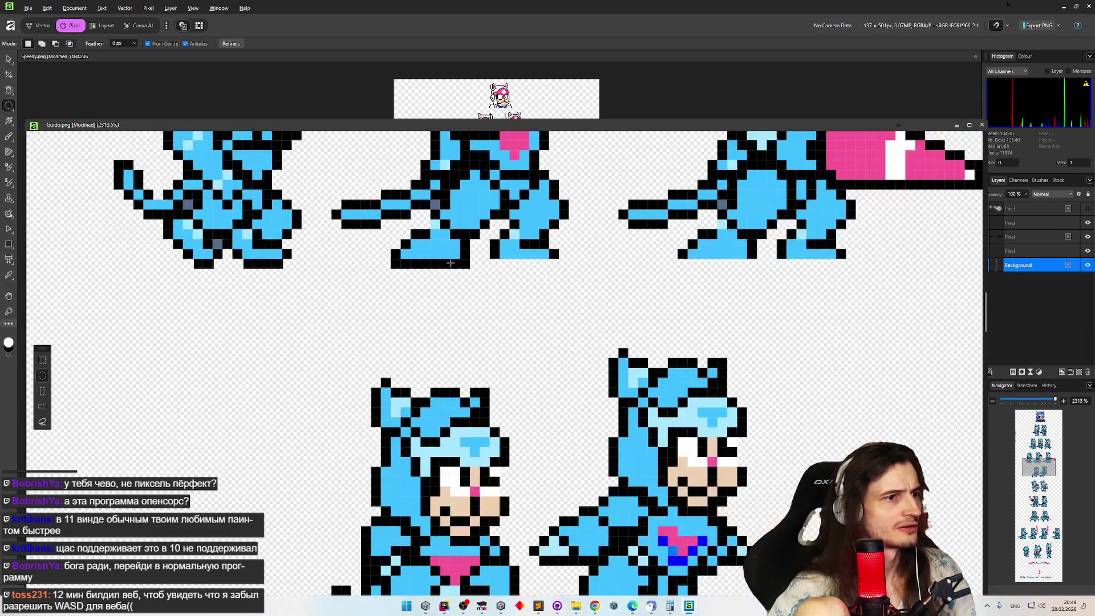
scroll(450, 262, "down", 3)
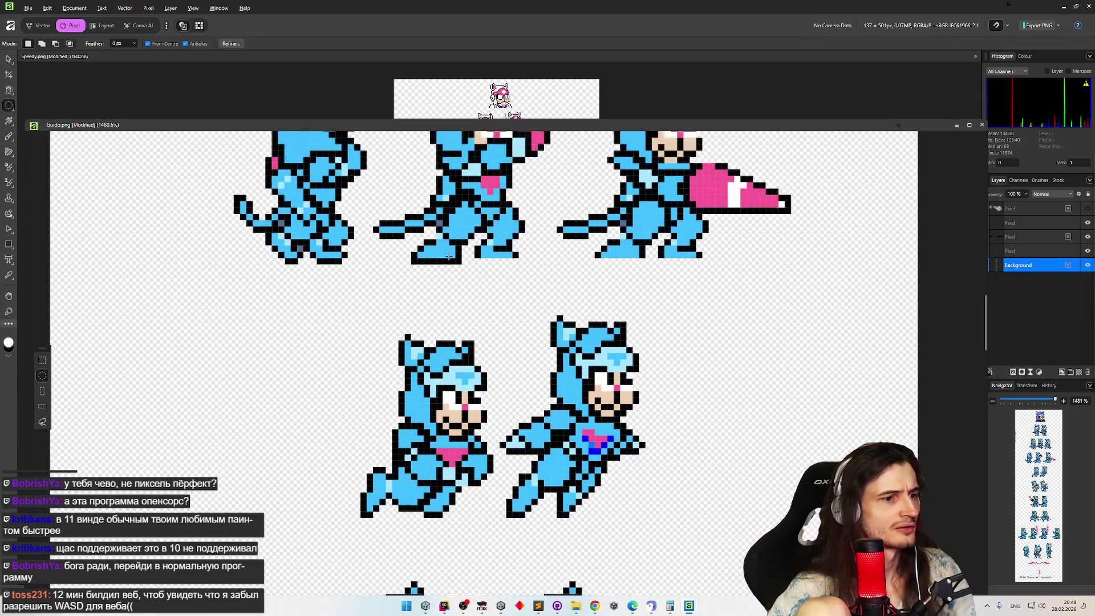
scroll(595, 344, "up", 1)
scroll(595, 344, "down", 10)
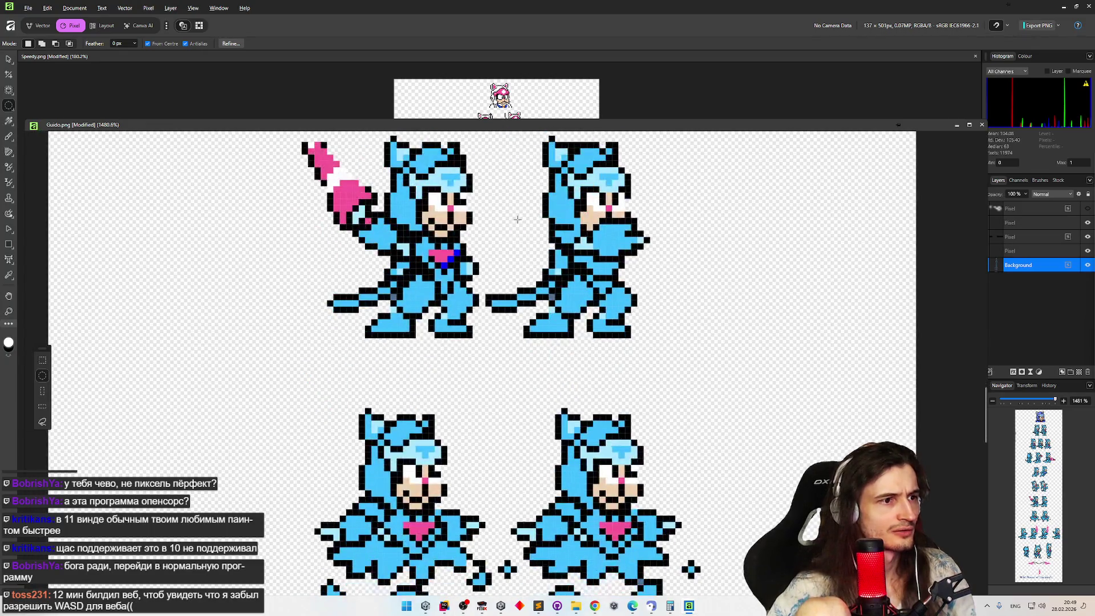
scroll(507, 231, "down", 10)
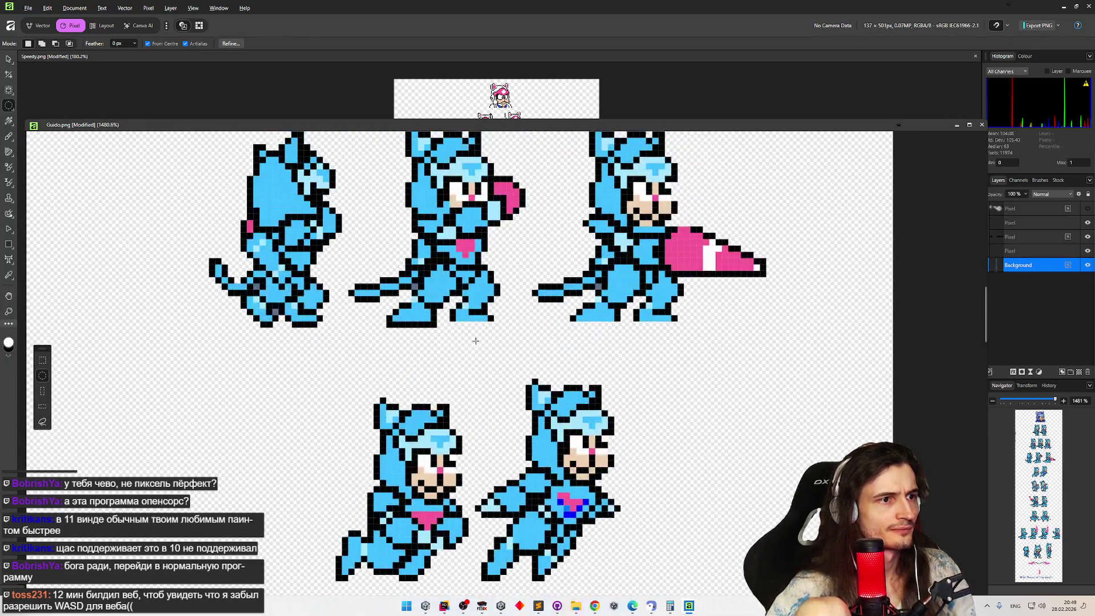
scroll(441, 310, "up", 3)
scroll(441, 311, "down", 5)
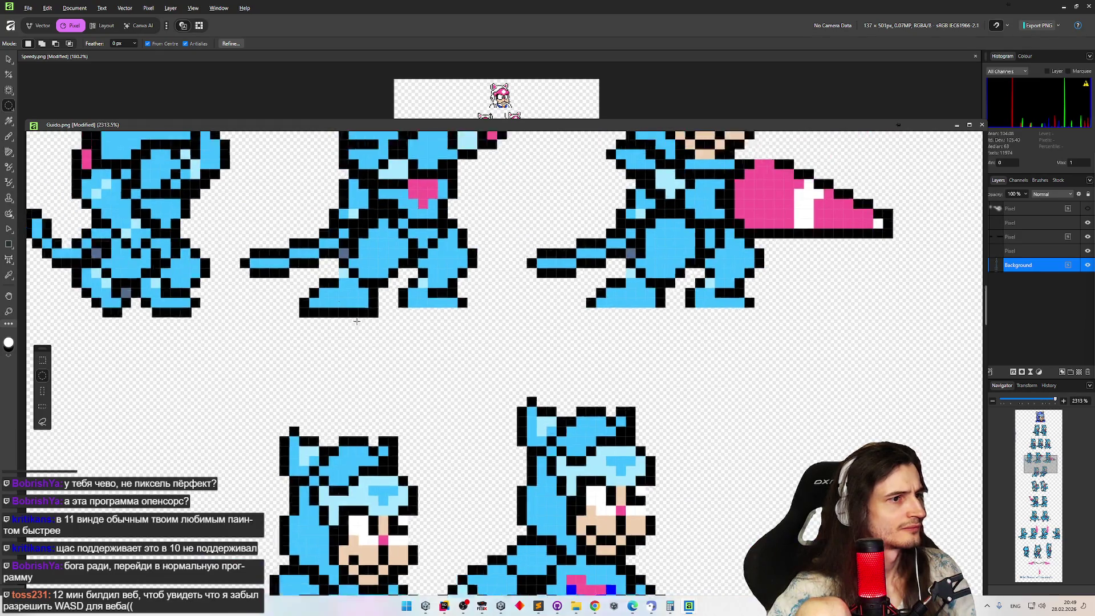
scroll(387, 311, "up", 2)
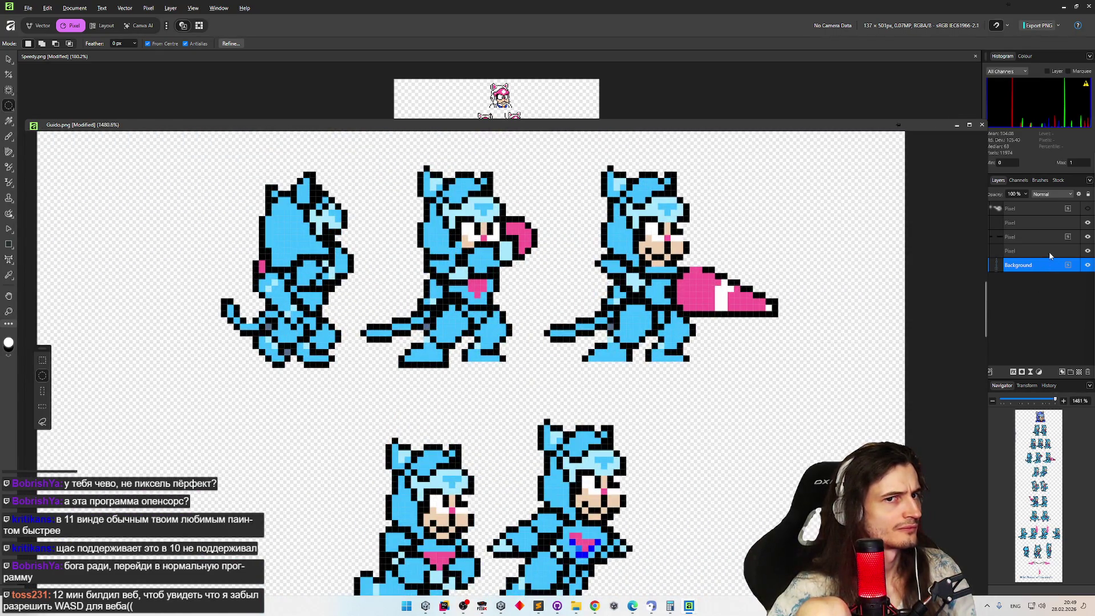
left_click(1088, 266)
Show the Background layer again and switch to Rectangular Marquee selection.
left_click(1088, 266)
left_click(1087, 266)
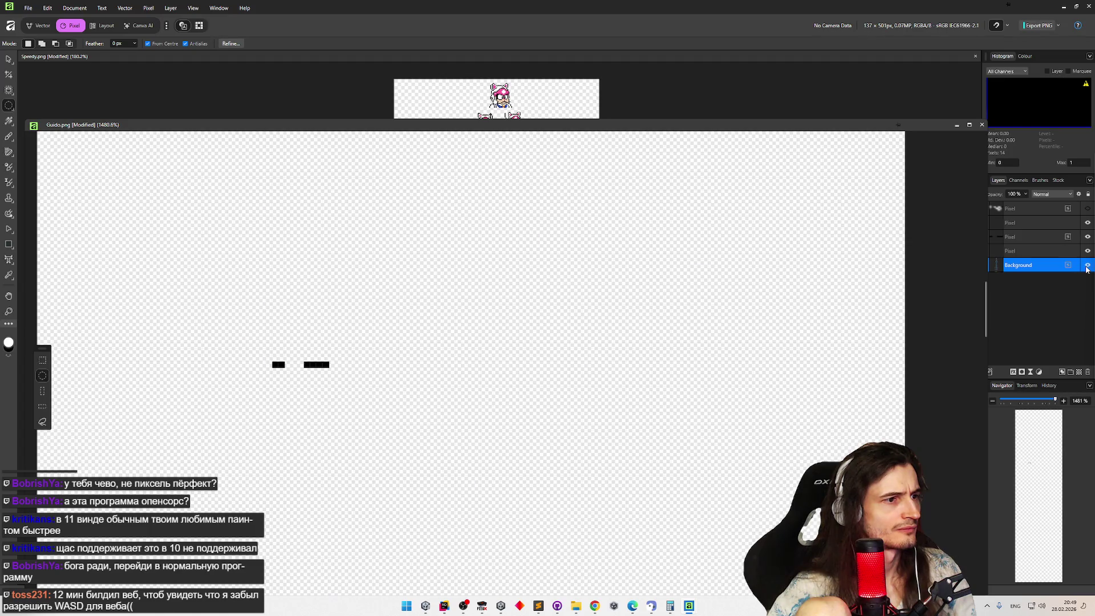
left_click(1087, 266)
scroll(577, 392, "up", 3)
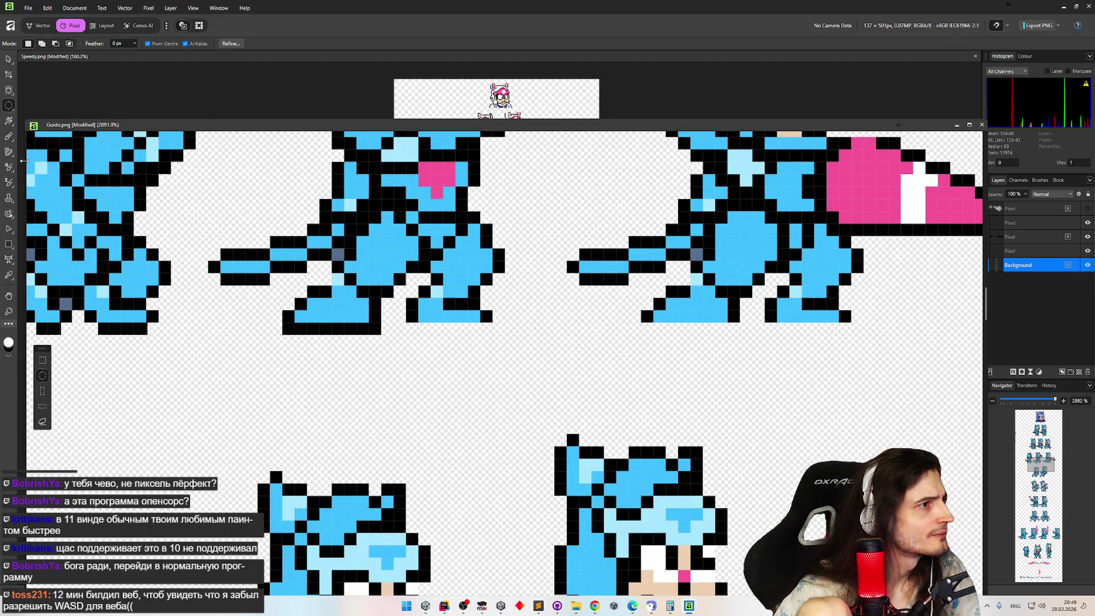
left_click(9, 106)
left_click(45, 105)
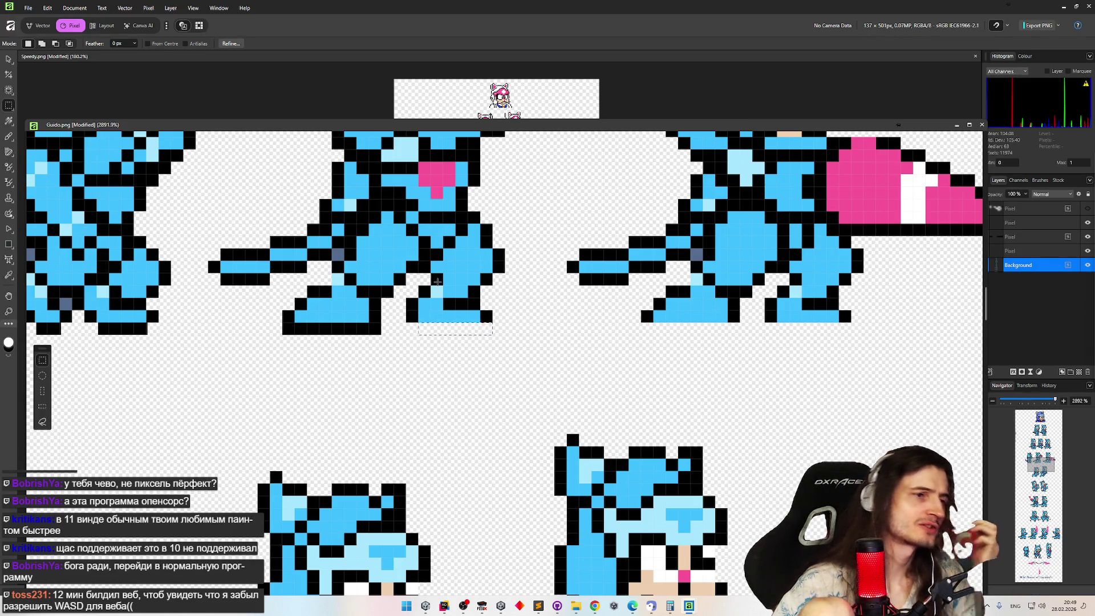
With the Pencil tool active, delete the white shadow pixels under the middle foot.
scroll(445, 311, "down", 3)
scroll(445, 310, "down", 6)
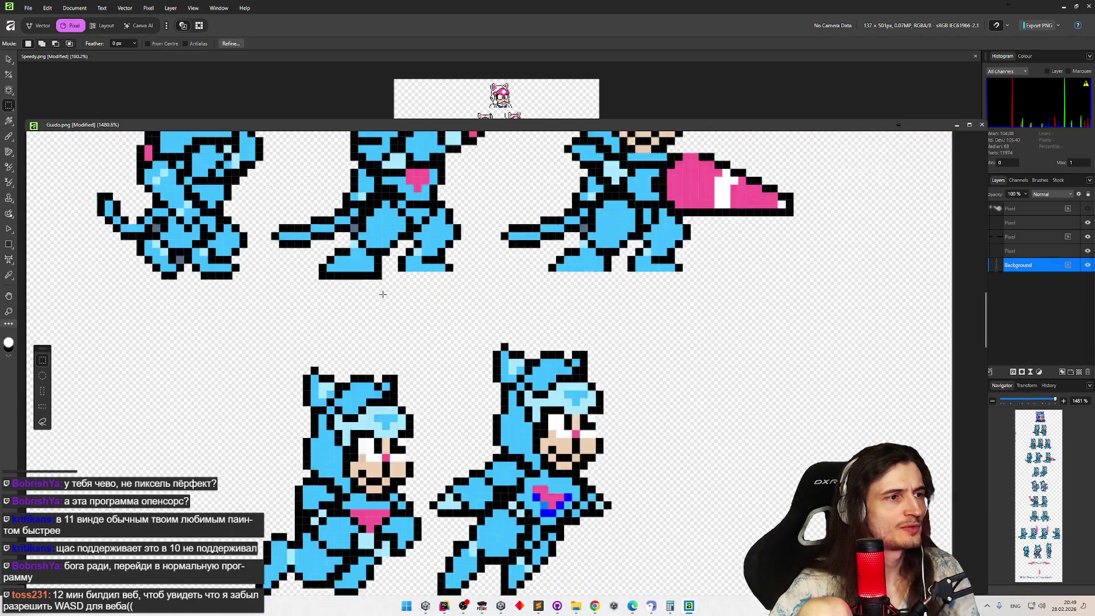
scroll(364, 263, "up", 6)
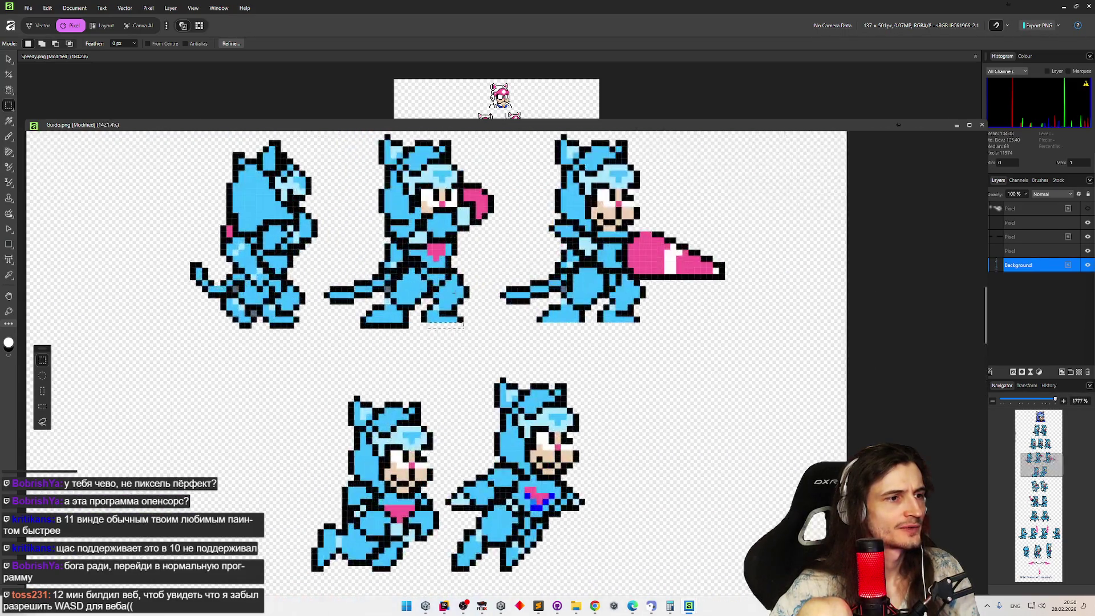
left_click(9, 136)
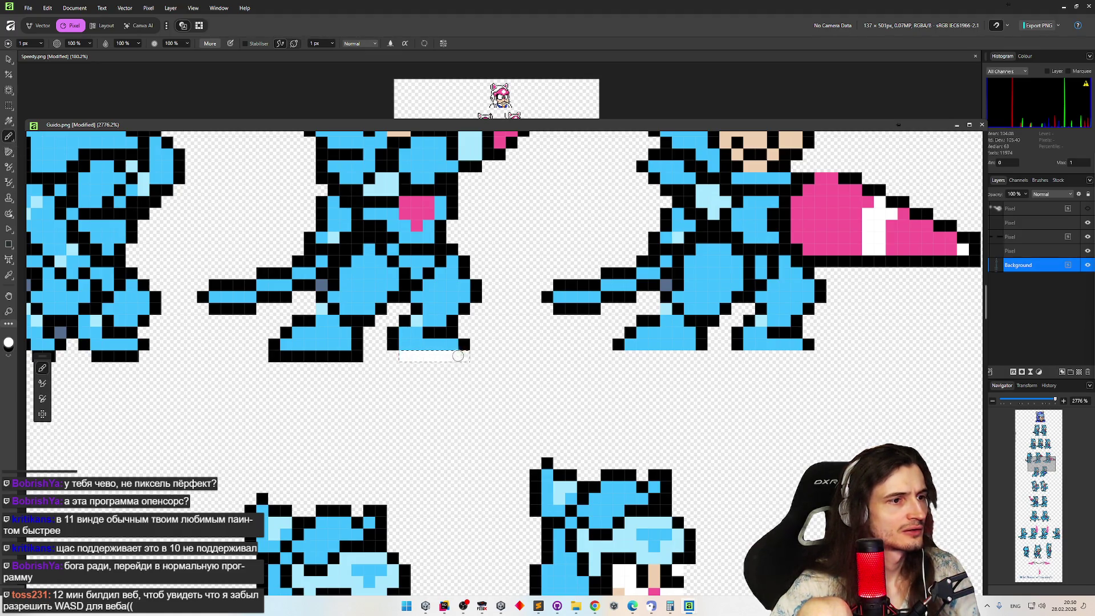
key("Delete")
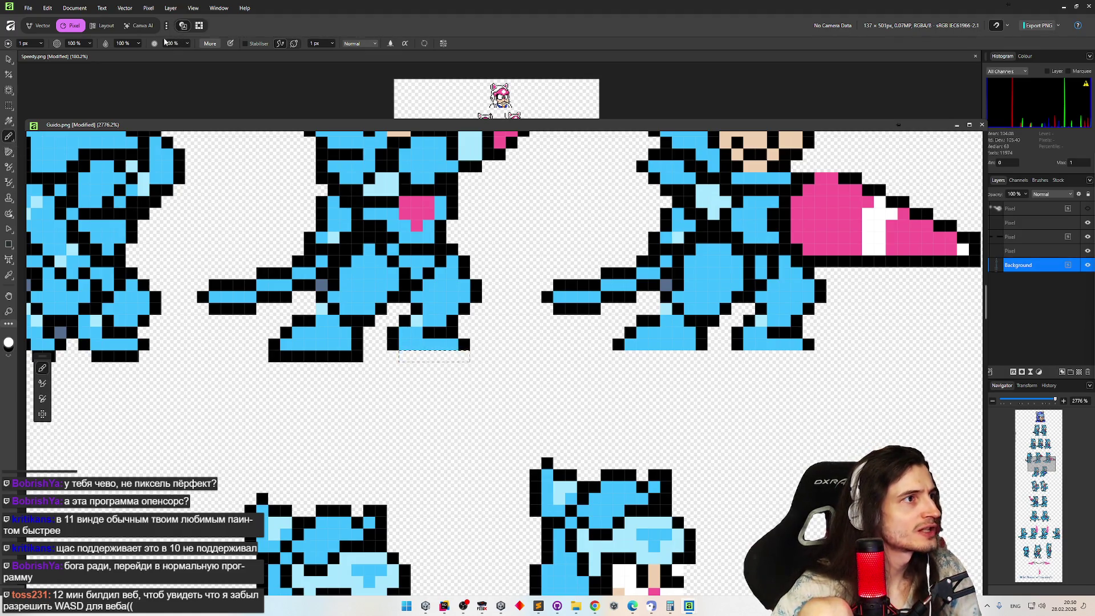
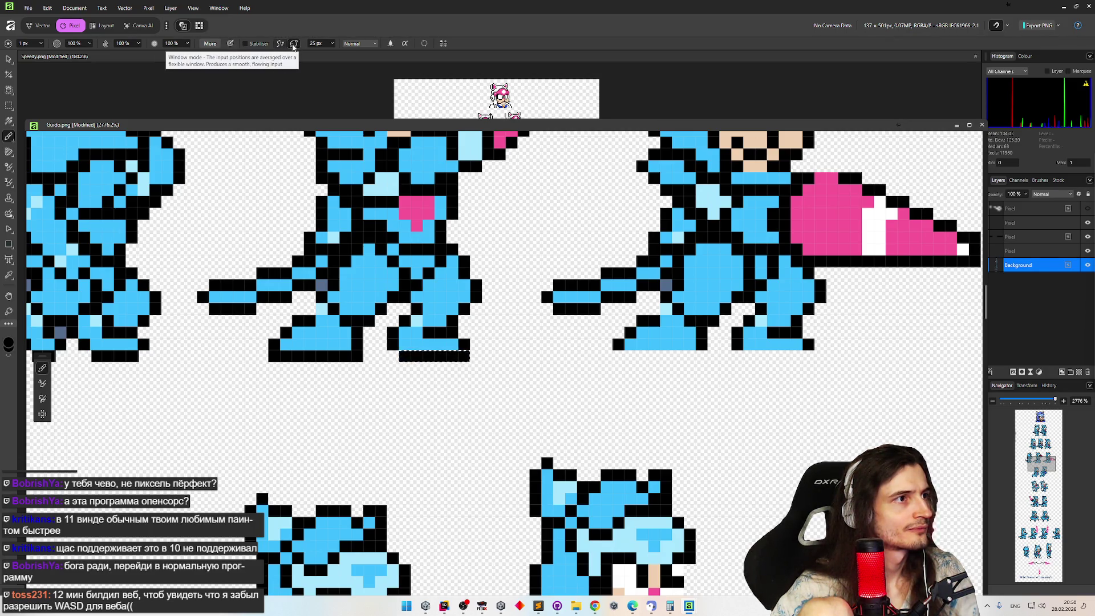
Set the pencil stabiliser to Rope and review the pencil's blend mode options.
left_click(280, 44)
left_click(360, 43)
left_click(374, 43)
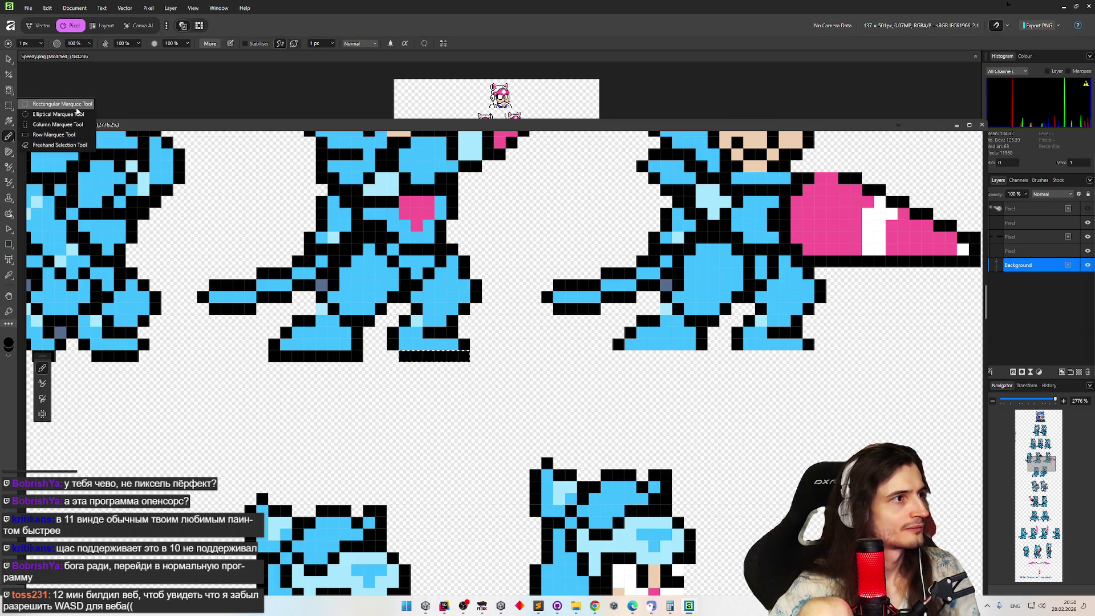
Copy the middle sprite's black foot row onto a new layer and move it under the right sprite.
left_click(9, 106)
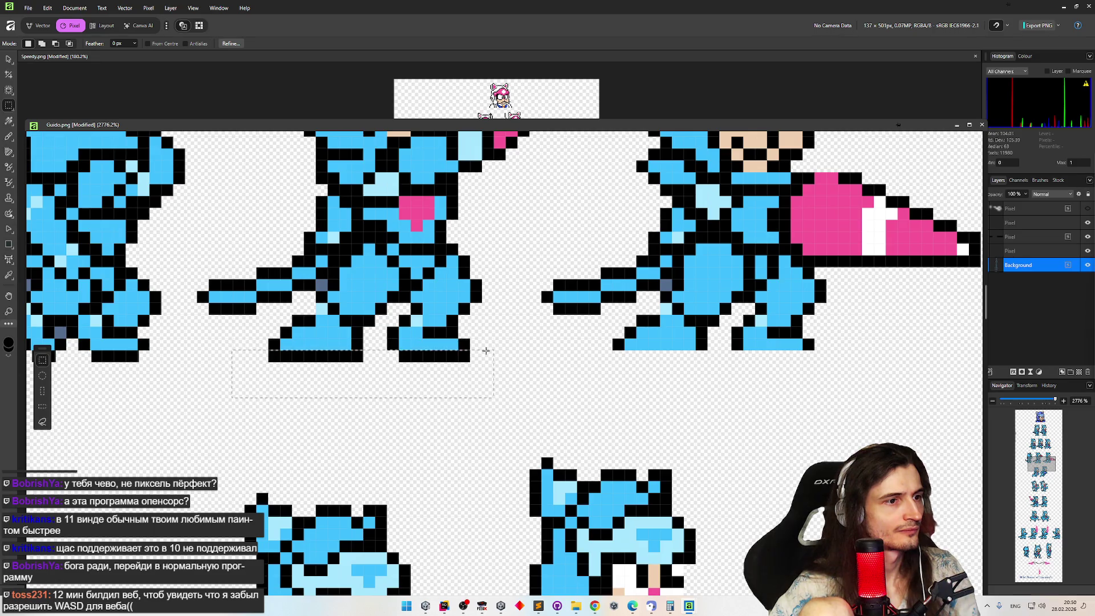
key("ctrl+j")
key("v")
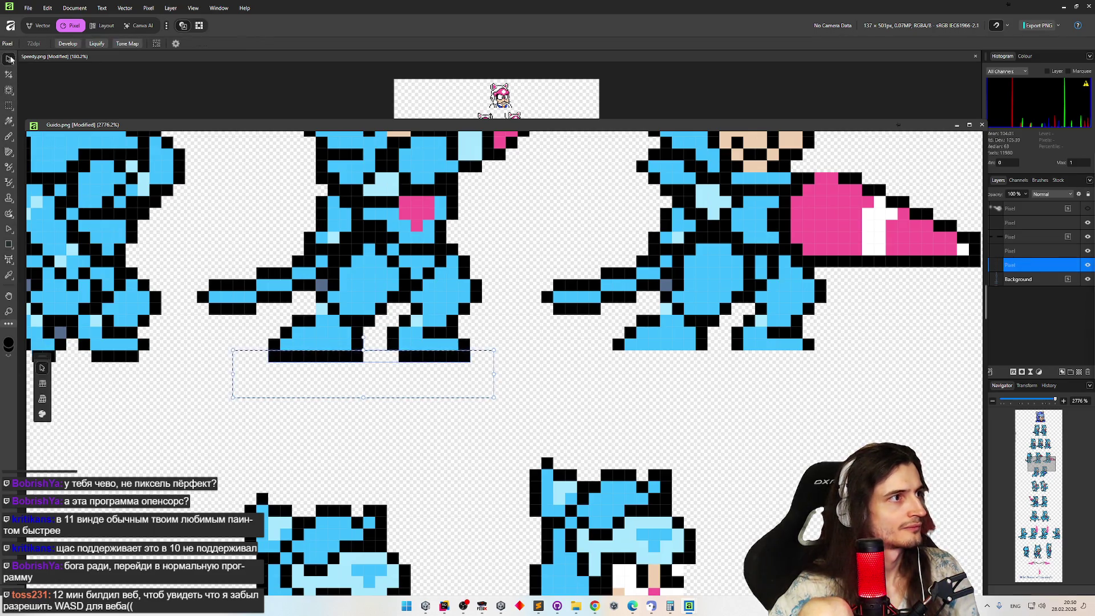
mouse_move(371, 364)
left_mouse_down()
mouse_move(460, 384)
mouse_move(716, 386)
left_mouse_up()
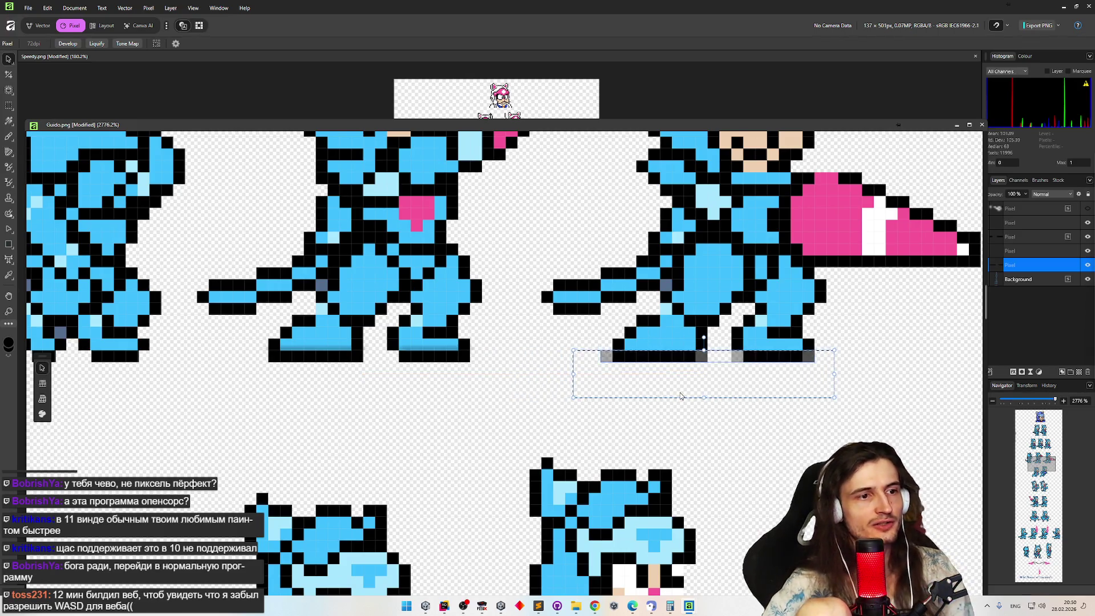
key("Return")
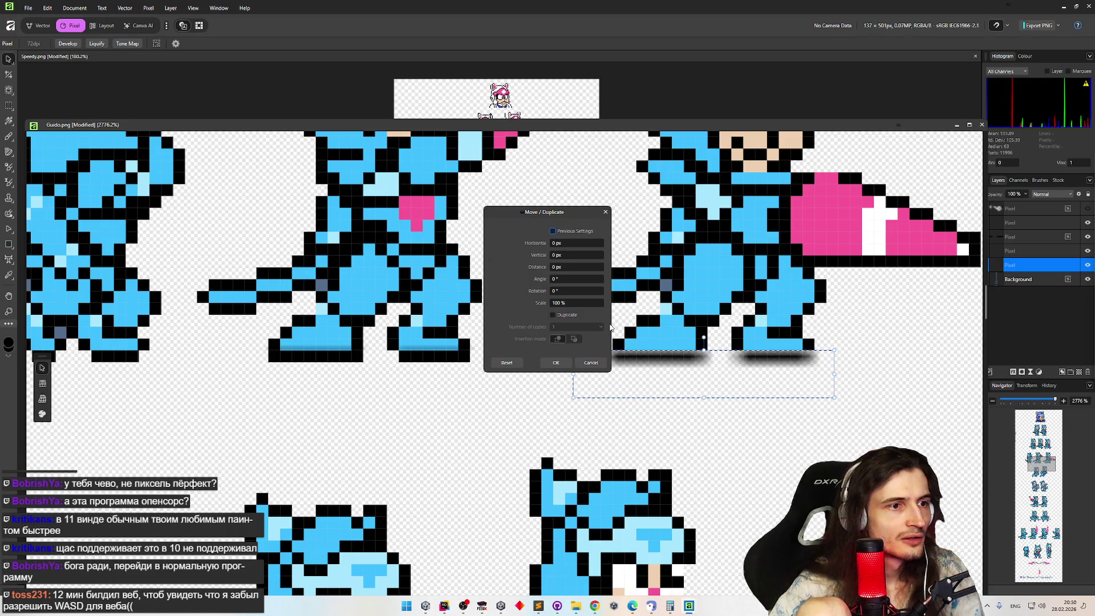
left_click(557, 363)
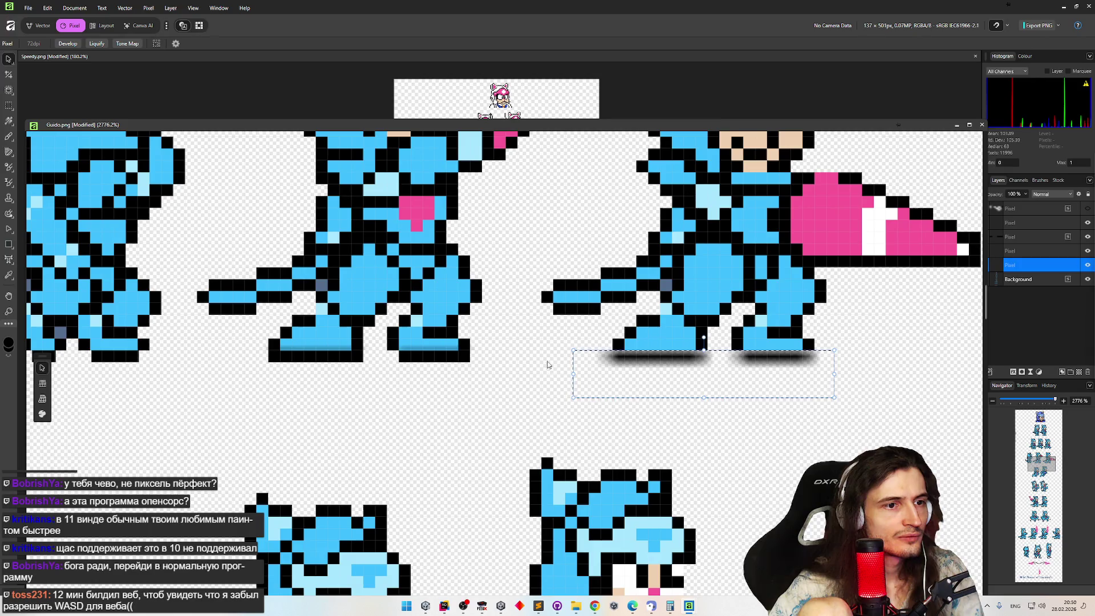
Merge the pasted foot layer down and select the Background layer.
left_click(268, 304)
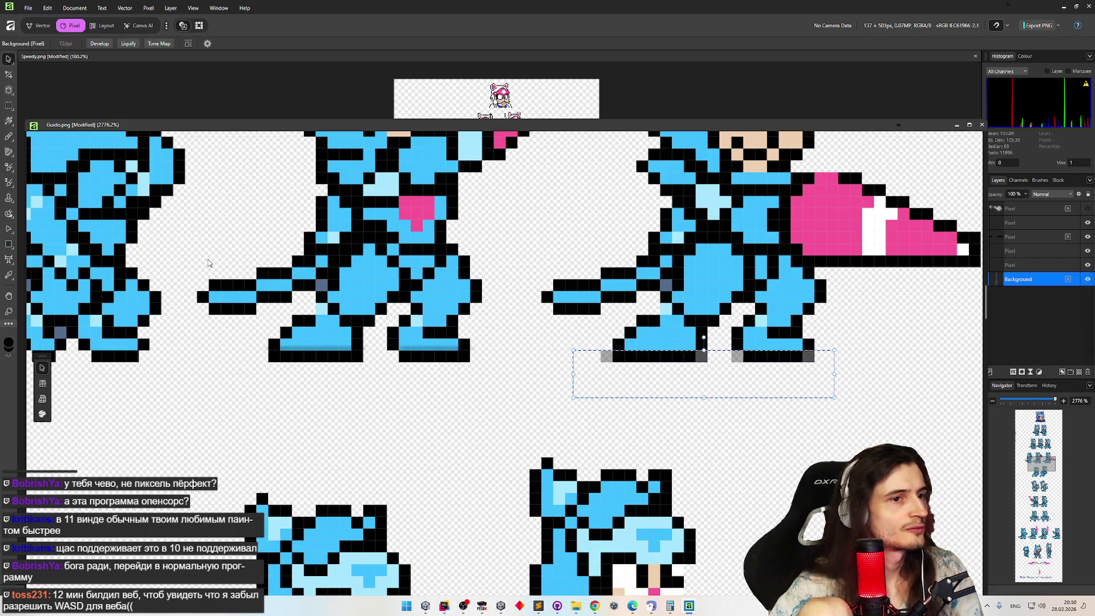
key("alt+bracketright")
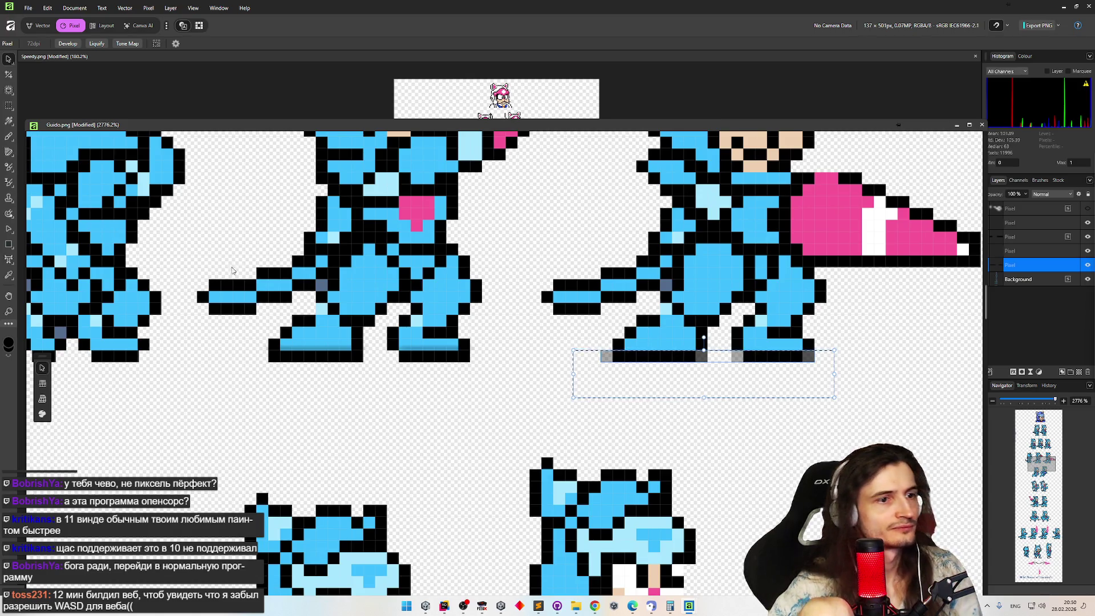
key("ctrl+j")
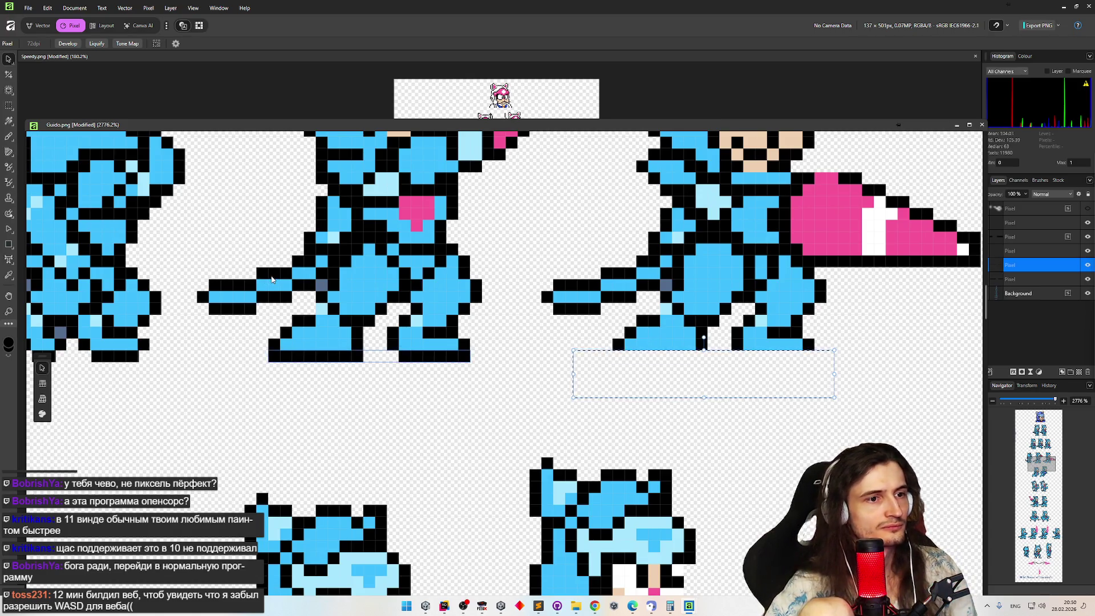
key("ctrl+z")
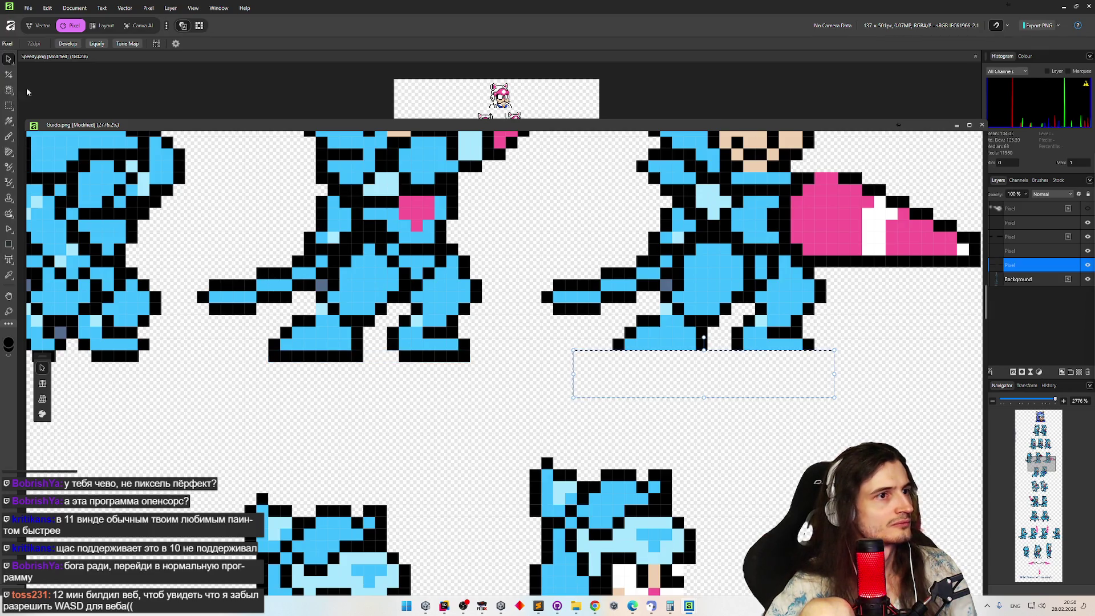
left_click(1044, 279)
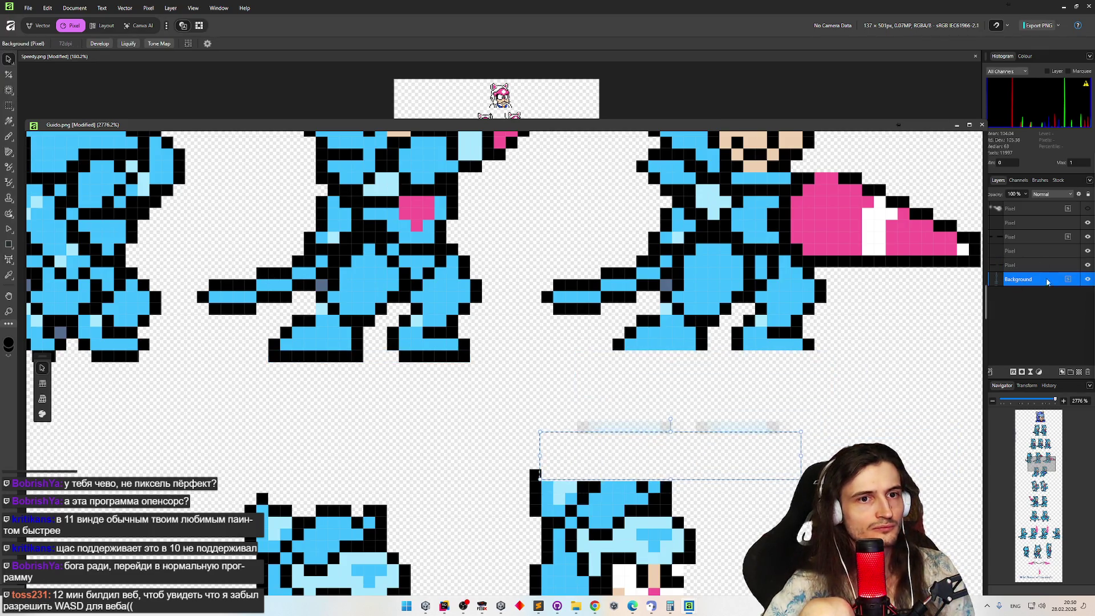
Select a wider strip across the feet, then paste the copied foot strip and nudge it up and right.
mouse_move(676, 444)
left_mouse_down()
mouse_move(564, 379)
mouse_move(656, 392)
mouse_move(657, 404)
left_mouse_up()
left_click(540, 396)
key("m")
mouse_move(352, 394)
left_mouse_down()
mouse_move(477, 362)
mouse_move(477, 342)
left_mouse_up()
left_click(523, 428)
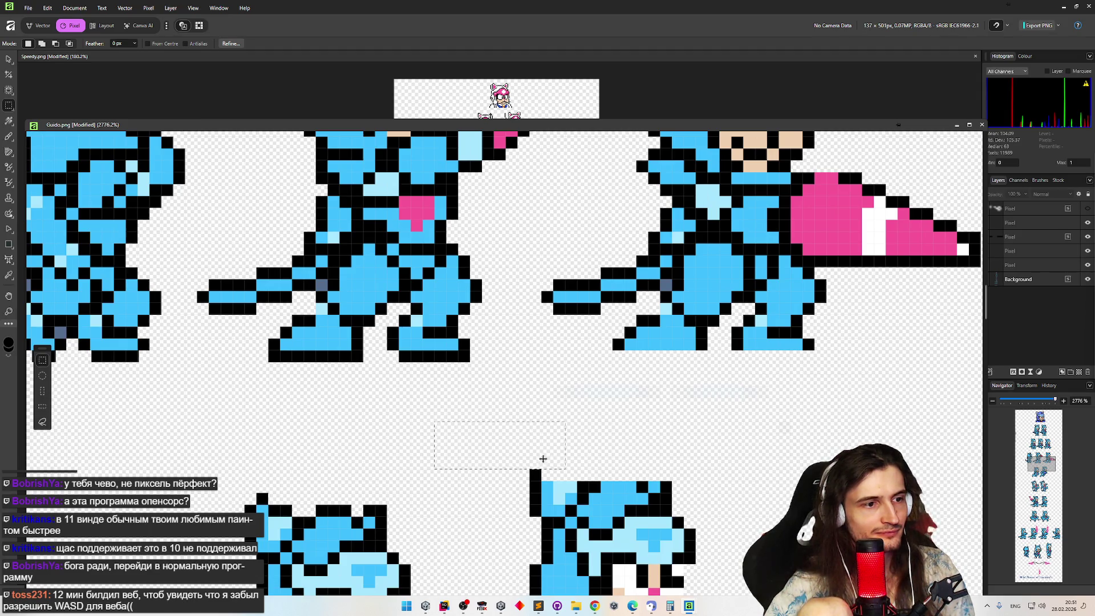
scroll(488, 366, "down", 4)
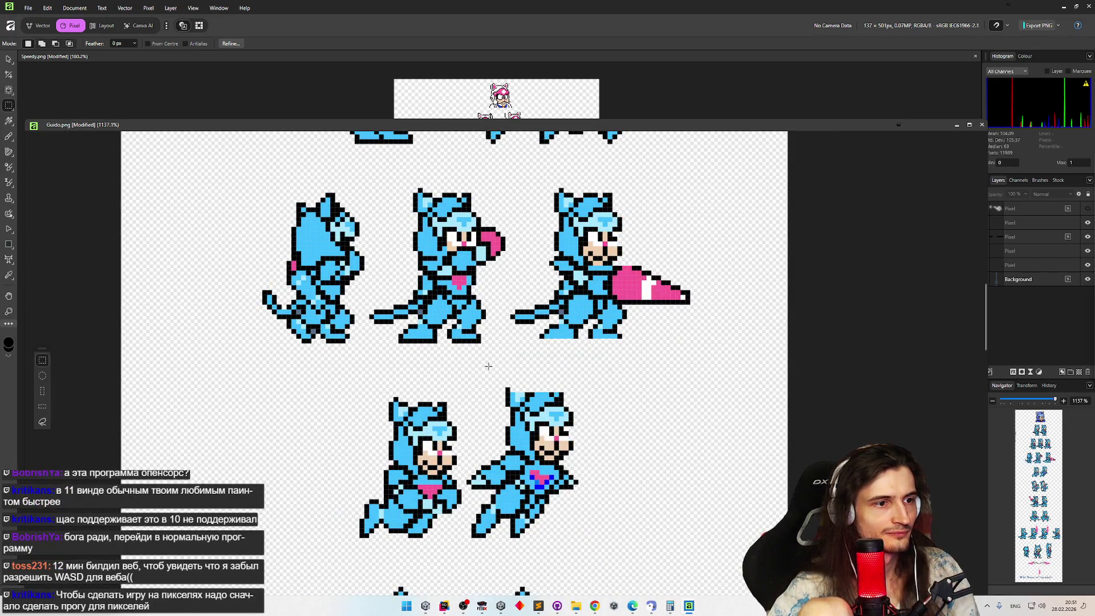
key("ctrl+v")
key("Up")
key("Up")
key("Up")
key("Right")
key("Right")
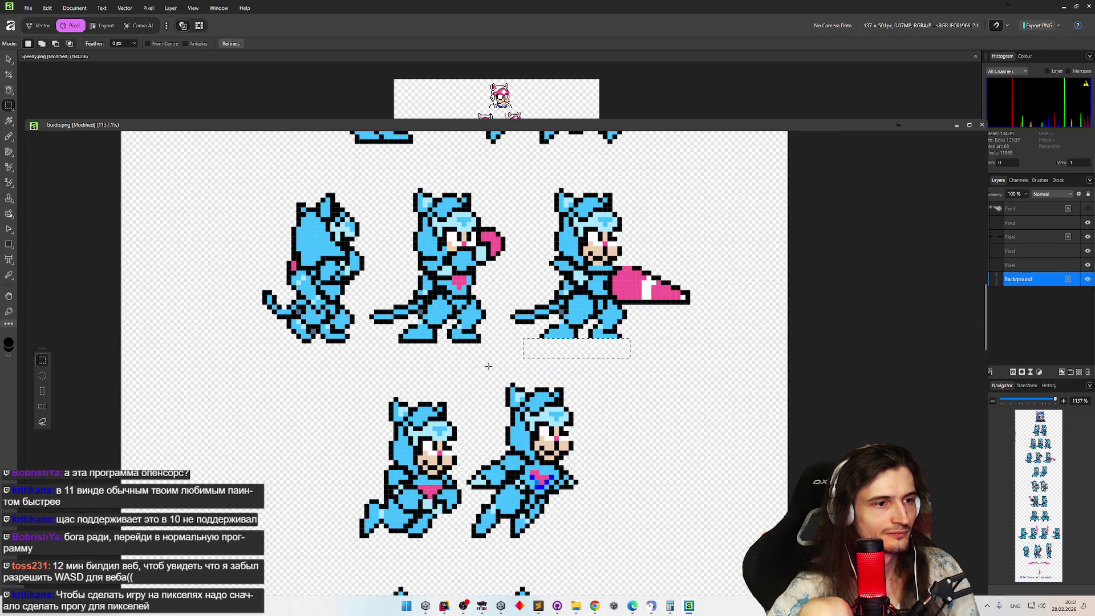
scroll(488, 366, "up", 3)
scroll(474, 411, "up", 3)
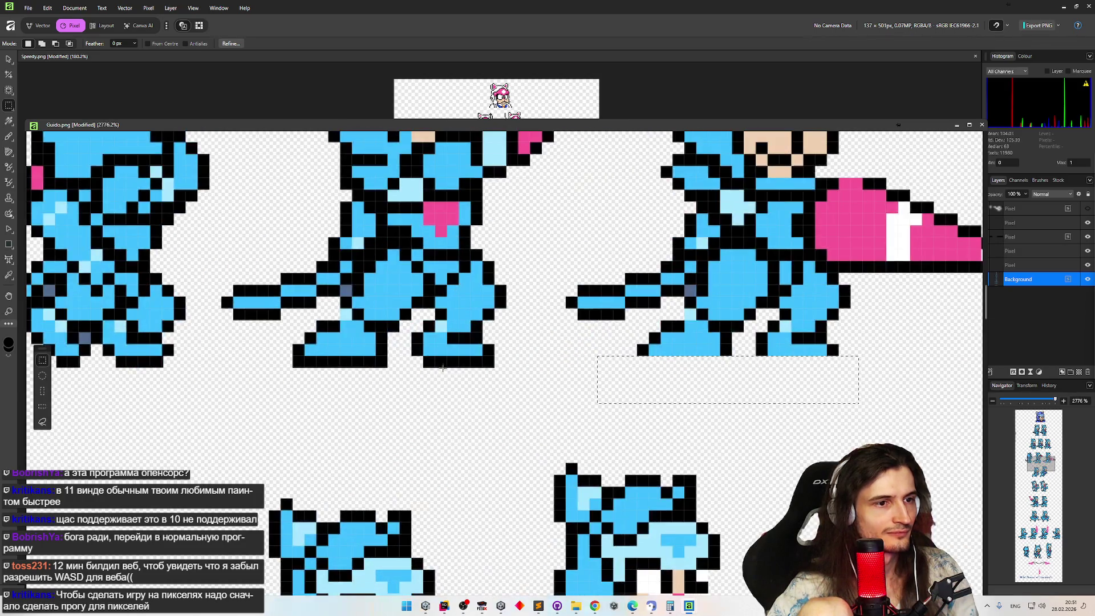
Copy the widened foot row onto a new layer and move it beneath the right sprite.
left_click_drag(463, 358, 506, 357)
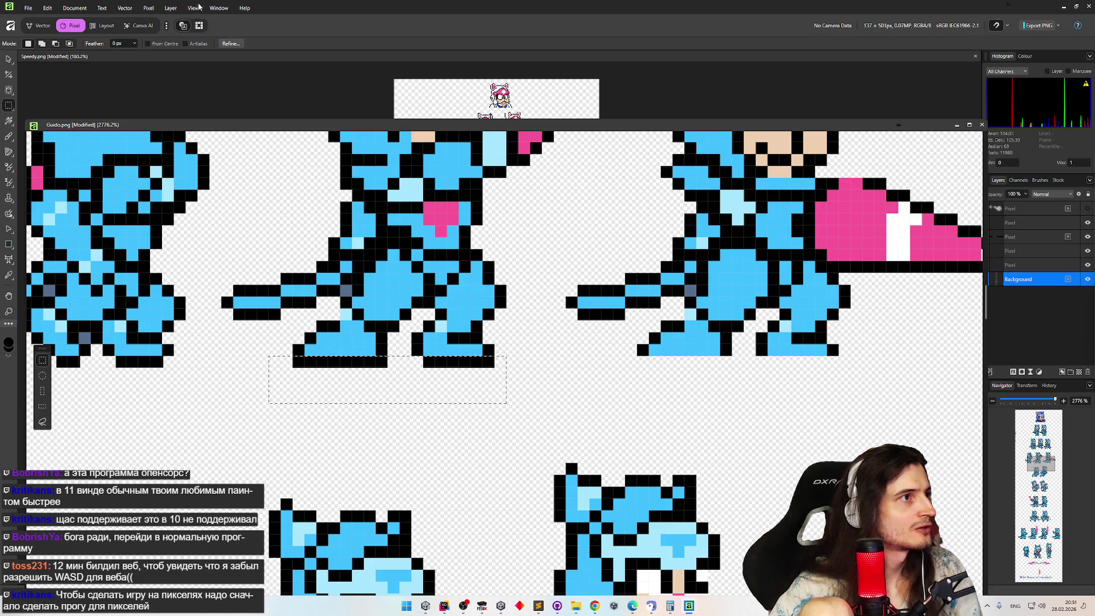
left_click(135, 44)
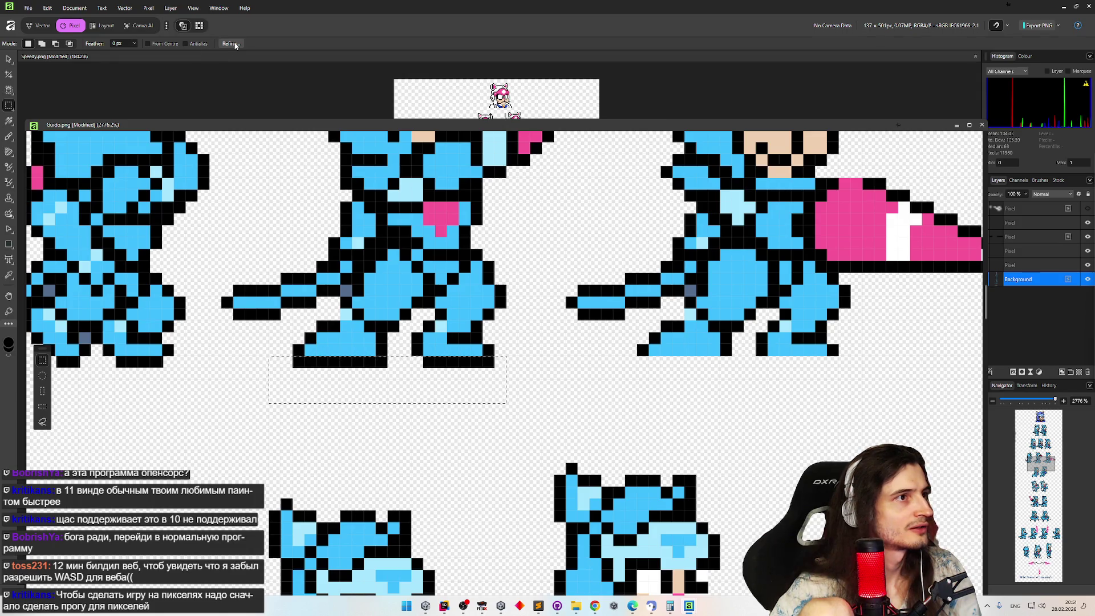
key("ctrl+j")
left_click(9, 59)
left_click_drag(369, 374, 703, 369)
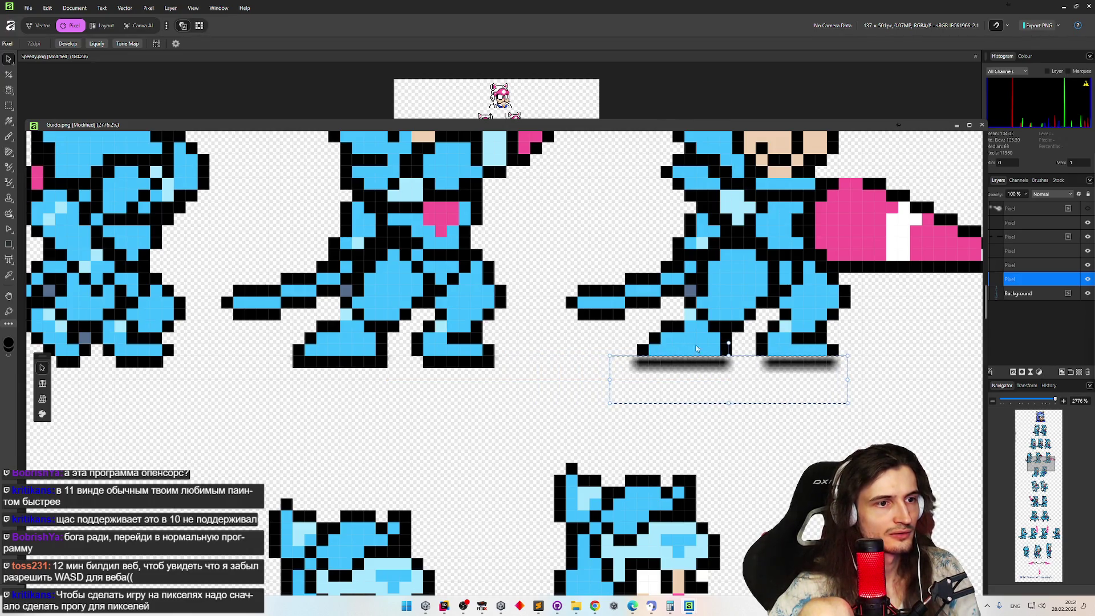
key("Return")
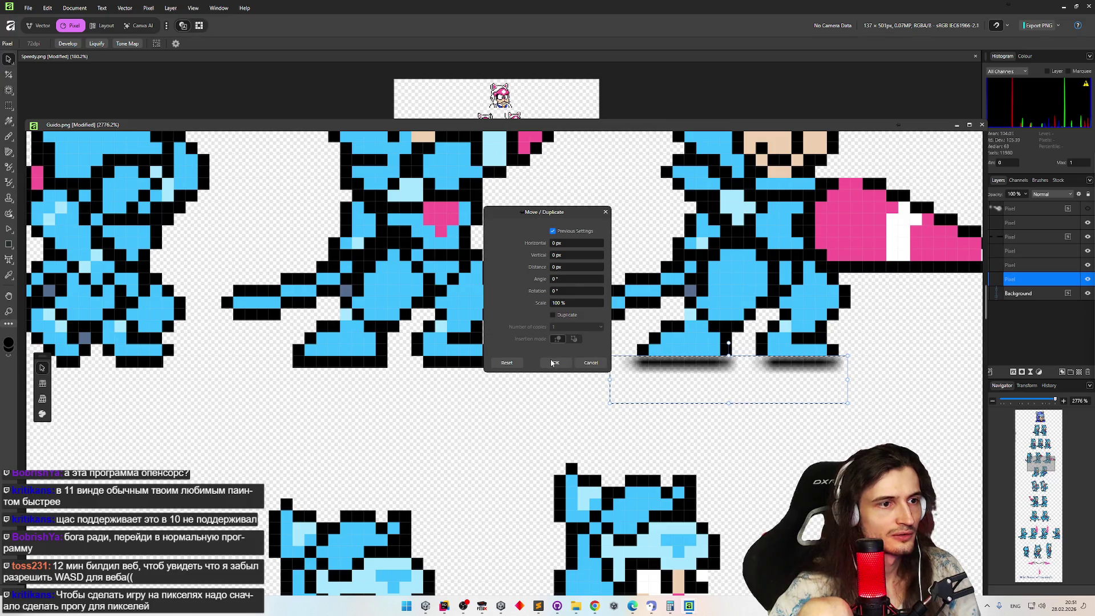
left_click(555, 362)
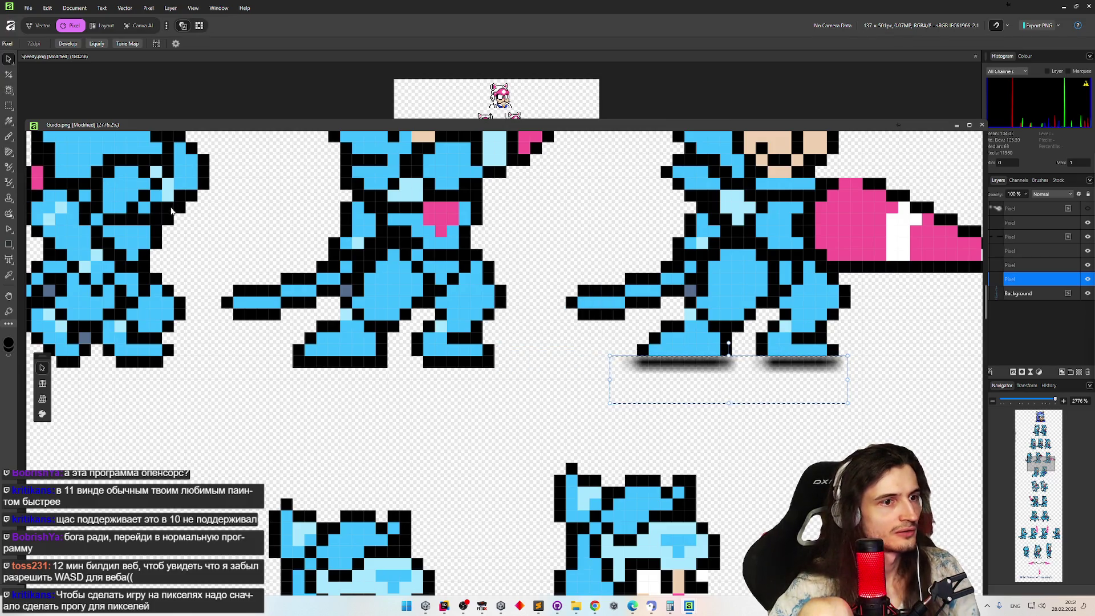
Touch up the right sprite's bottom outline pixels with the Pencil.
key("m")
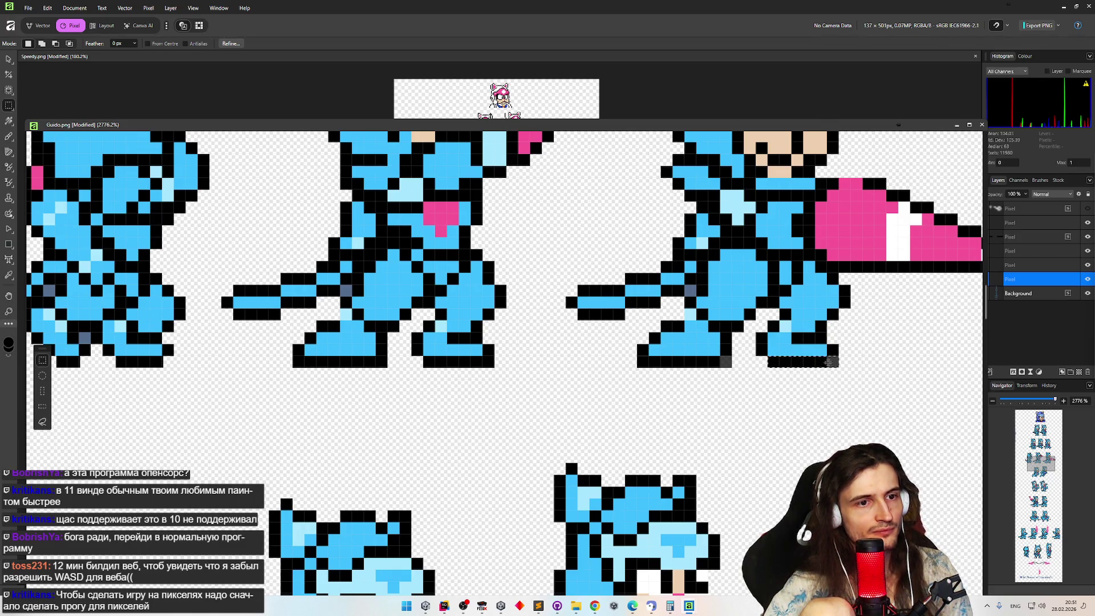
left_click(11, 137)
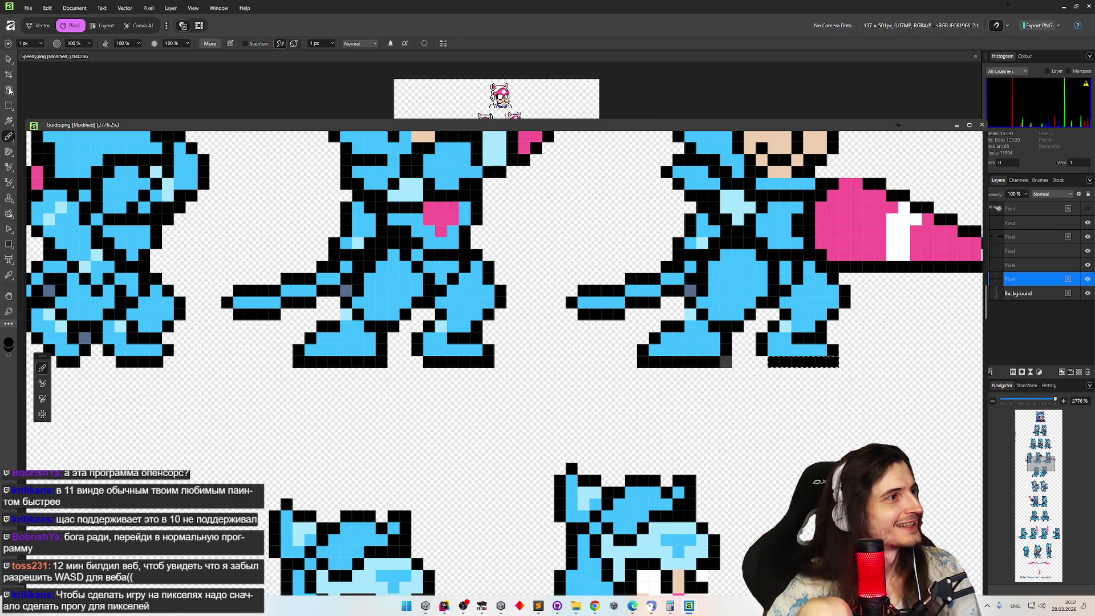
left_click(10, 105)
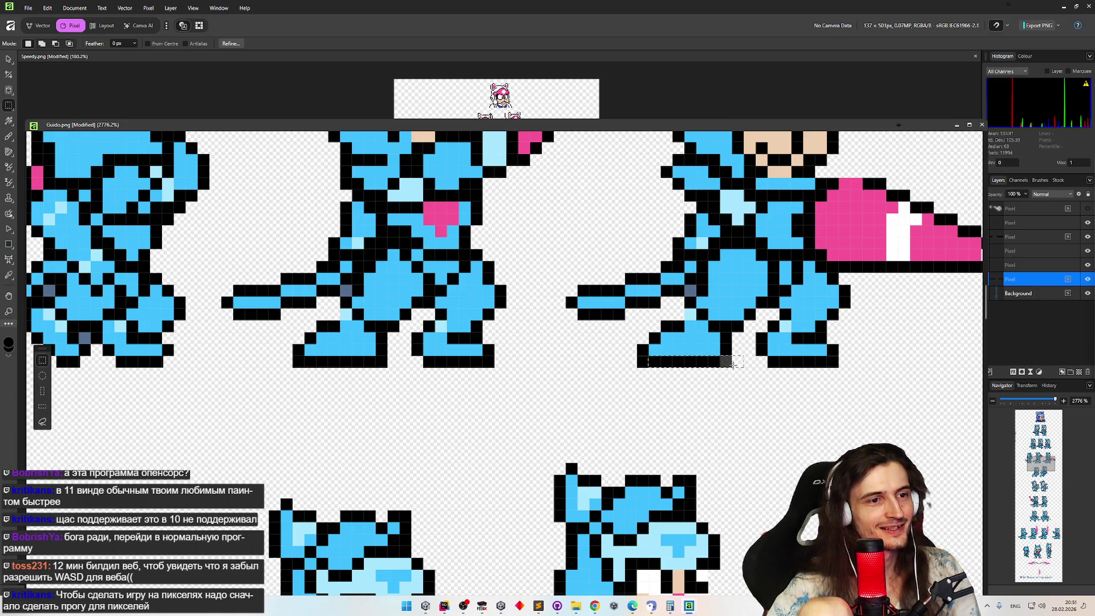
left_click(9, 137)
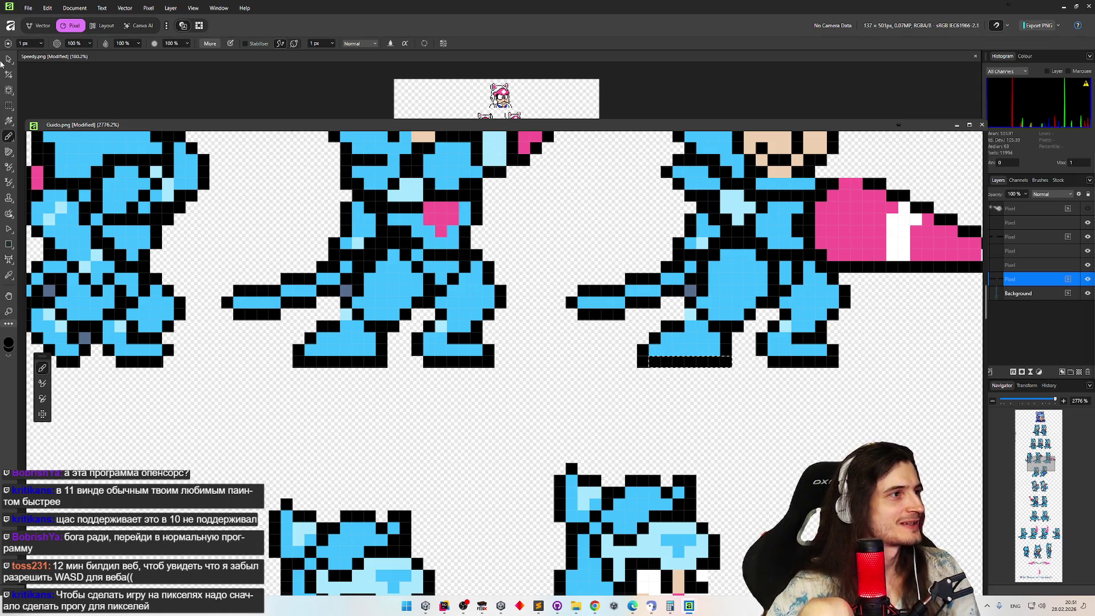
left_click(7, 108)
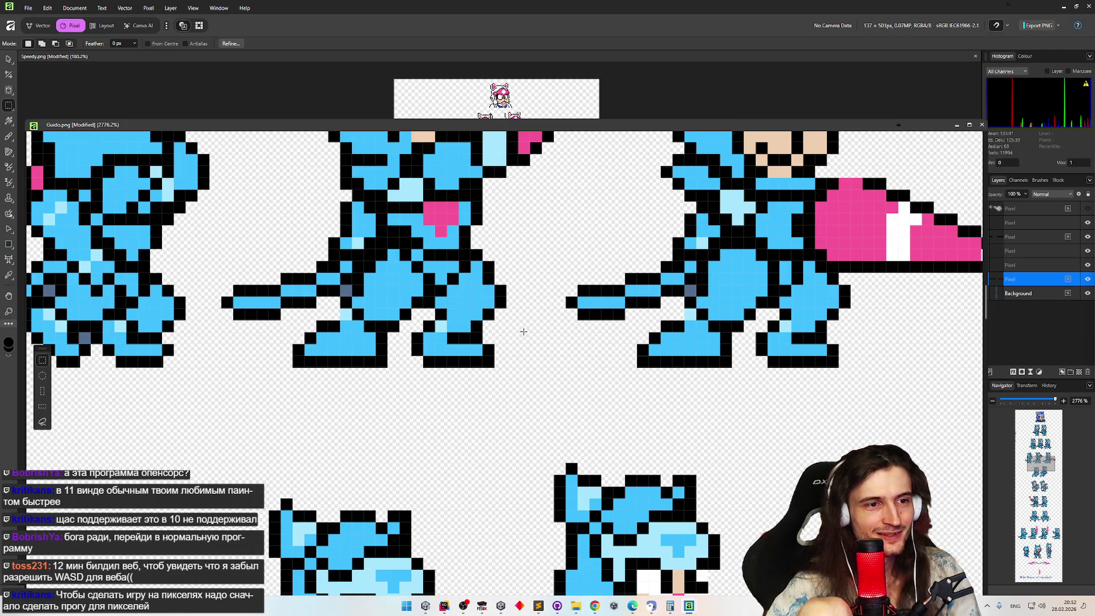
Select the faint left-edge strip and toggle the Pixel and Background layers to inspect it.
scroll(523, 331, "up", 8)
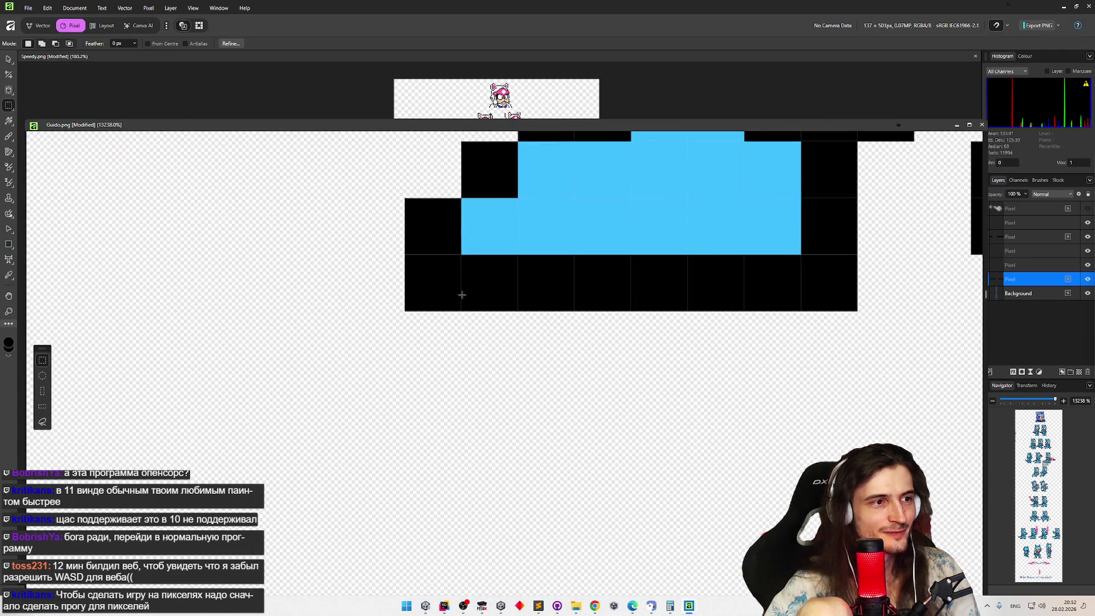
scroll(403, 261, "up", 6)
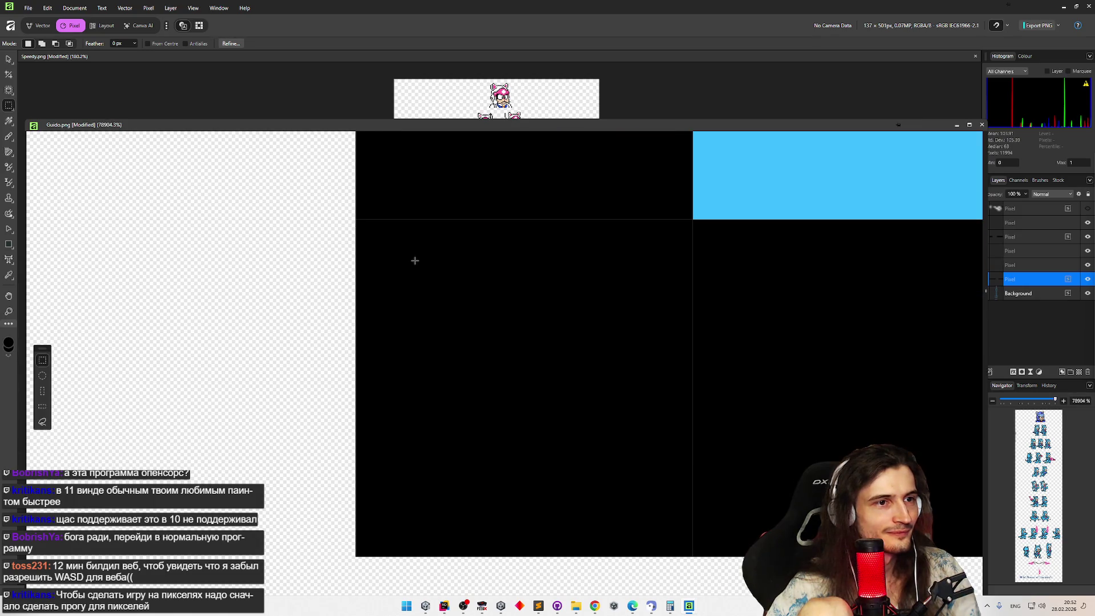
scroll(416, 258, "down", 18)
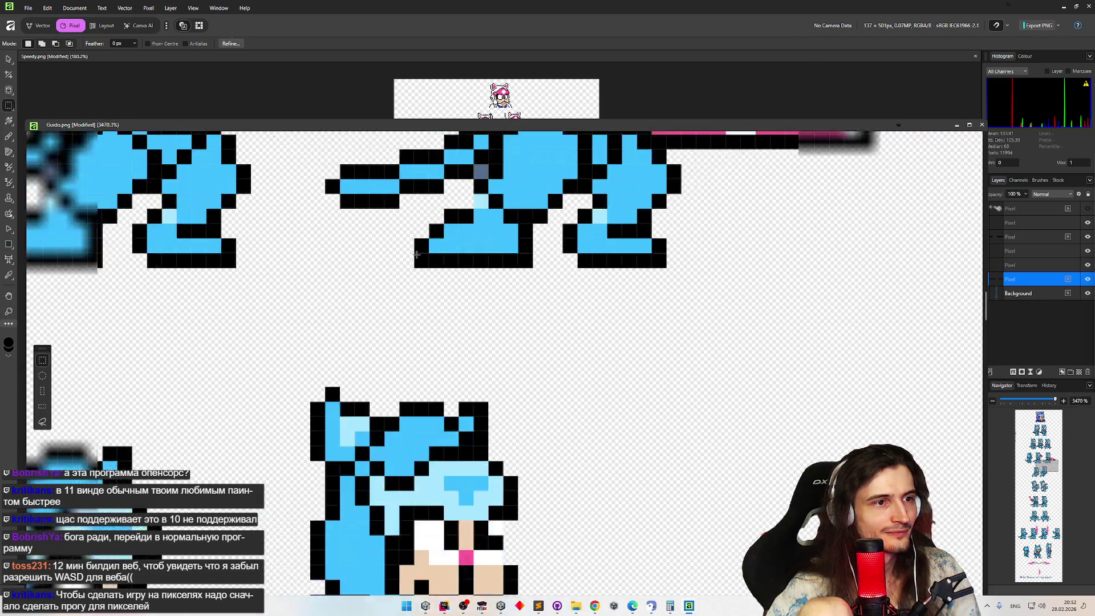
scroll(417, 253, "down", 5)
scroll(417, 254, "up", 3)
scroll(417, 253, "up", 3)
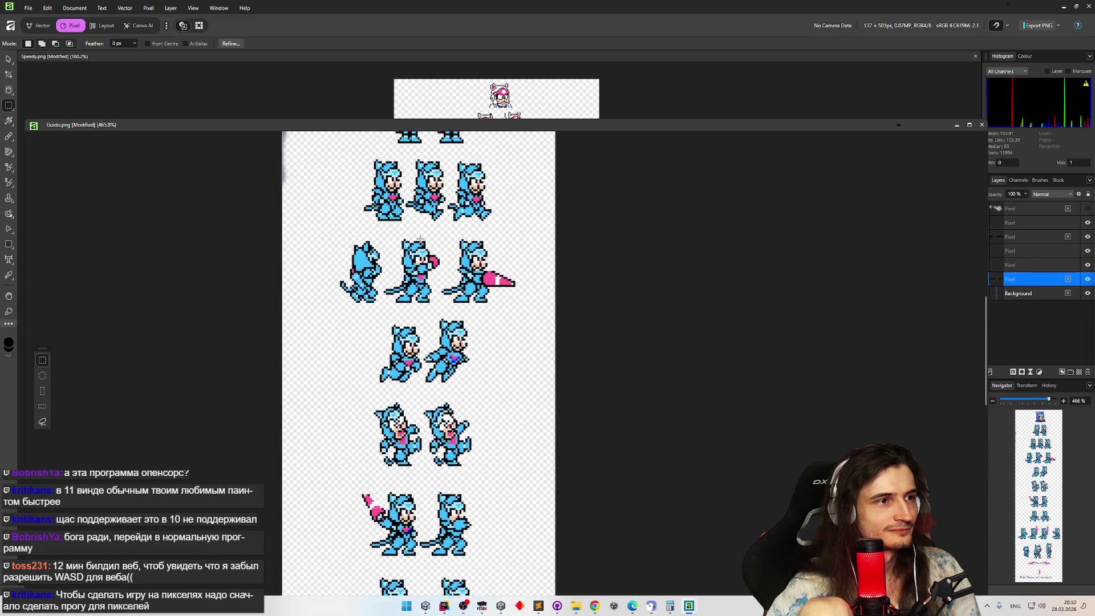
scroll(271, 182, "up", 2)
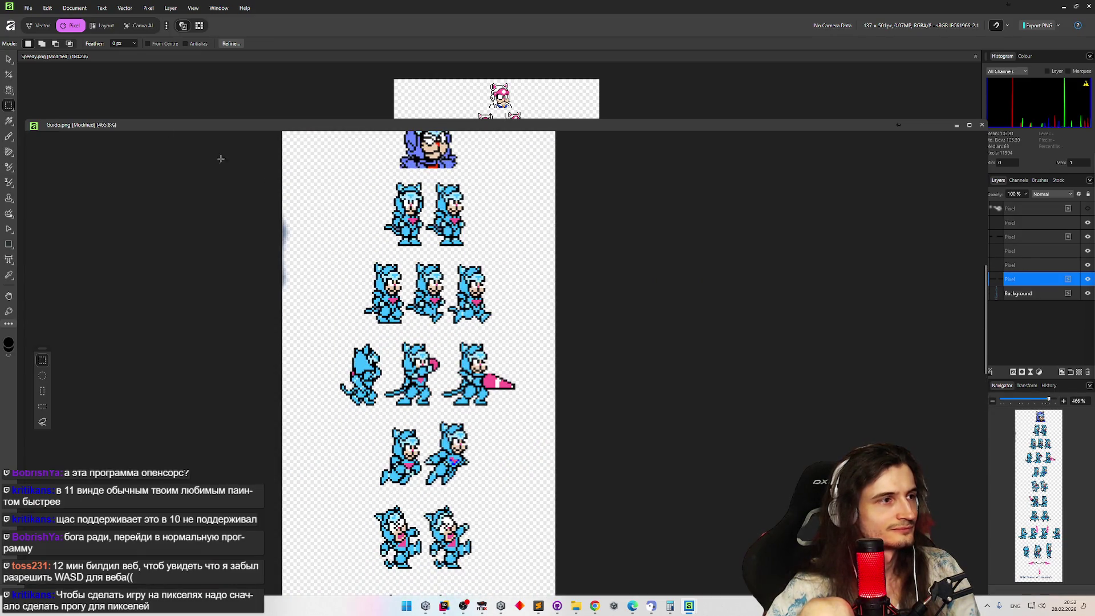
mouse_move(320, 202)
left_mouse_down()
mouse_move(282, 231)
mouse_move(282, 330)
left_mouse_up()
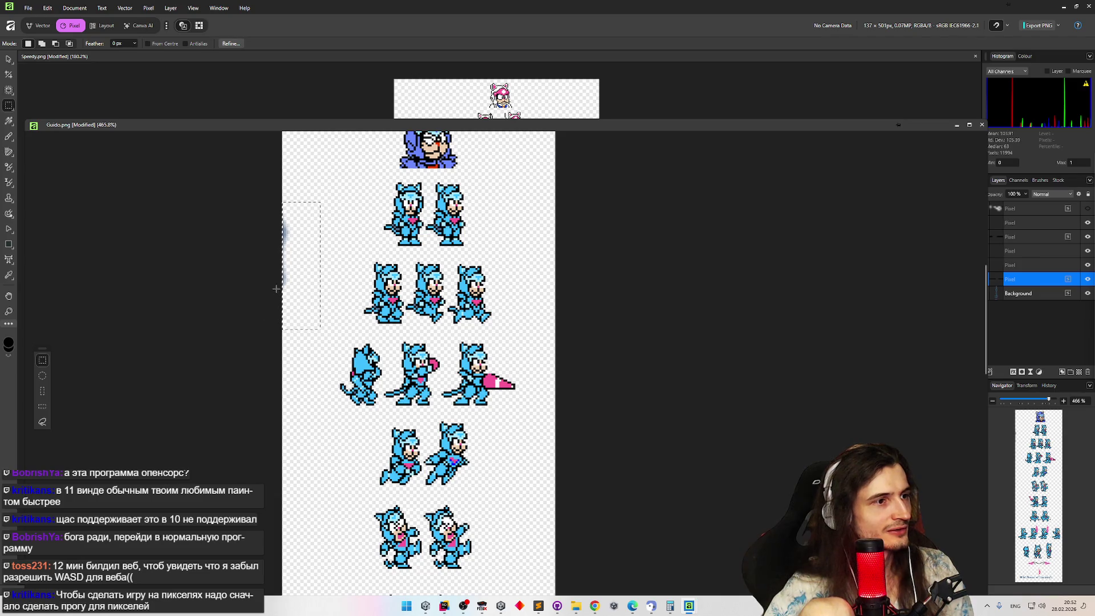
left_click(1088, 265)
left_click(1088, 251)
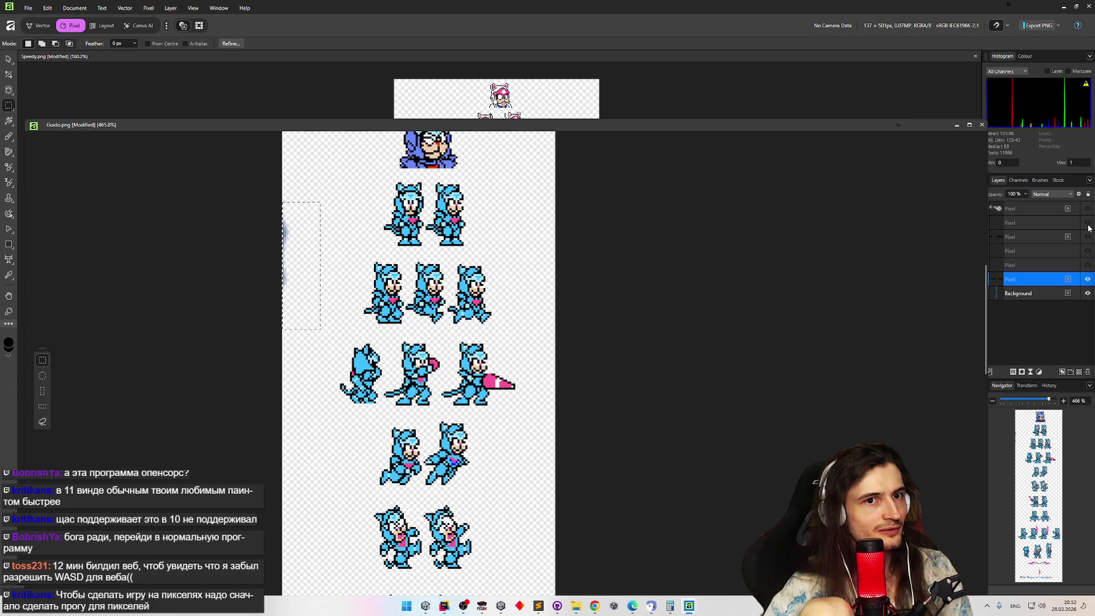
left_click(1088, 293)
left_click(1088, 293)
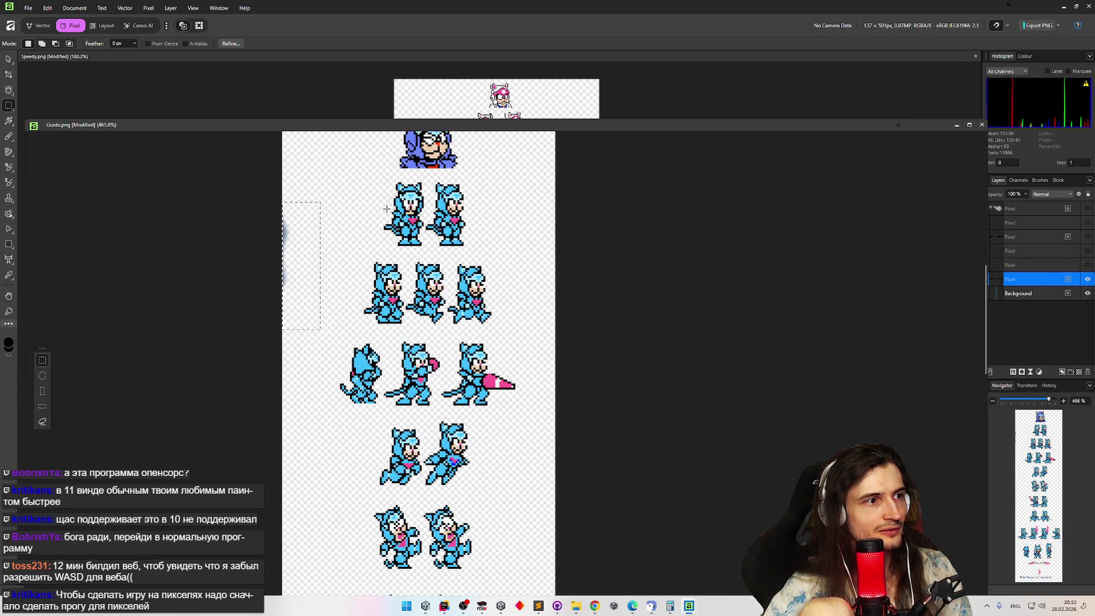
left_click(216, 183)
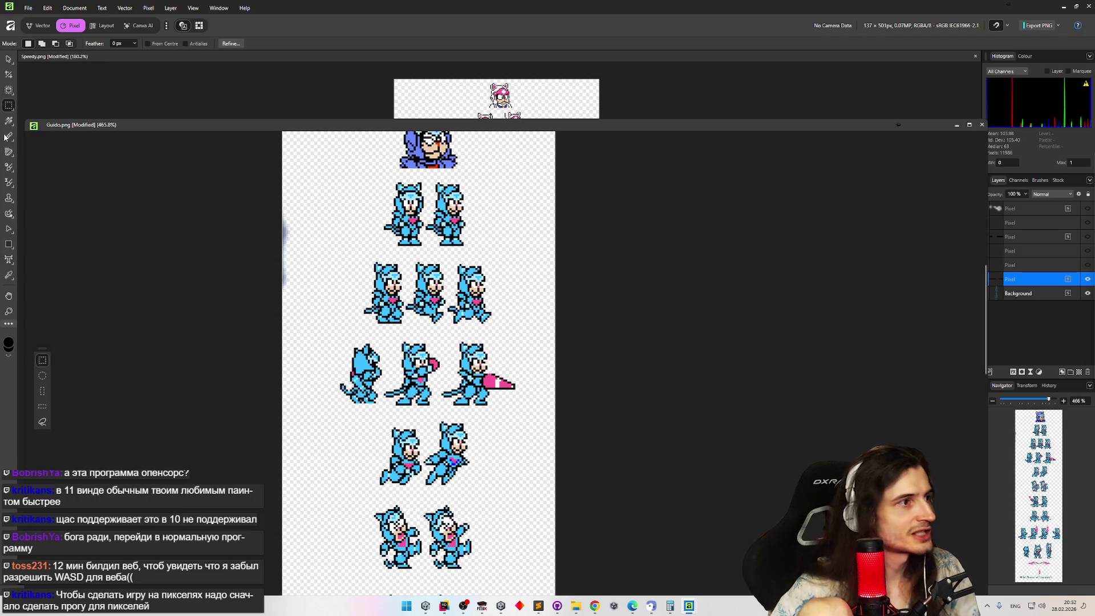
Choose the Rectangular Marquee Tool and drag a selection over the smudge on the left edge.
right_click(9, 139)
right_click(11, 127)
right_click(10, 105)
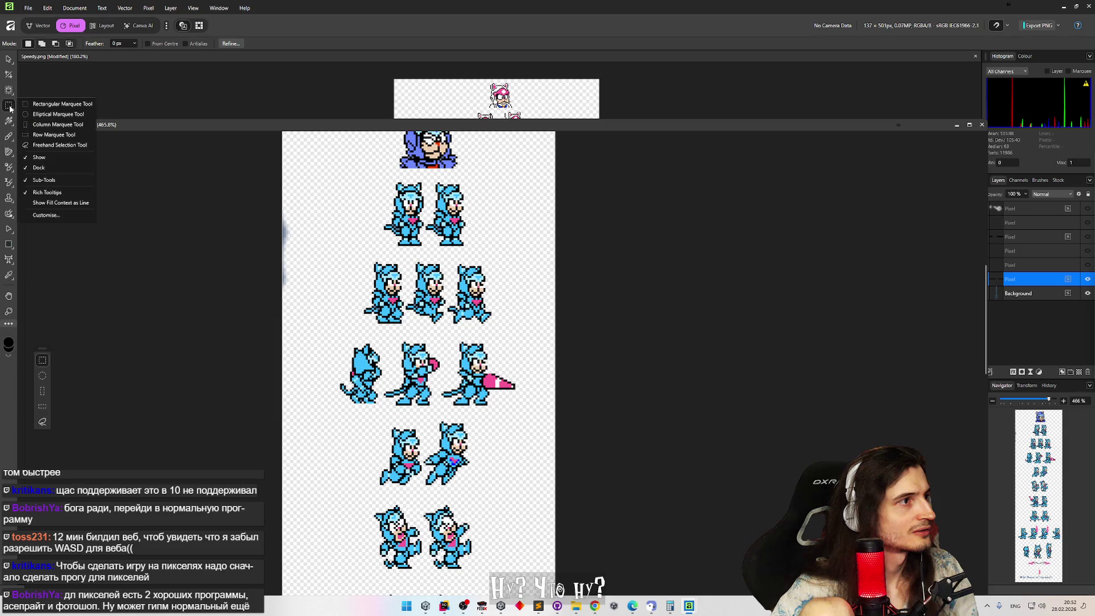
left_click(57, 104)
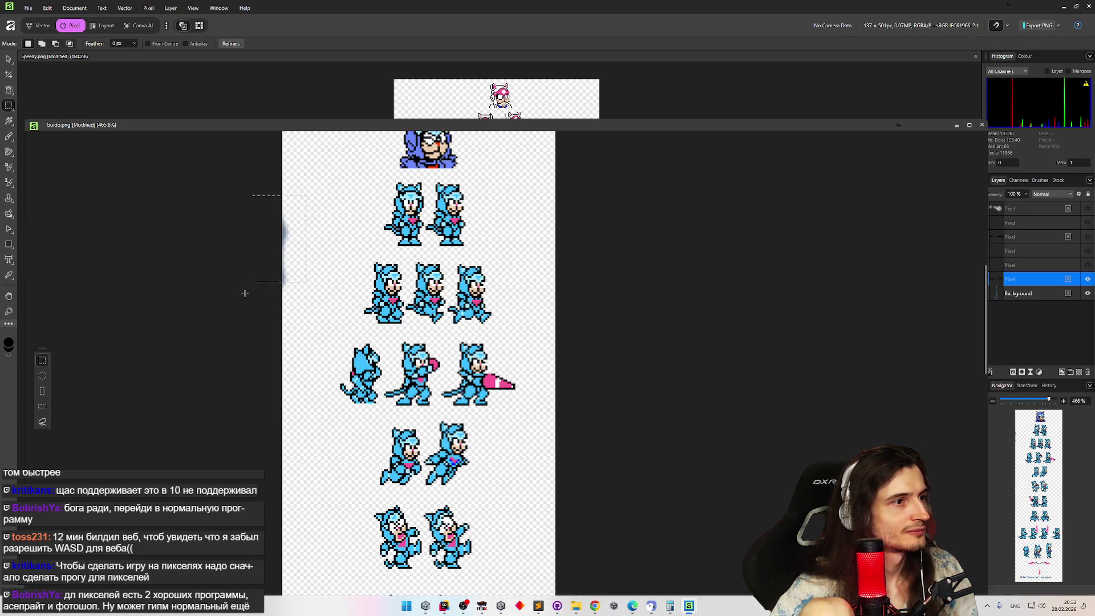
left_click_drag(244, 320, 245, 320)
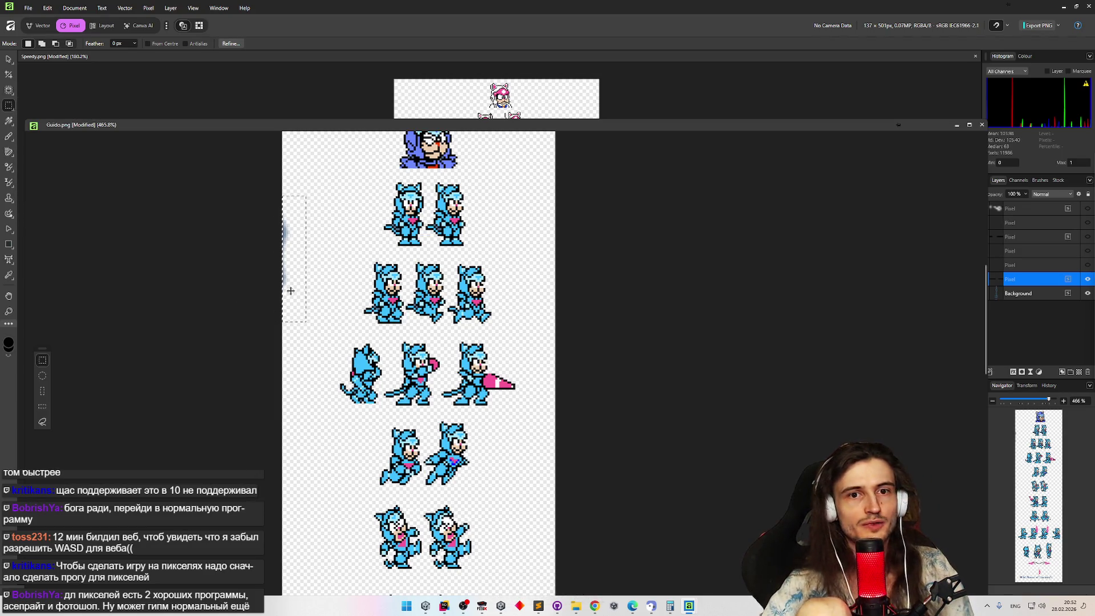
scroll(381, 259, "down", 3)
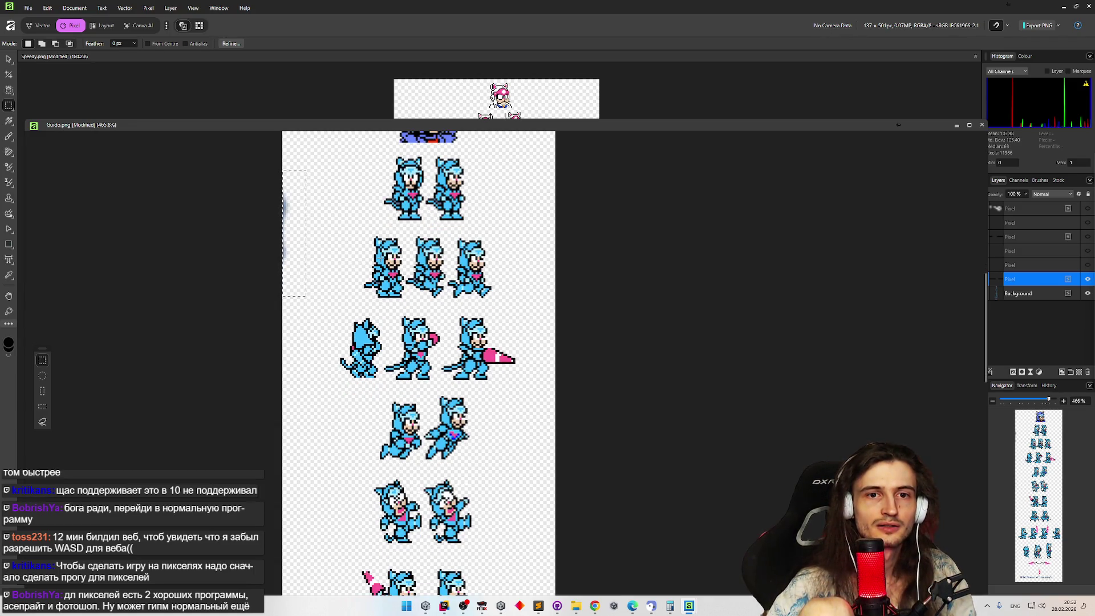
scroll(380, 258, "up", 2)
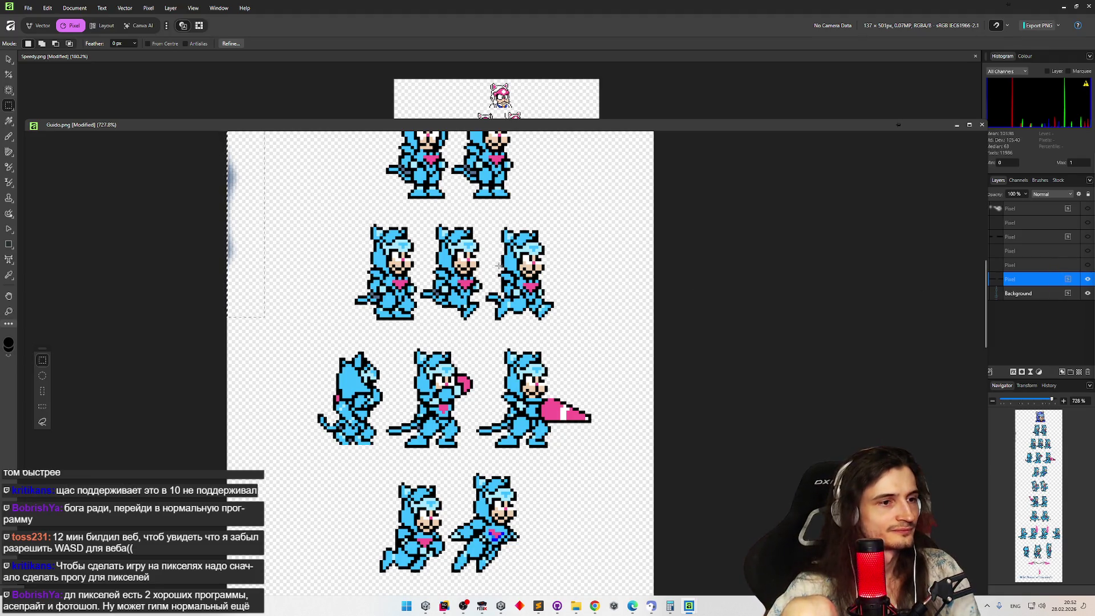
scroll(502, 260, "down", 2)
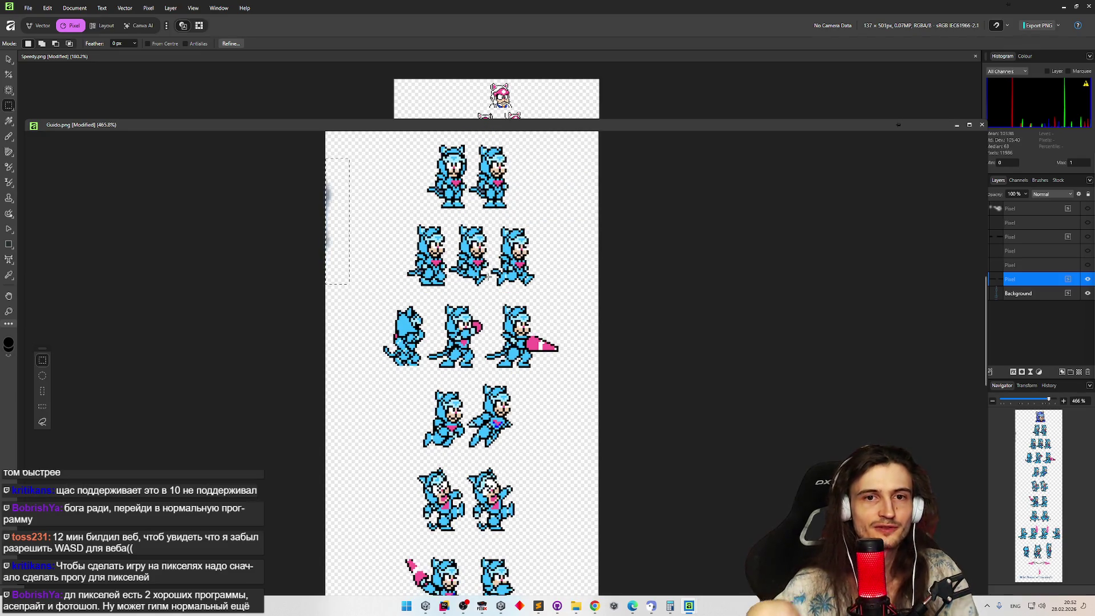
scroll(1013, 433, "down", 2)
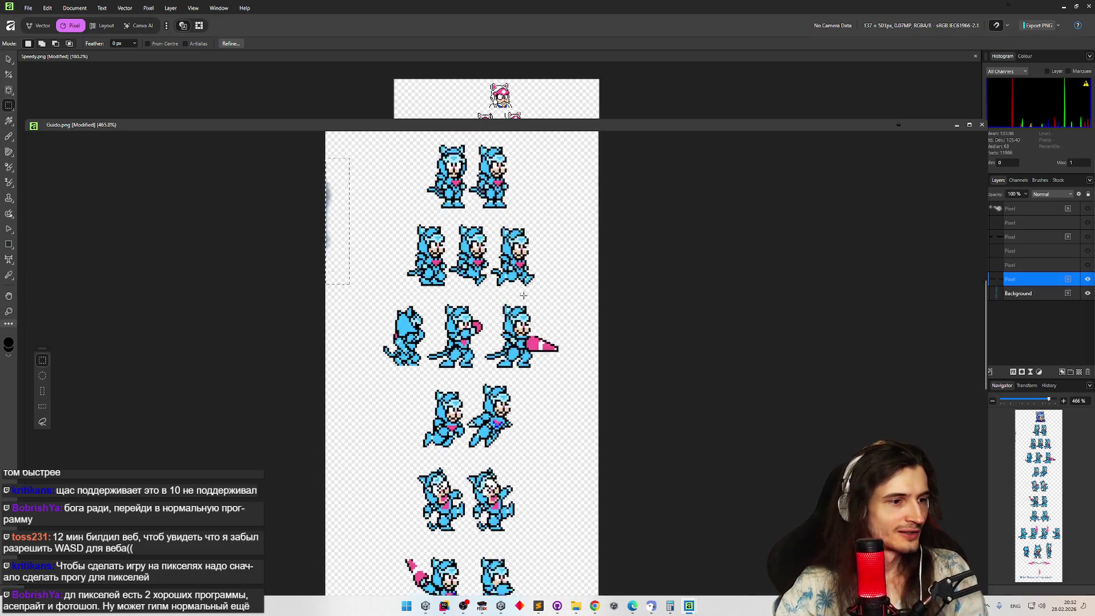
mouse_move(984, 339)
left_mouse_down()
mouse_move(962, 488)
mouse_move(969, 254)
mouse_move(963, 547)
mouse_move(963, 531)
left_mouse_up()
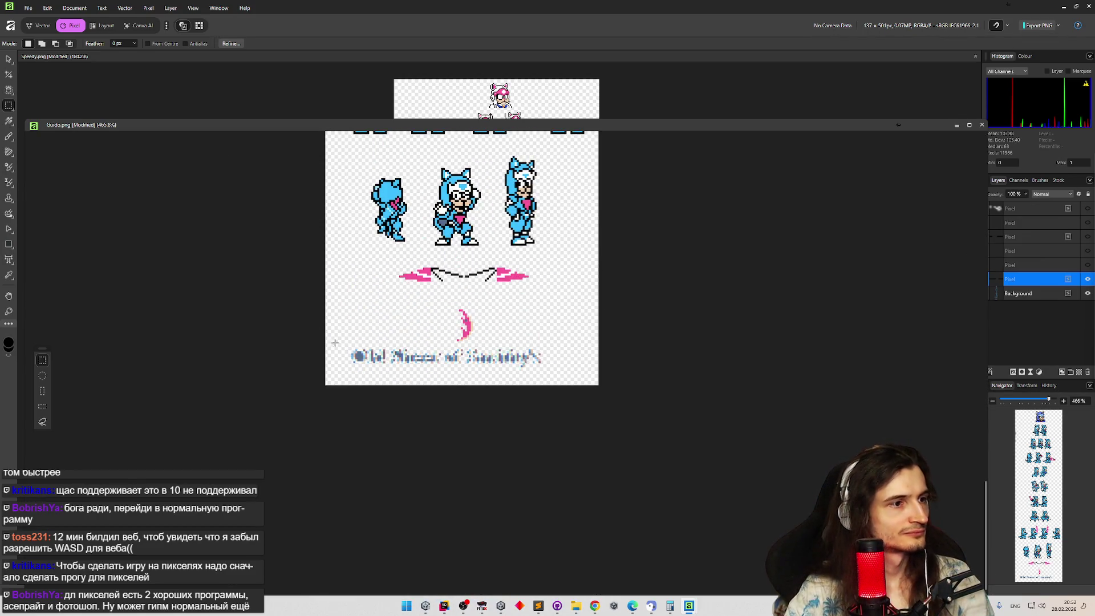
Delete the credit text line at the bottom of the sheet from the Background layer.
left_click_drag(346, 348, 575, 379)
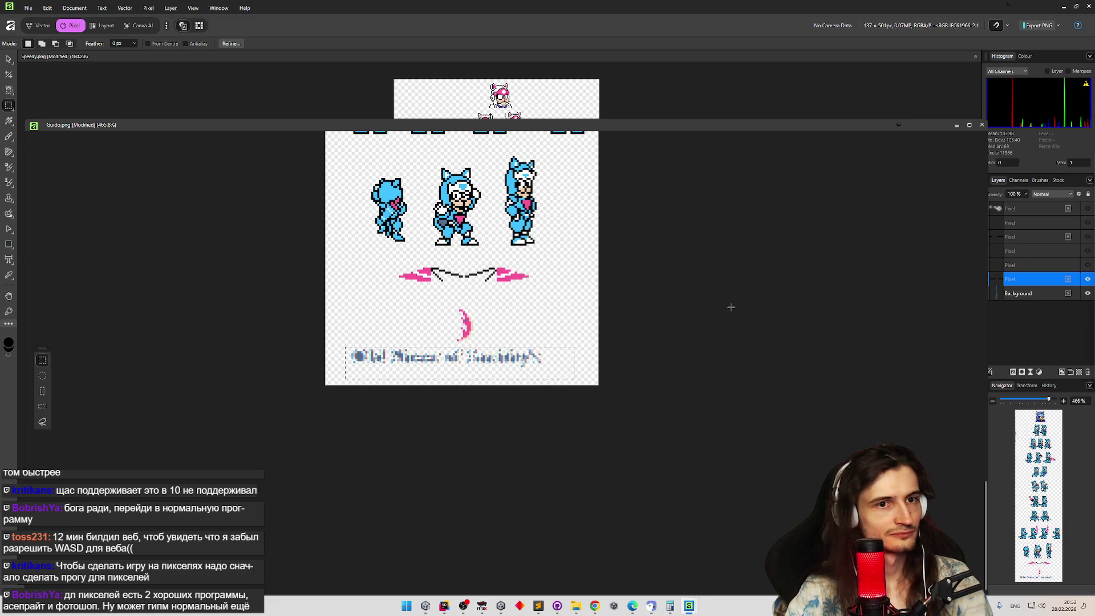
left_click(1047, 296)
key("Delete")
key("ctrl+d")
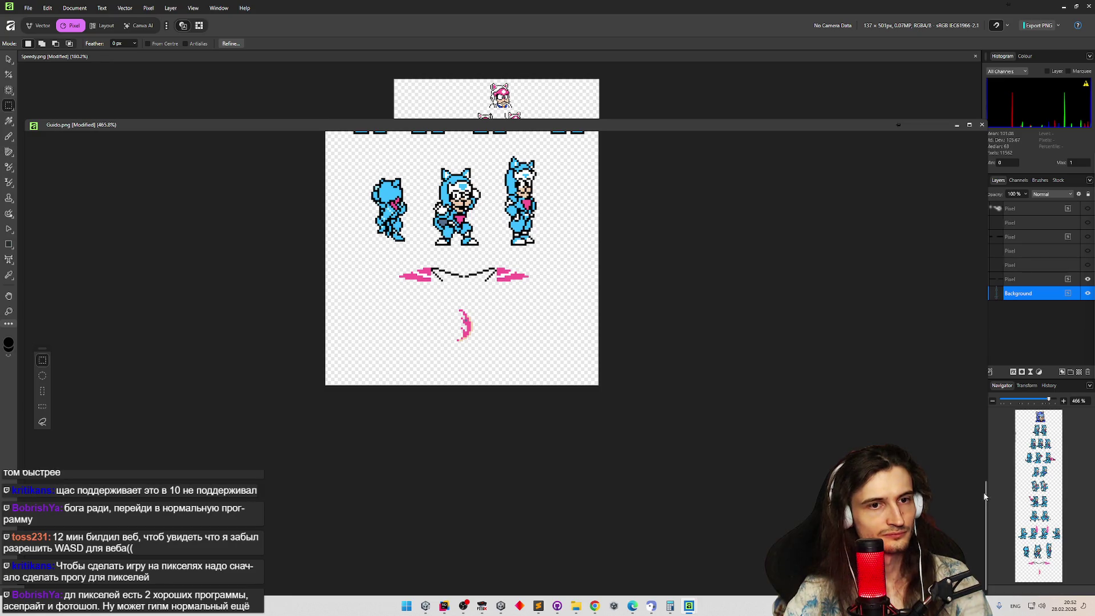
Erase the smudge on the sheet's left edge and save with Ctrl+S.
mouse_move(985, 497)
left_mouse_down()
mouse_move(989, 213)
mouse_move(989, 261)
left_mouse_up()
left_click_drag(349, 247, 310, 397)
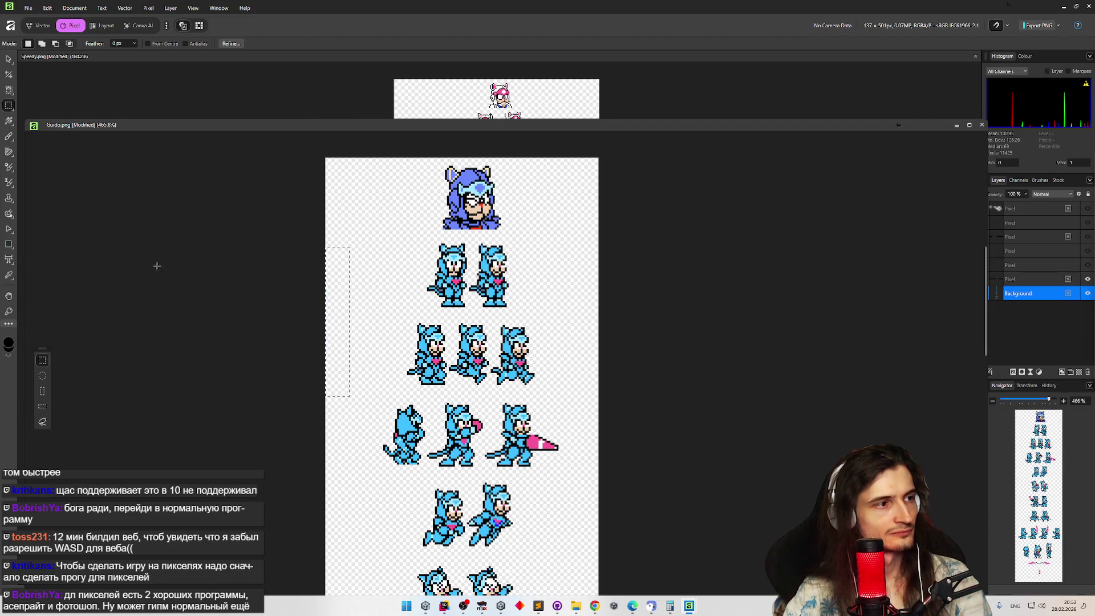
key("ctrl+d")
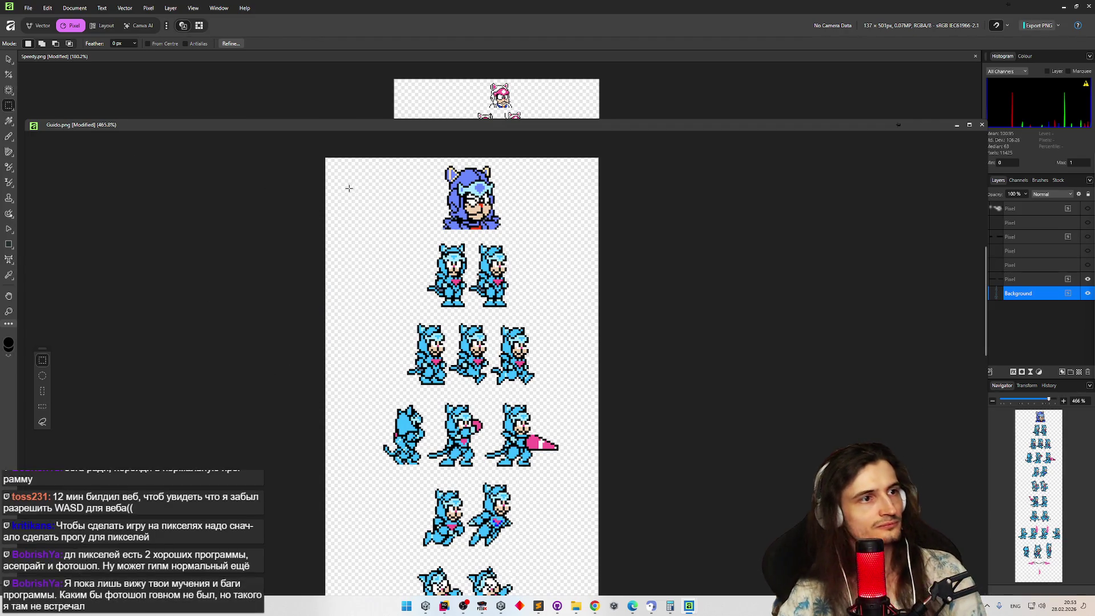
key("ctrl+s")
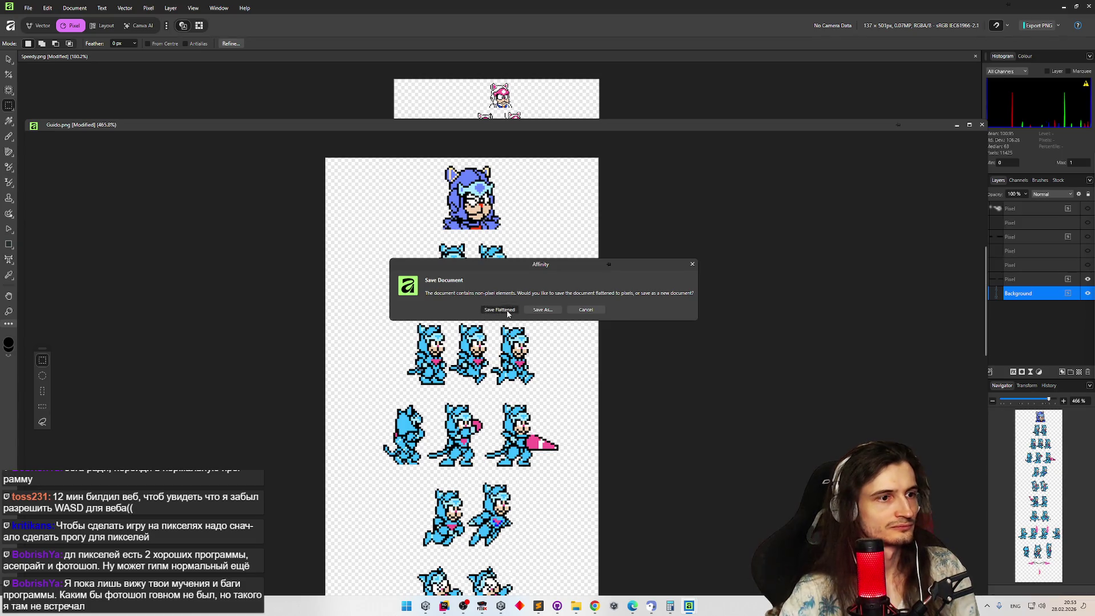
Save Guido.png flattened to pixels, resaving after toggling the Pixel layers' visibility.
left_click(507, 311)
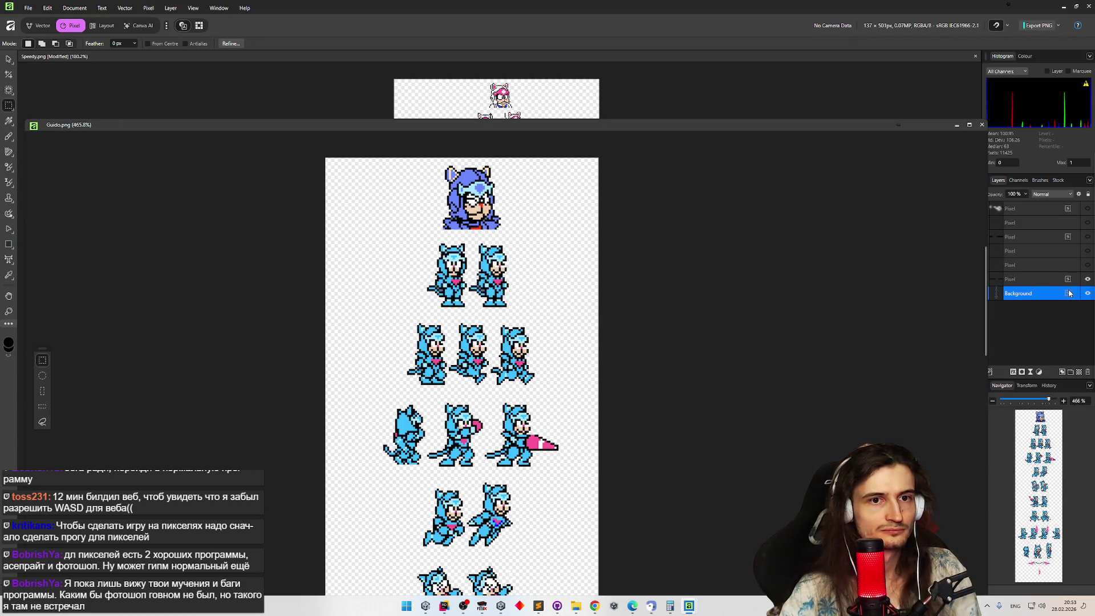
left_click(1088, 266)
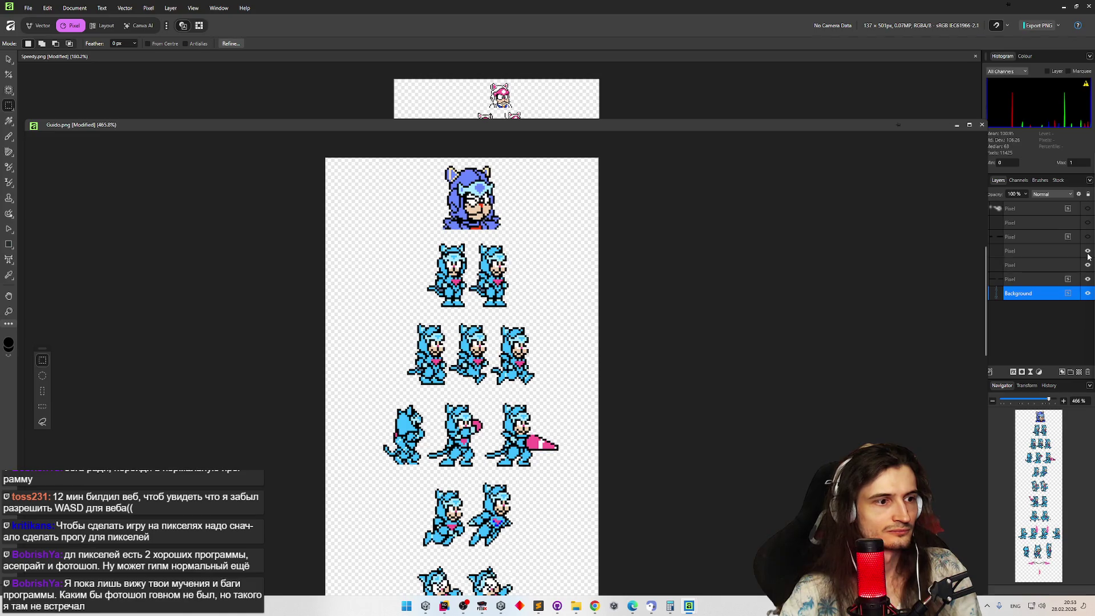
left_click(1088, 265)
left_click(1088, 279)
key("ctrl+s")
left_click(505, 310)
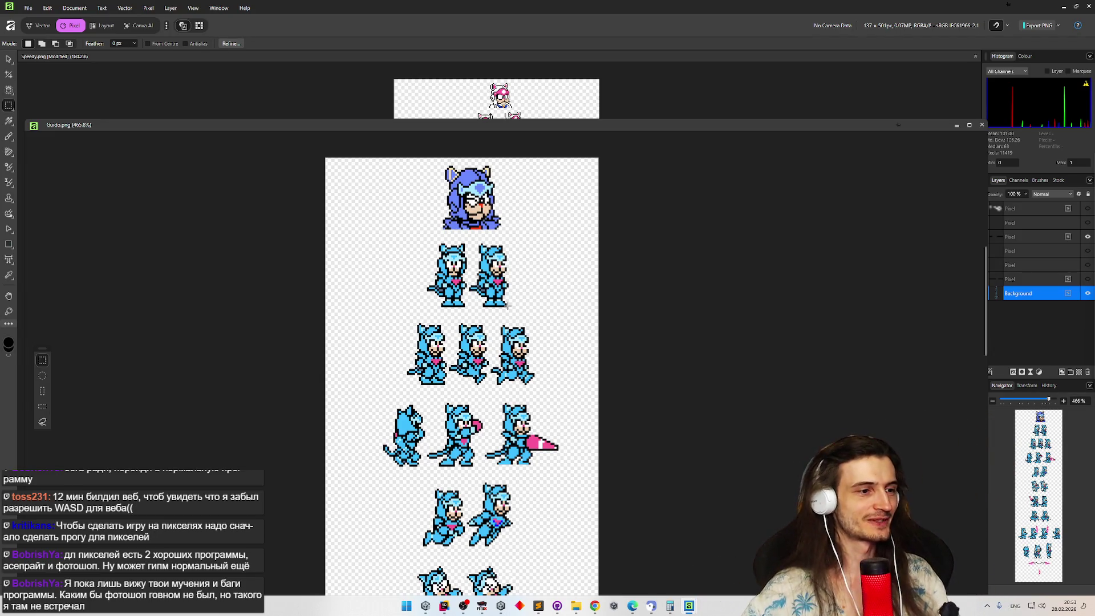
left_click(1088, 279)
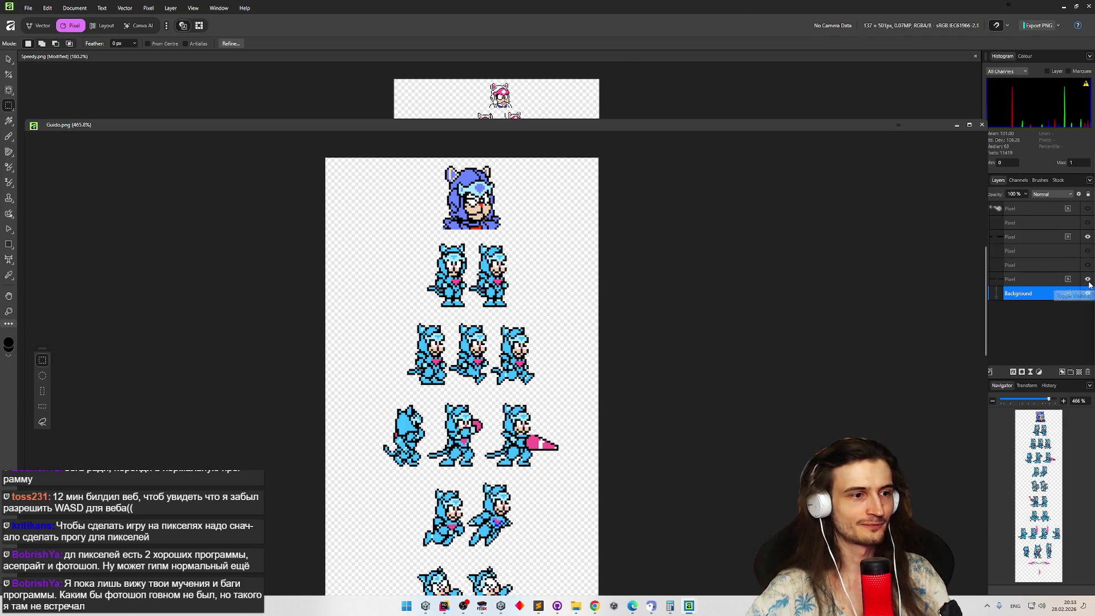
key("ctrl+s")
left_click(500, 309)
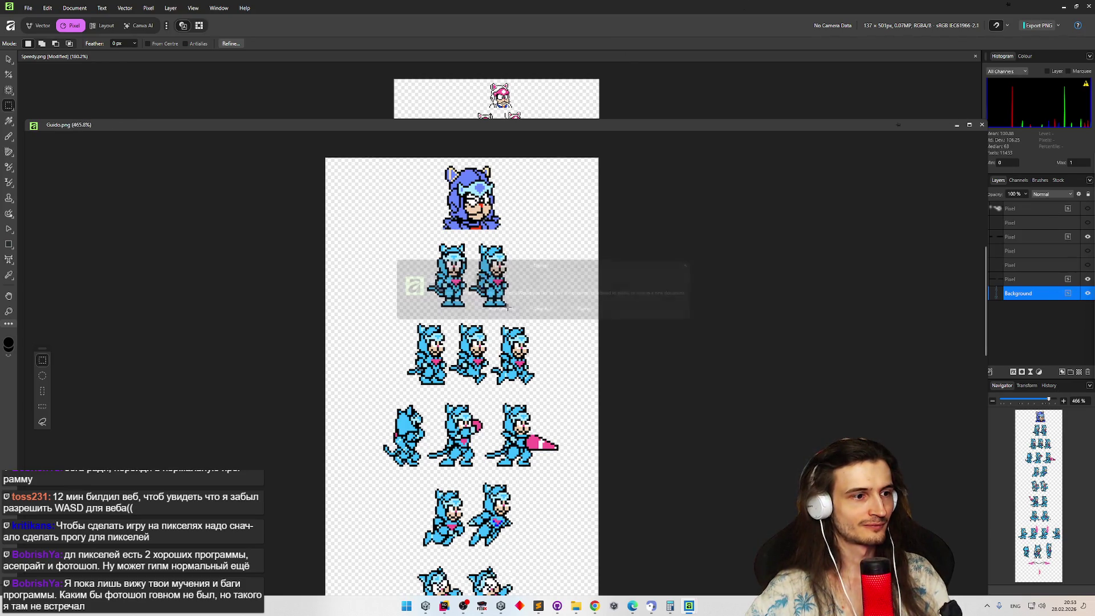
Close Guido.png, minimise Affinity and select Speedy.png.meta in the Characters folder.
scroll(585, 284, "down", 3)
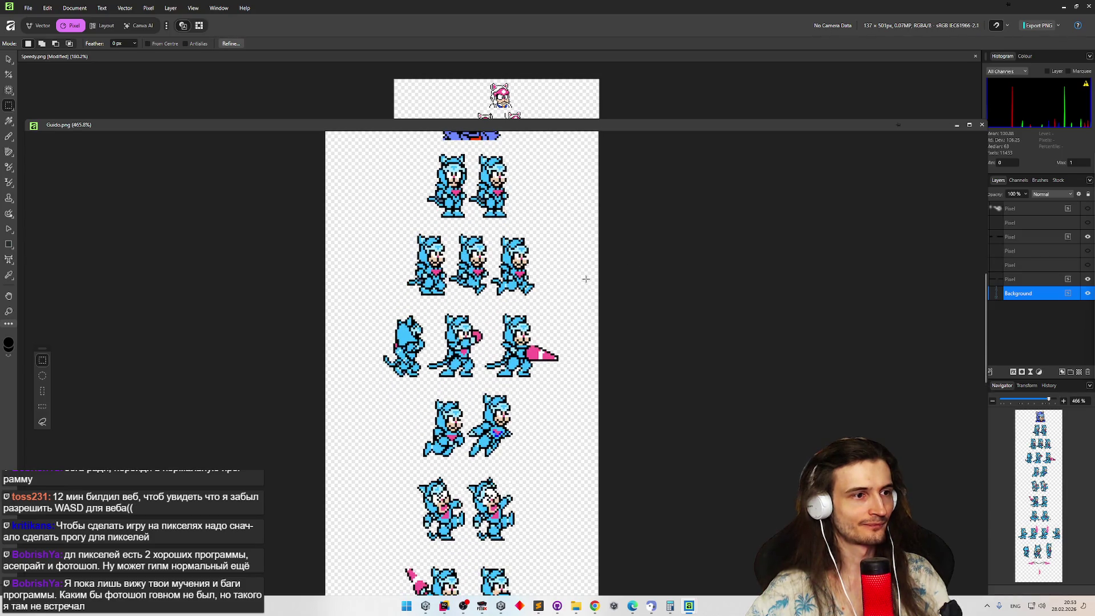
left_click(982, 125)
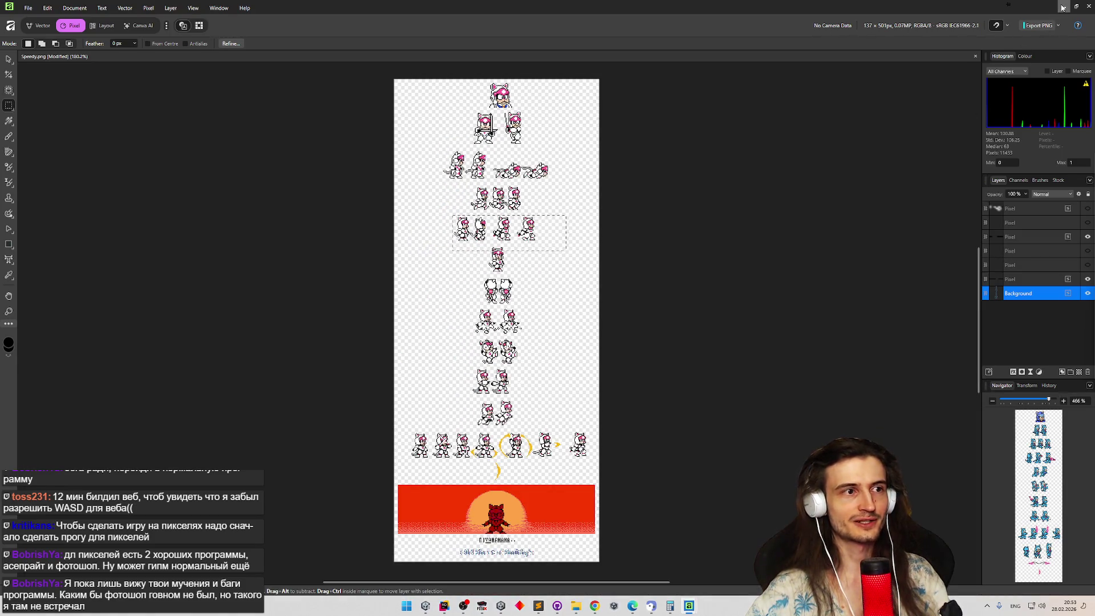
left_click(689, 606)
left_click(736, 158)
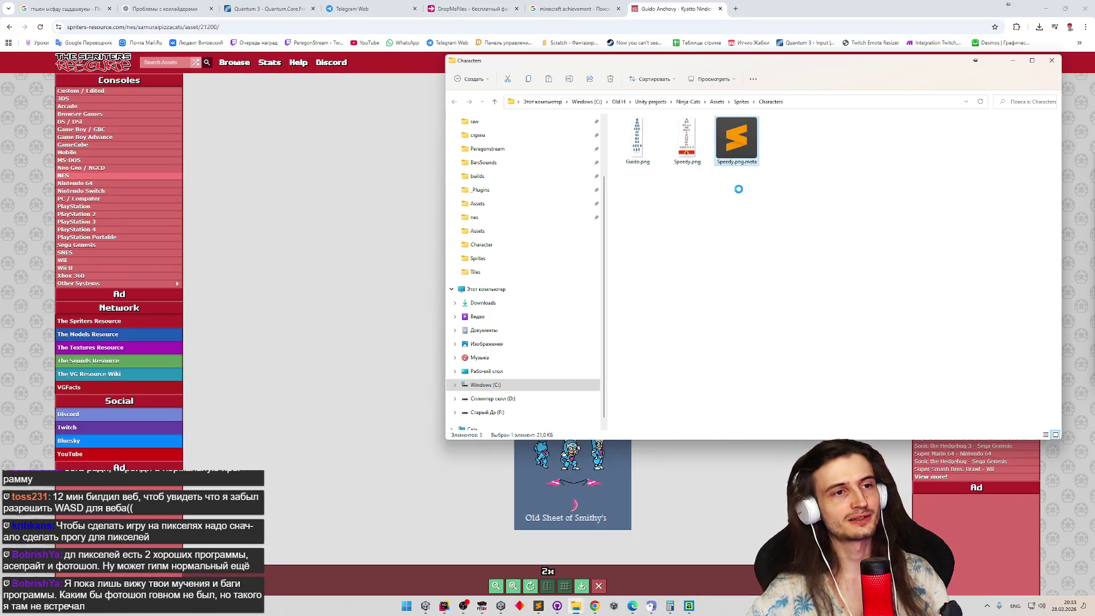
Duplicate Speedy.png.meta, then delete the duplicate copy.
key("ctrl+c")
key("ctrl+v")
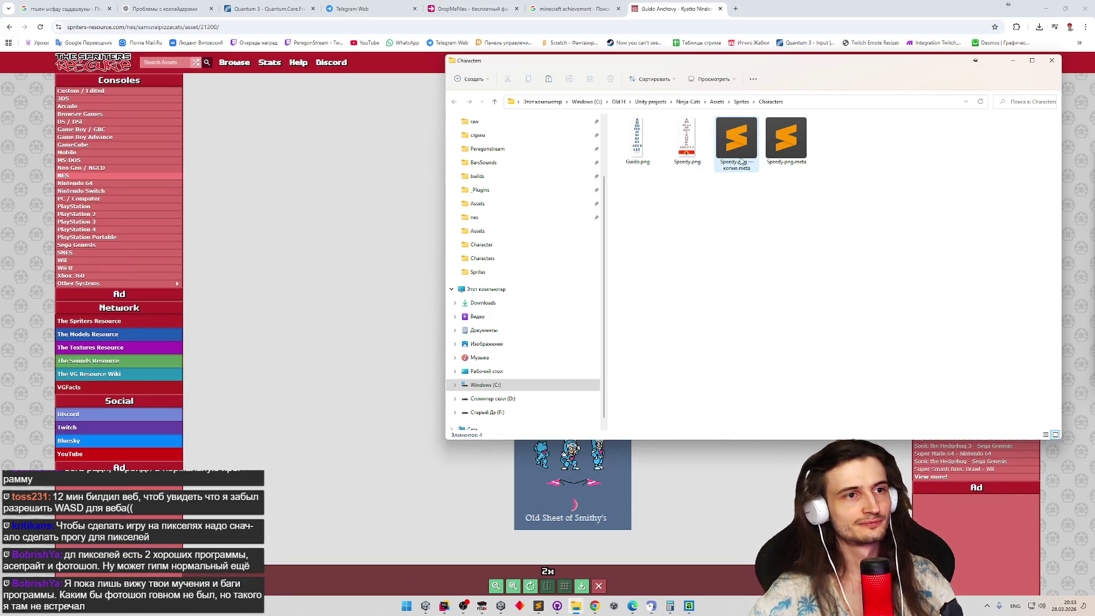
key("Delete")
key("Return")
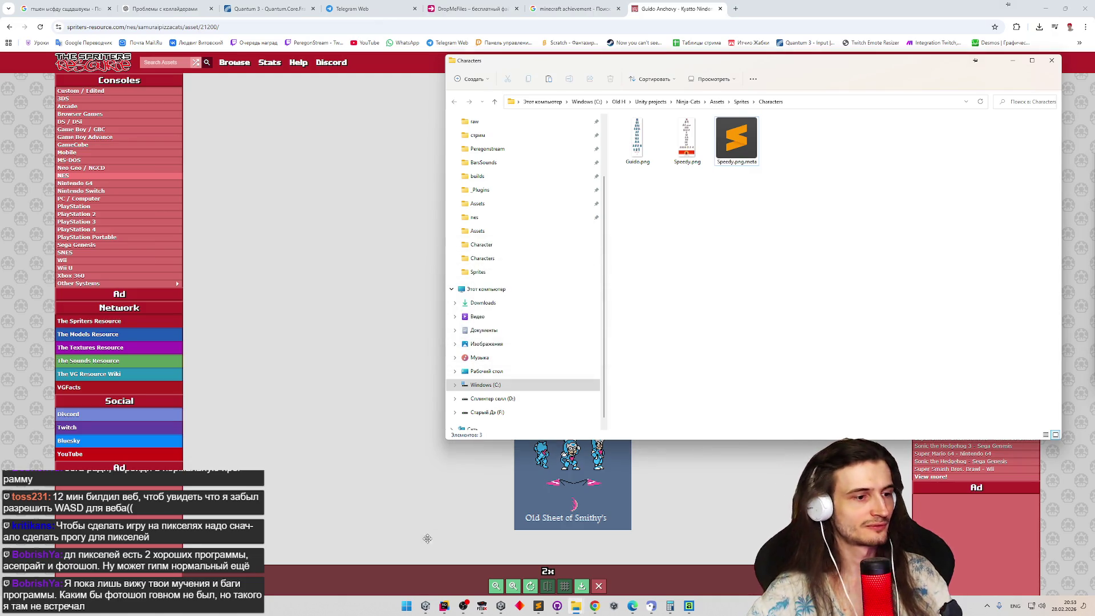
Bring Unity forward and back, then reselect Speedy.png.meta in the Characters folder.
left_click(425, 606)
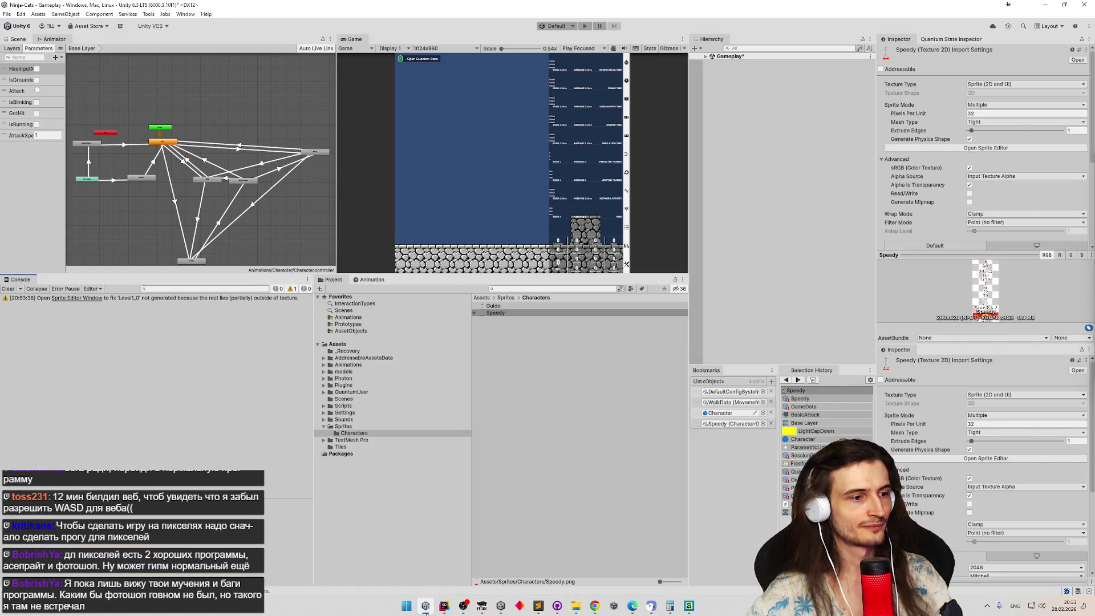
left_click(426, 608)
left_click(782, 160)
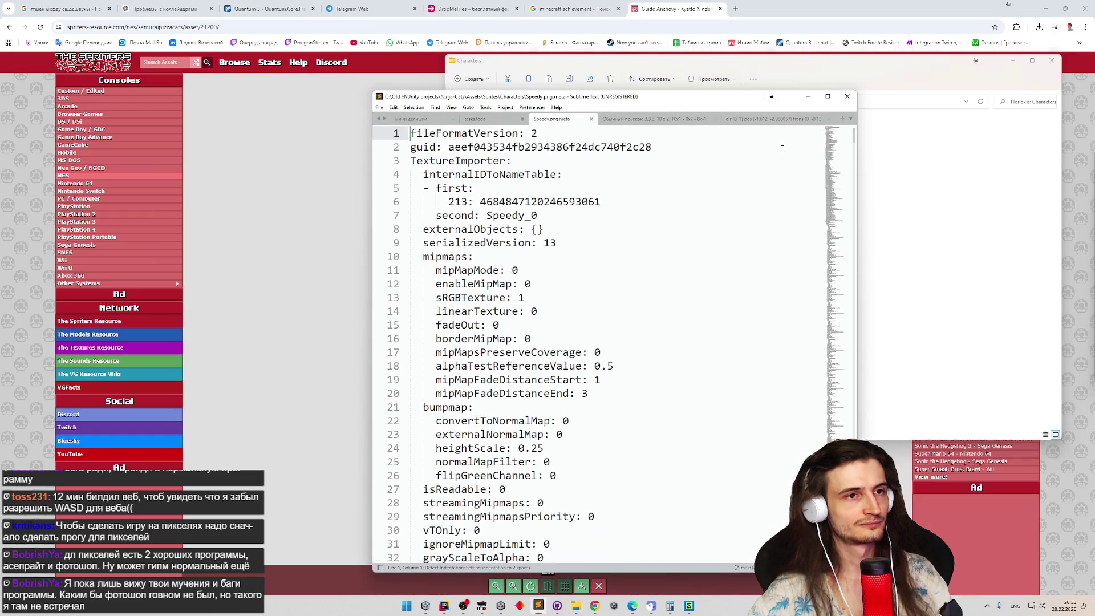
Scroll through Speedy.png.meta's import settings, then minimise Sublime Text to reach the Characters folder.
scroll(748, 176, "down", 1)
scroll(647, 208, "up", 1)
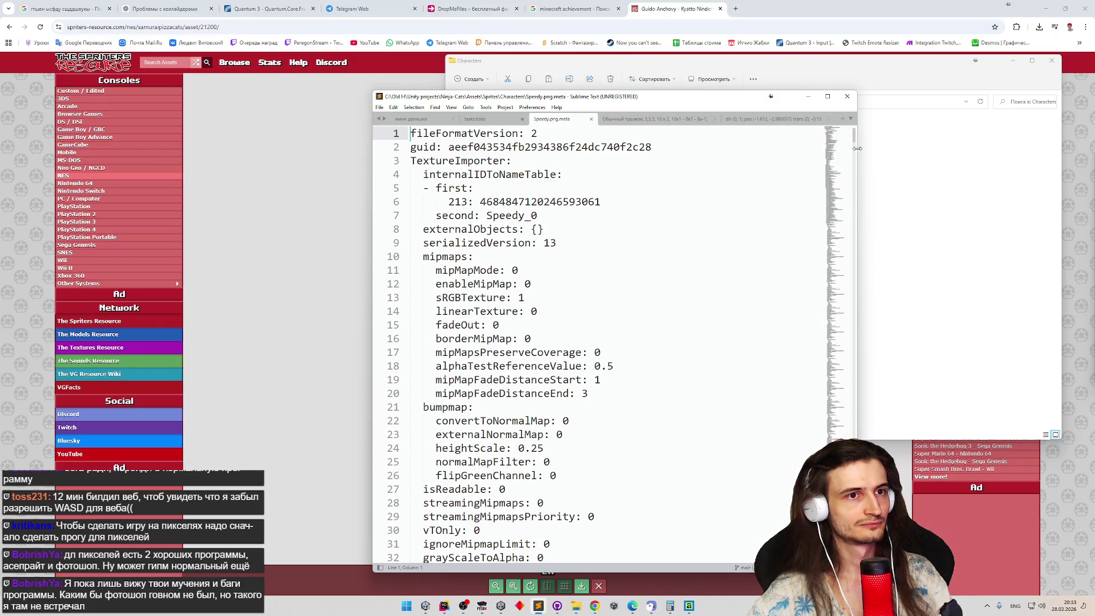
scroll(820, 332, "down", 20)
scroll(820, 332, "down", 20)
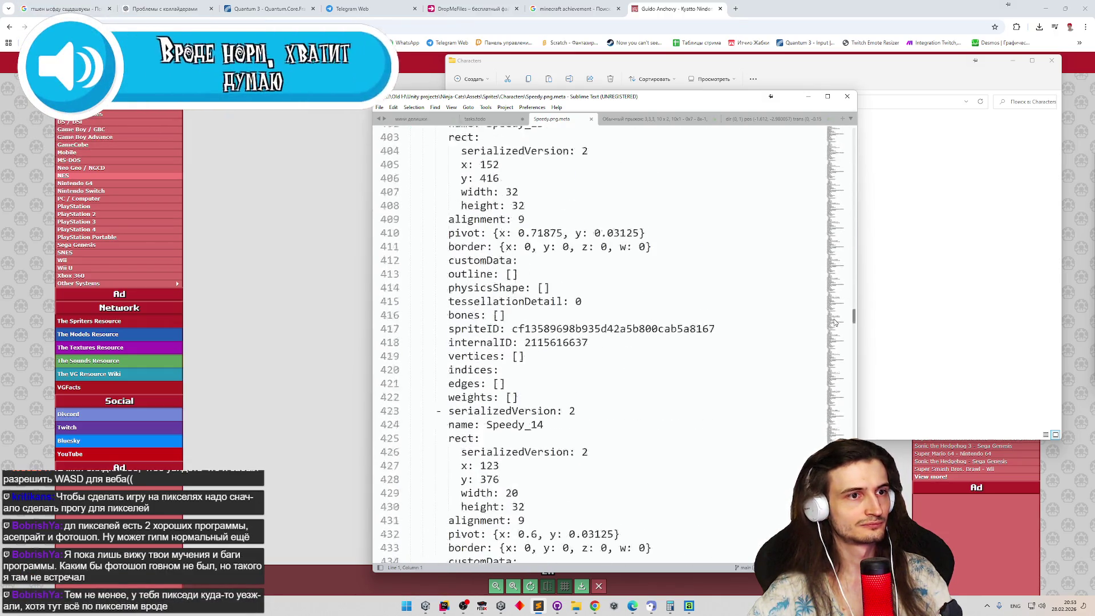
scroll(605, 342, "up", 8)
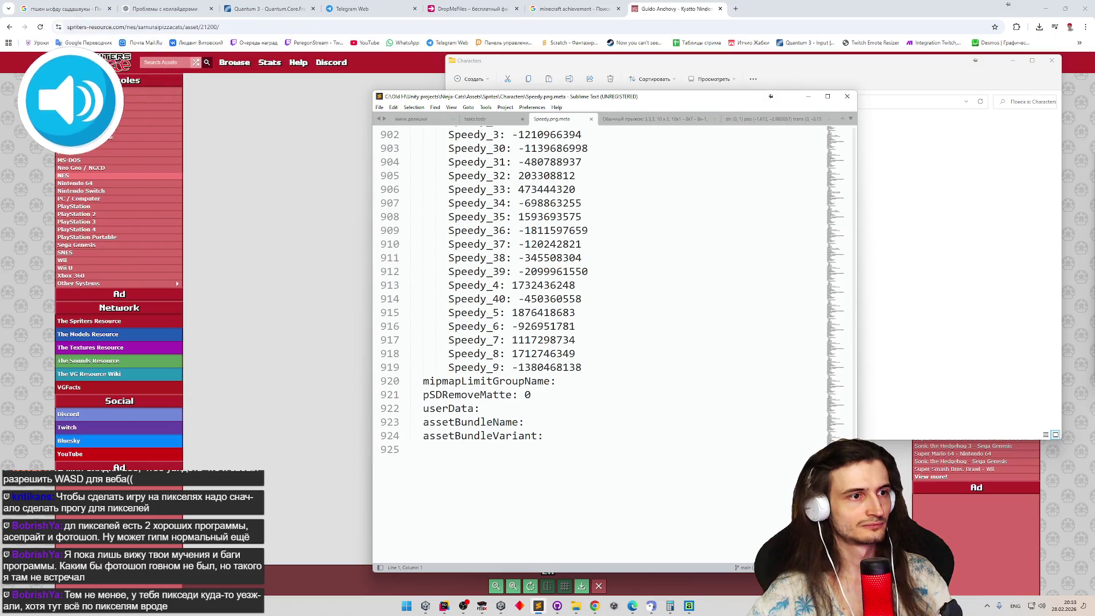
scroll(605, 342, "up", 16)
scroll(605, 343, "down", 8)
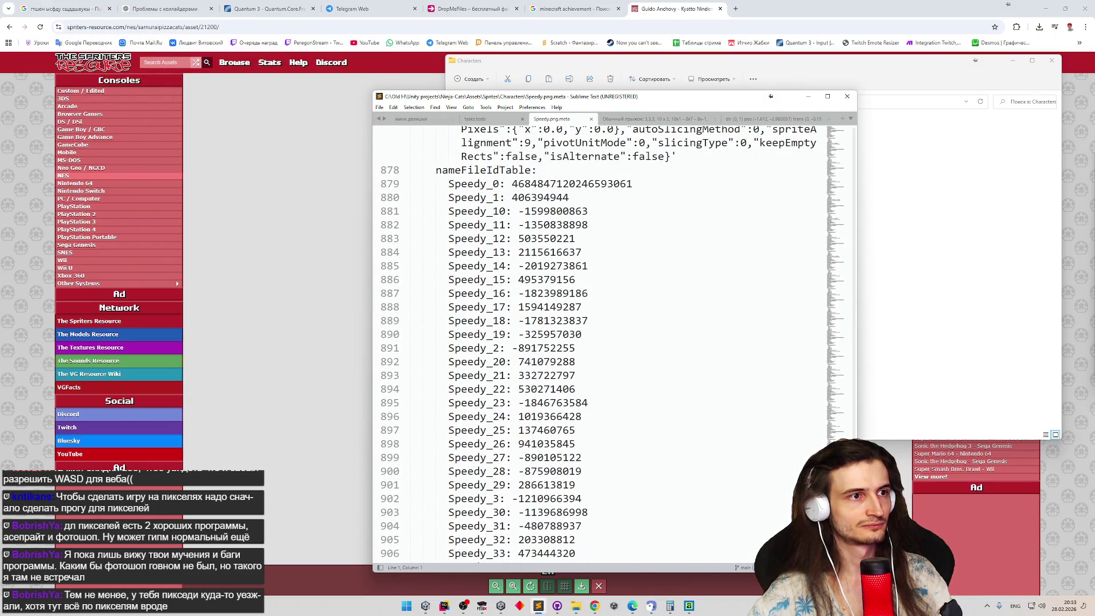
scroll(605, 342, "down", 7)
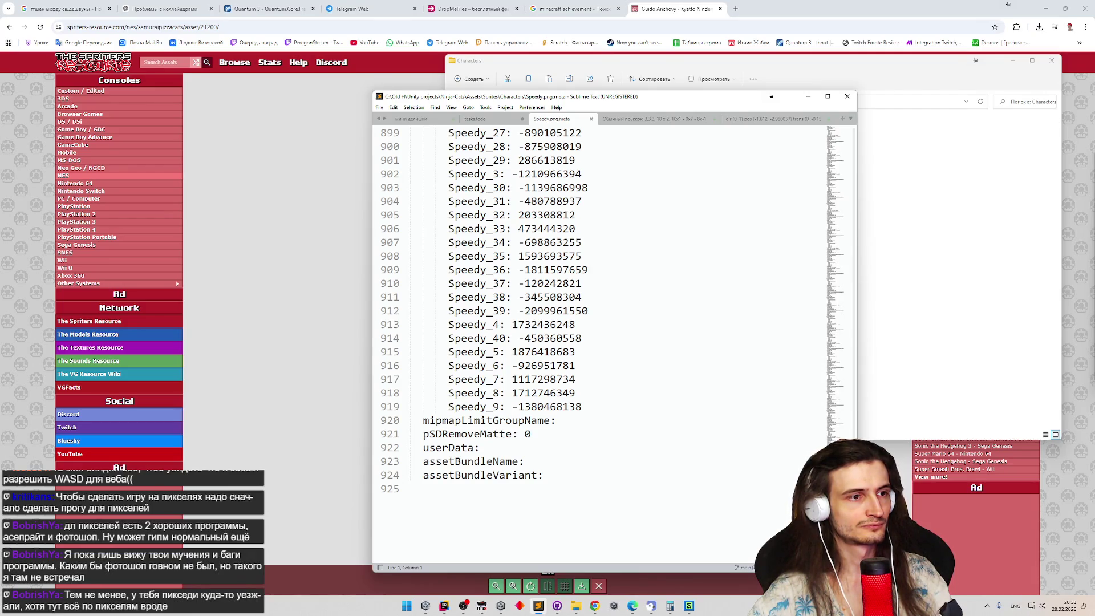
scroll(605, 342, "up", 15)
scroll(604, 342, "down", 8)
scroll(605, 342, "up", 7)
scroll(605, 342, "up", 2)
scroll(605, 343, "down", 2)
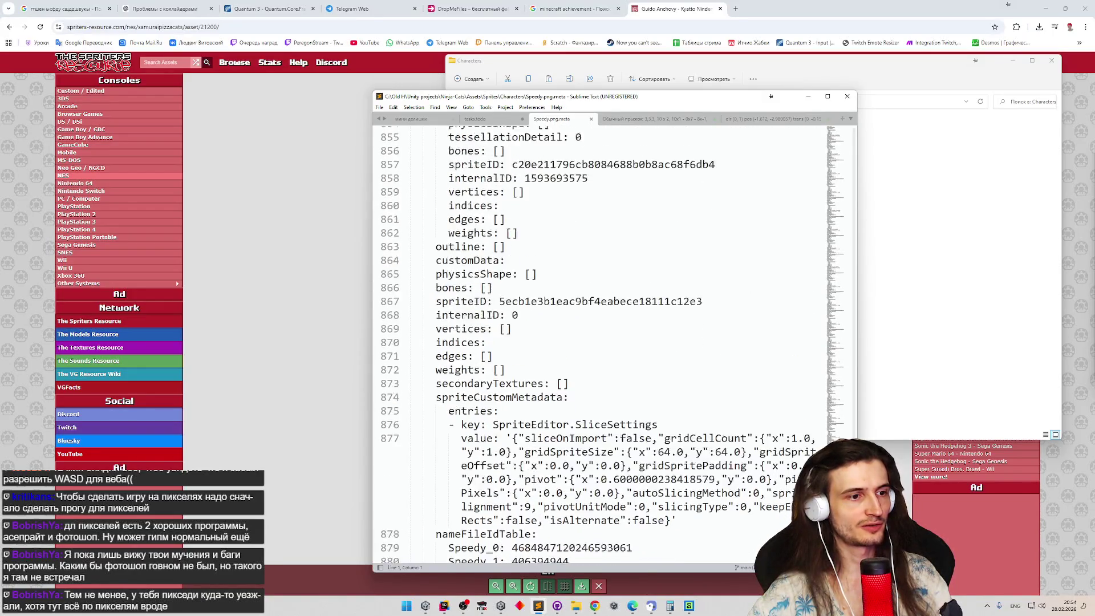
scroll(605, 342, "up", 20)
scroll(811, 452, "up", 20)
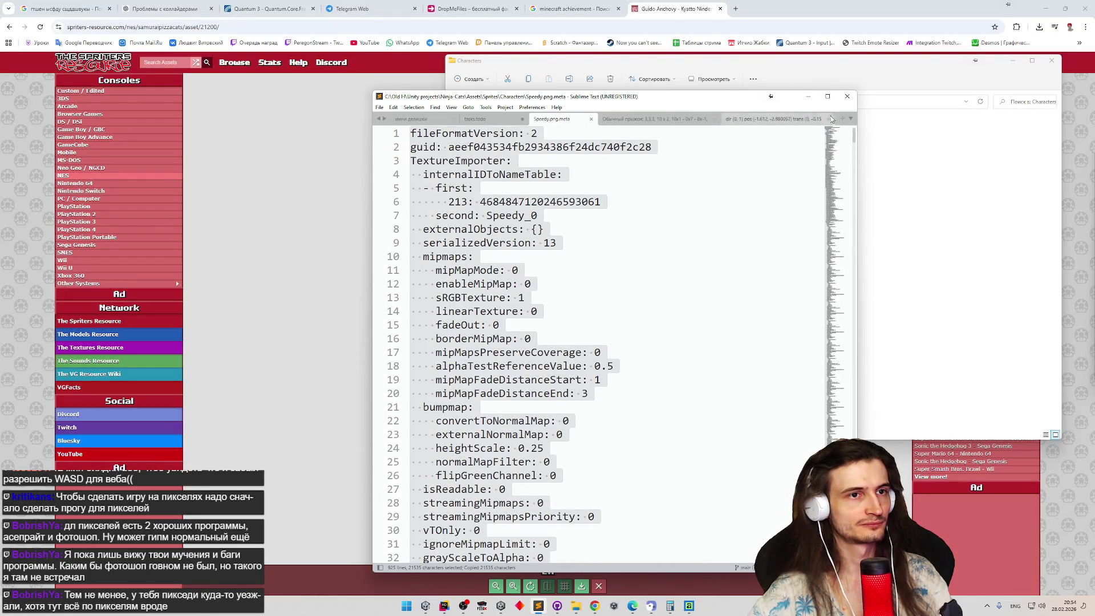
left_click(809, 96)
Open Guido.png.meta and paste Speedy's copied import settings into it.
double_click(697, 142)
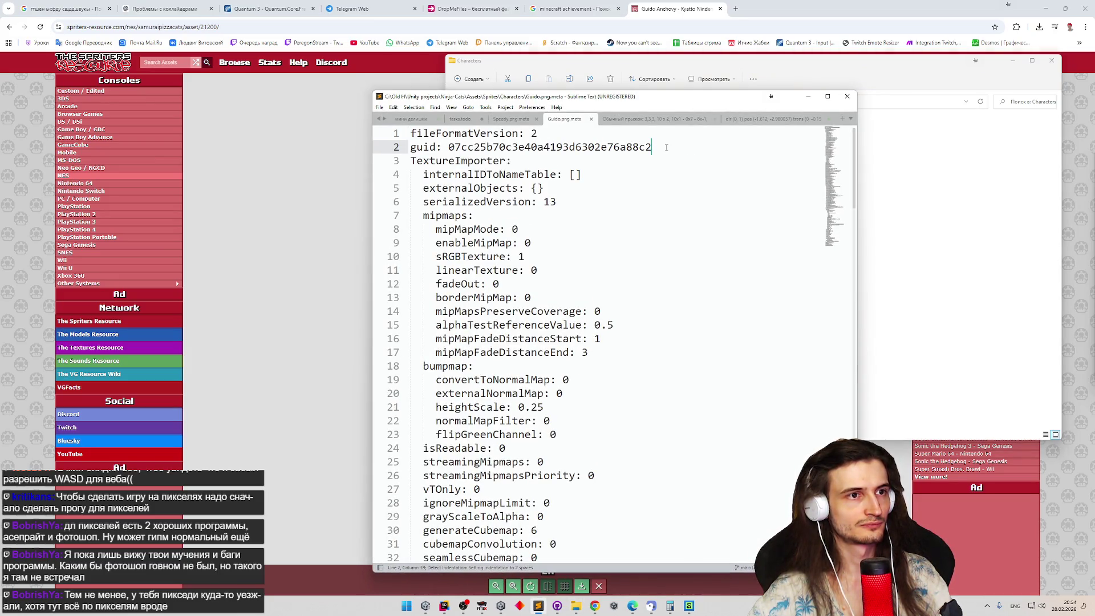
key("ctrl+End")
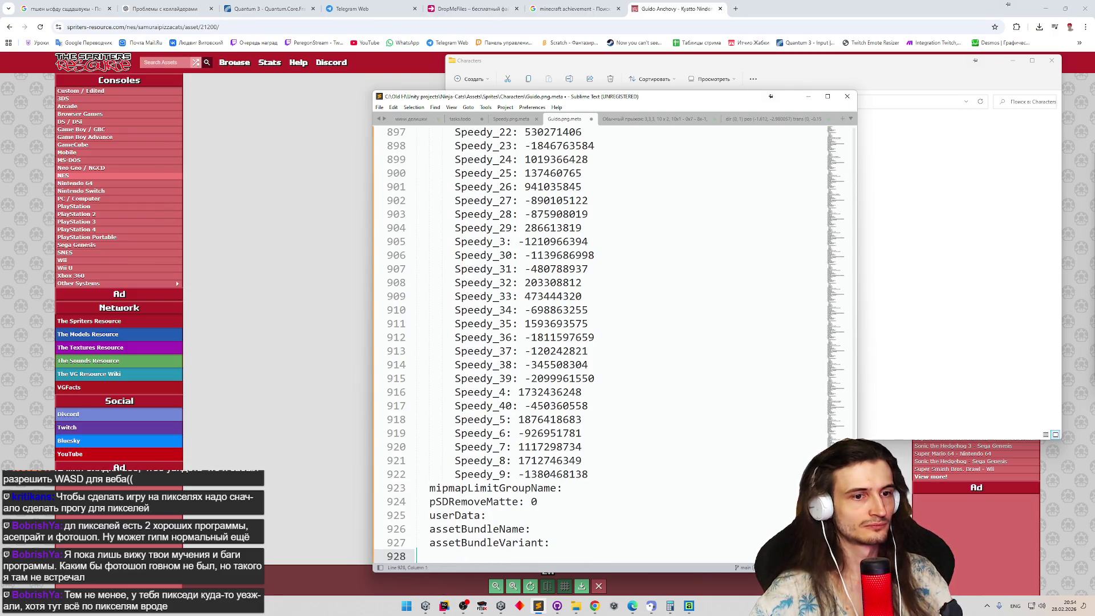
scroll(823, 433, "down", 20)
scroll(823, 434, "up", 20)
key("ctrl+z")
key("ctrl+z")
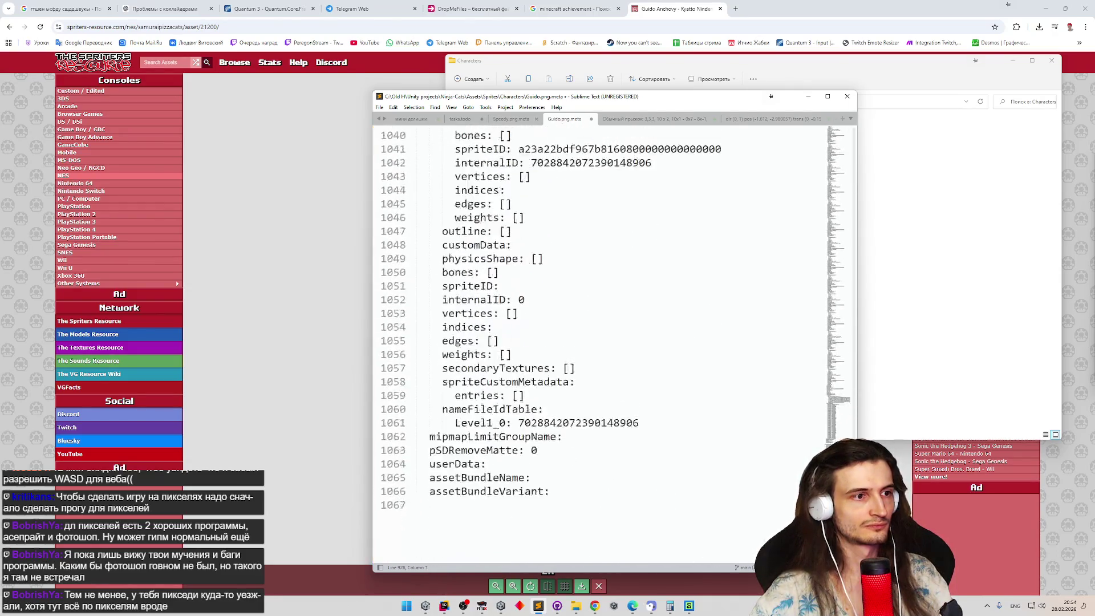
key("ctrl+z")
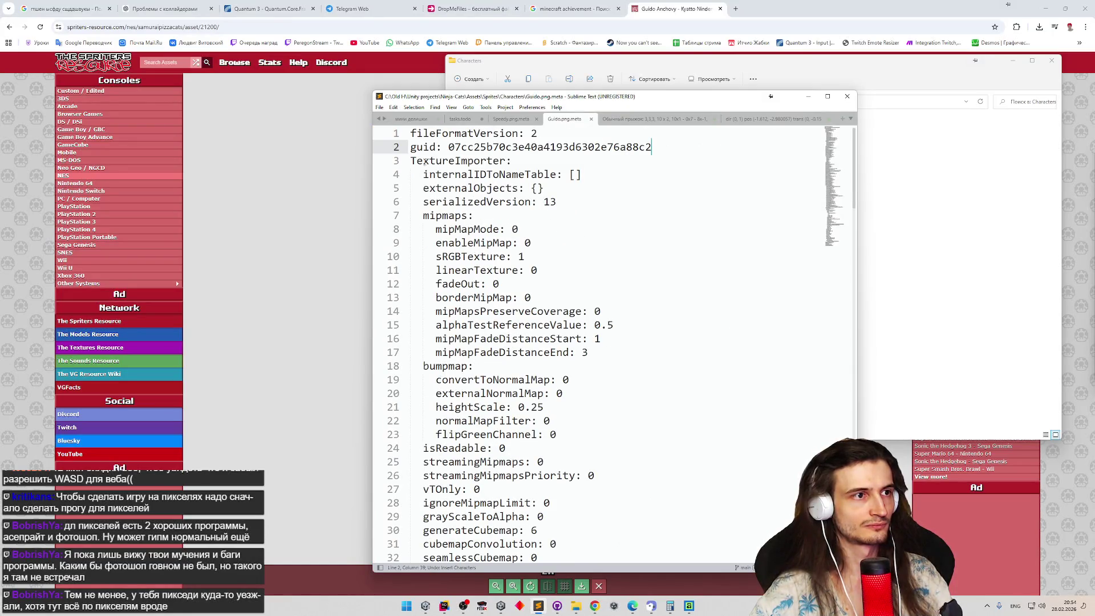
scroll(634, 498, "down", 15)
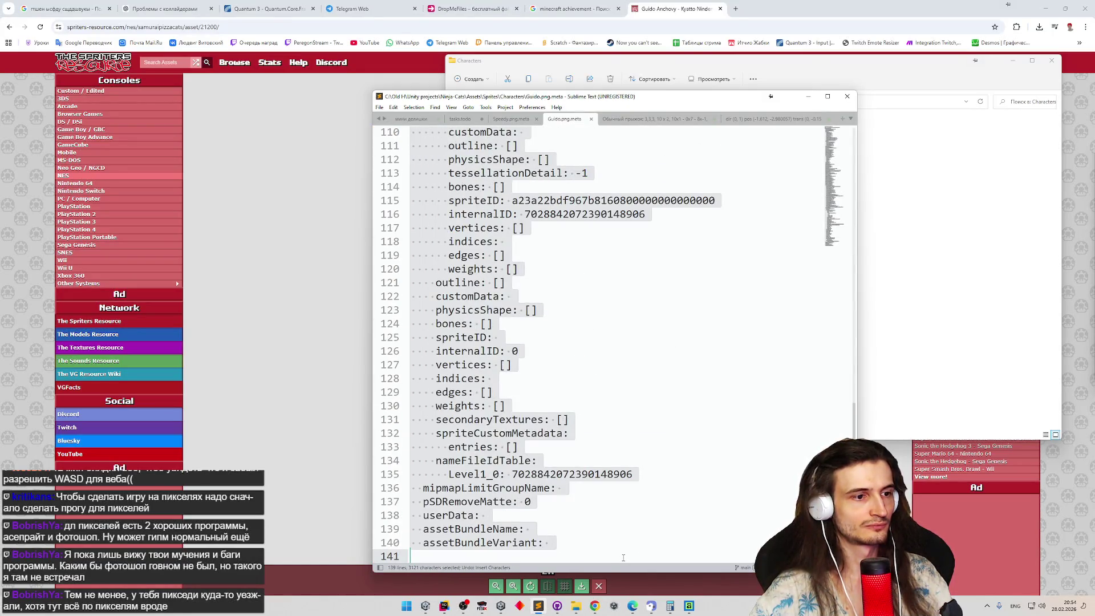
key("ctrl+End")
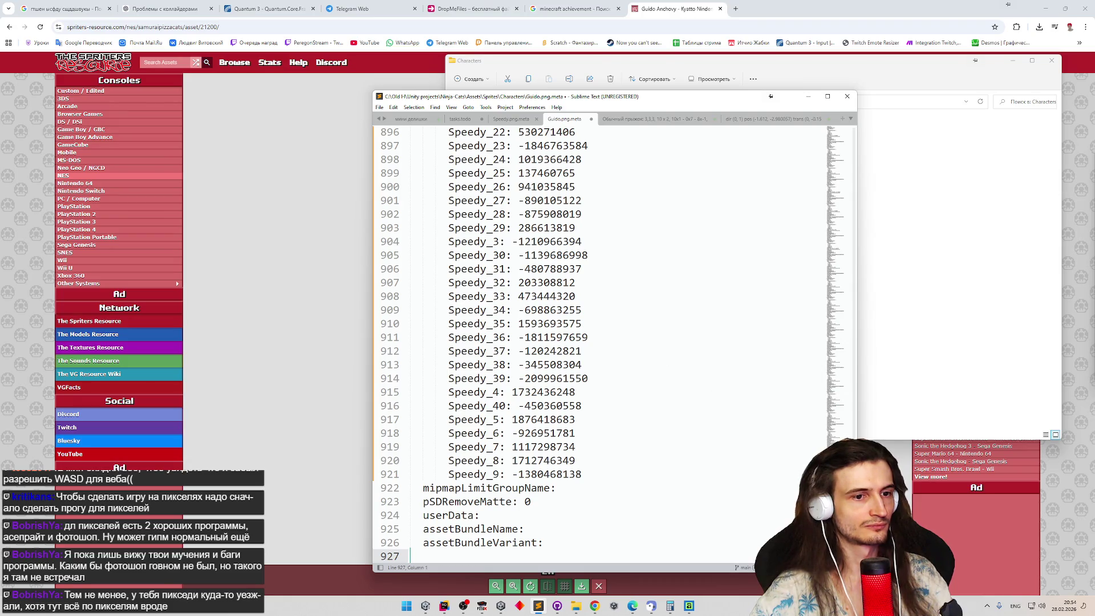
Replace the pasted Speedy guid on line 4 with Guido's own guid.
left_click_drag(836, 434, 825, 134)
left_click(621, 174)
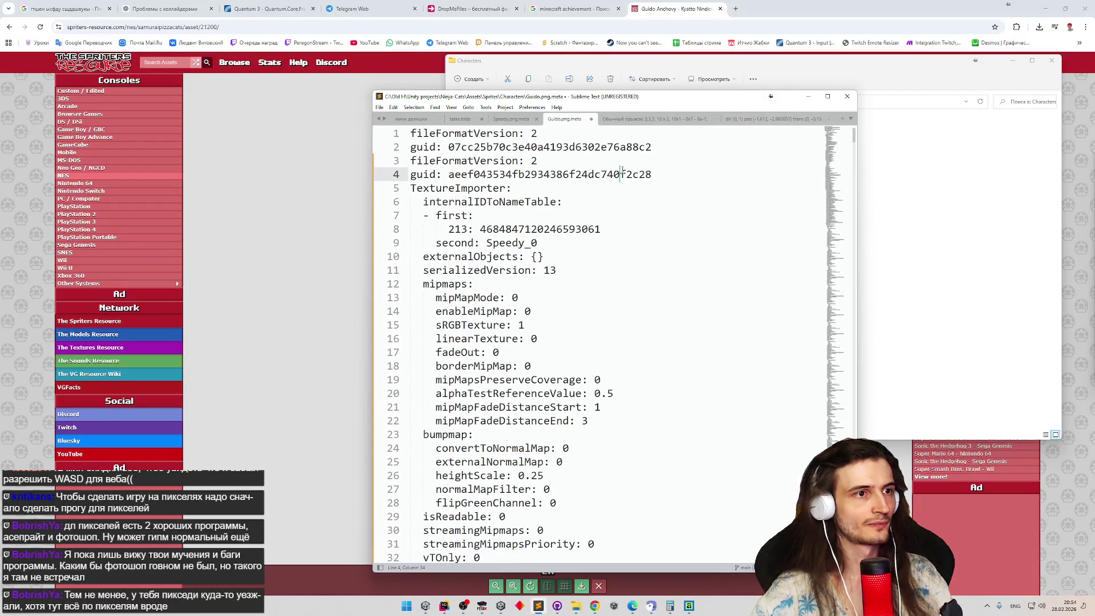
double_click(556, 174)
key("ctrl+c")
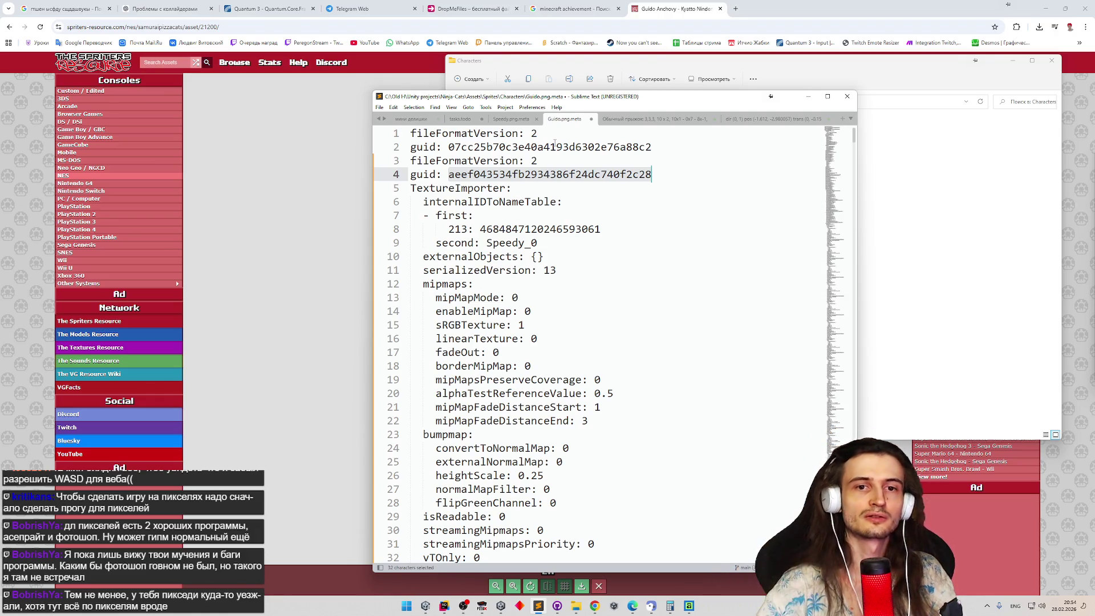
key("ctrl+c")
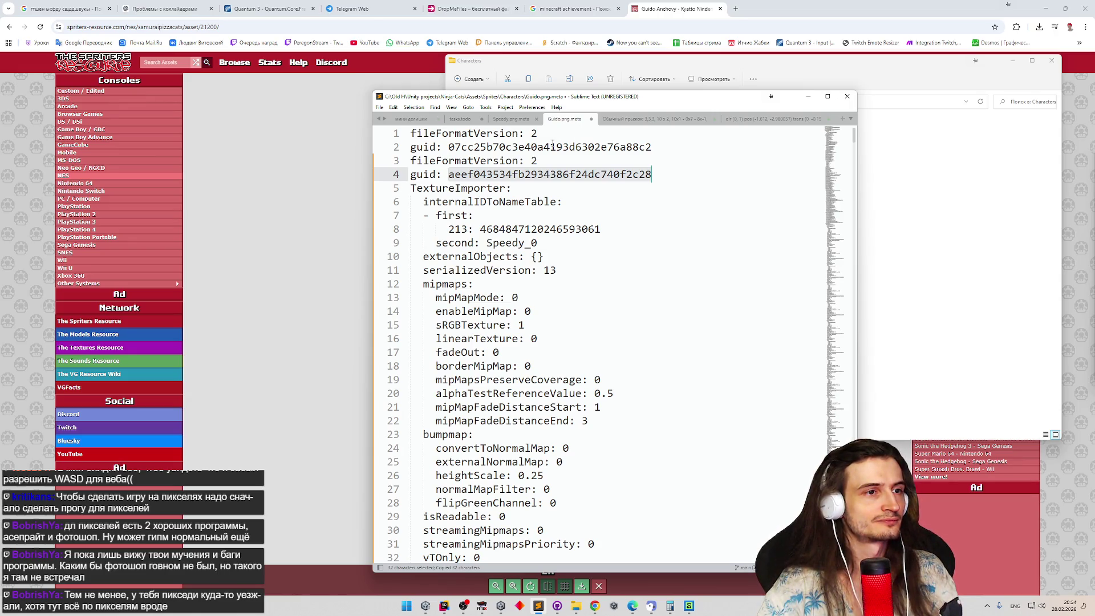
double_click(552, 146)
double_click(550, 174)
key("ctrl+v")
Delete the duplicate header lines and the leftover empty first line.
left_click_drag(654, 147, 346, 125)
key("Delete")
left_click(414, 147)
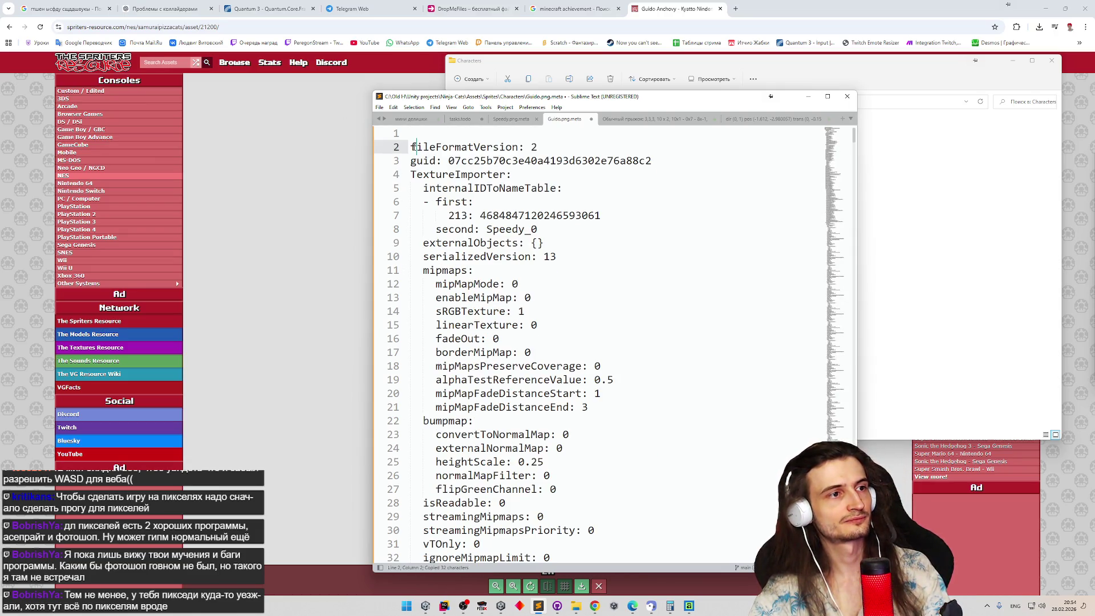
key("BackSpace")
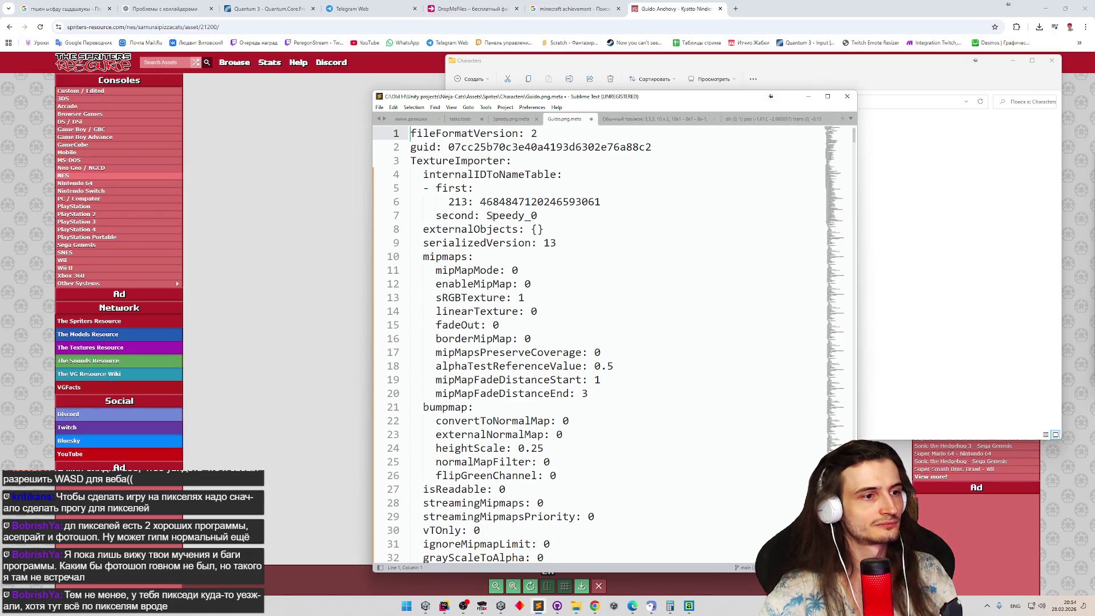
key("ctrl+f")
Replace all occurrences of 'Speedy' with 'Guido' in the meta file.
type("Speedy")
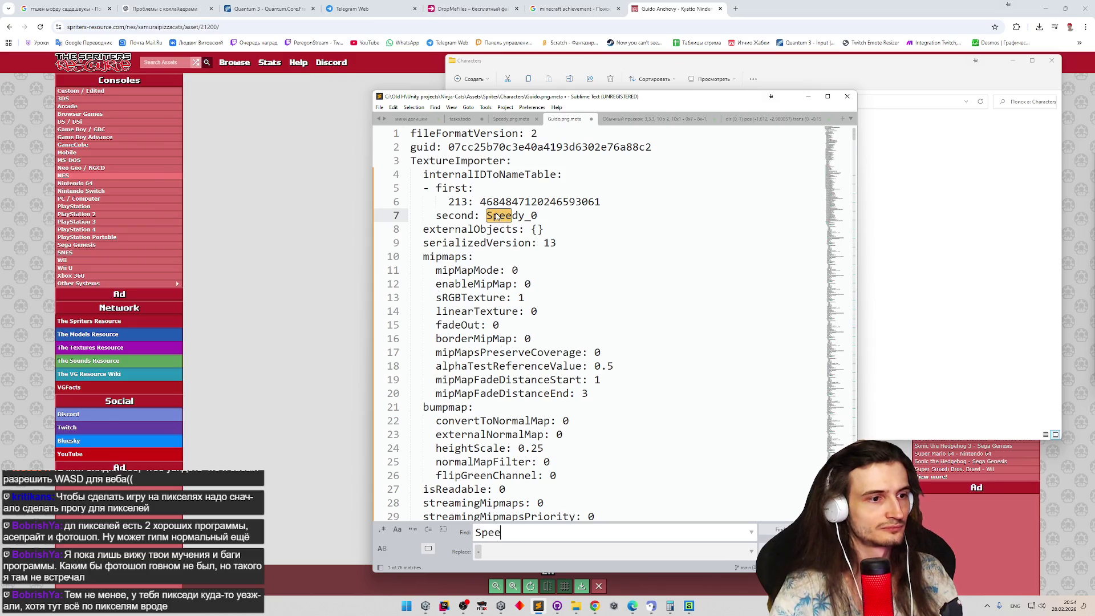
key("Tab")
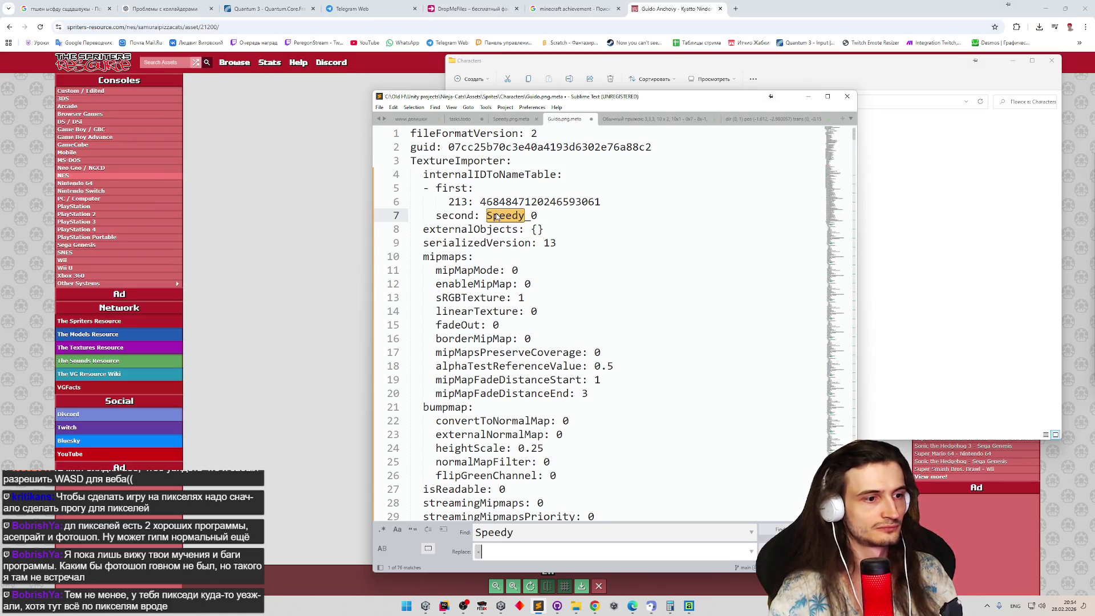
type("Guido")
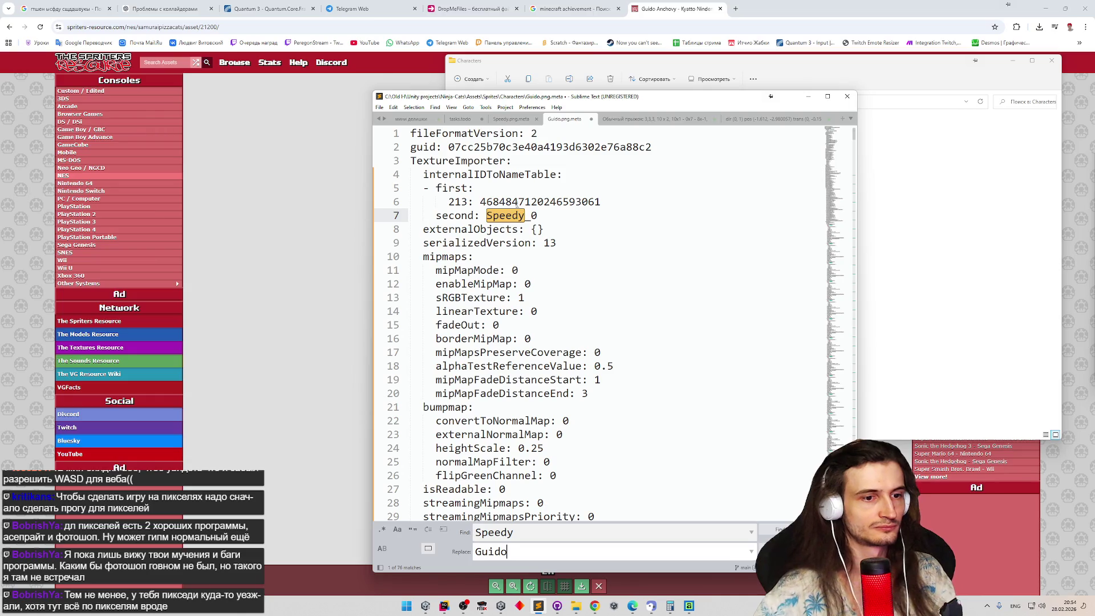
key("ctrl+alt+Return")
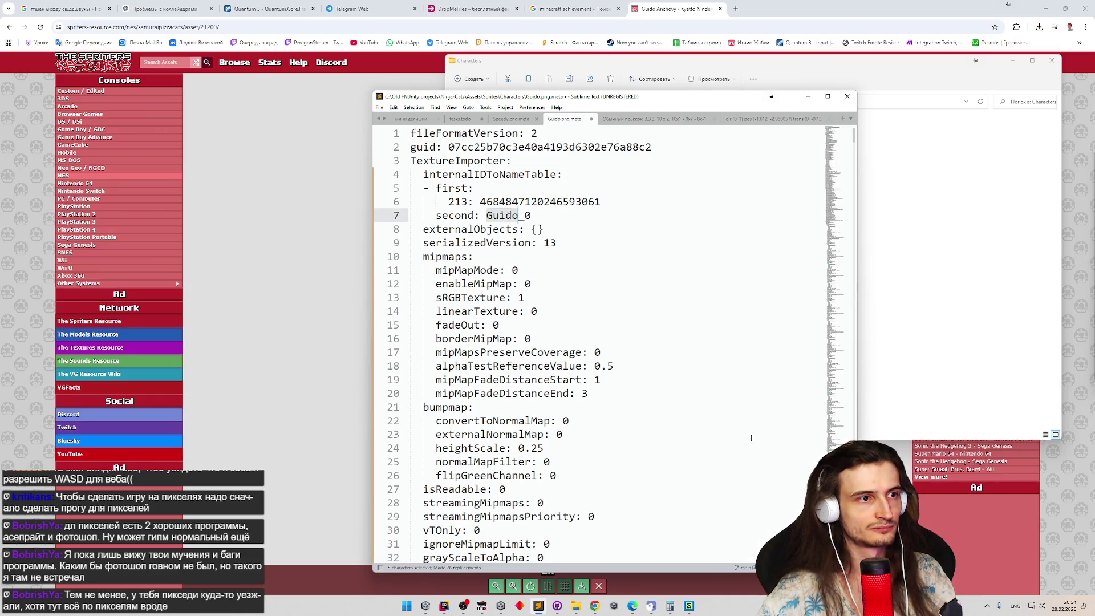
left_click(856, 153)
mouse_move(856, 153)
left_mouse_down()
mouse_move(806, 473)
mouse_move(806, 550)
mouse_move(805, 533)
left_mouse_up()
Save Guido.png.meta and close its tab.
left_click(733, 363)
key("ctrl+s")
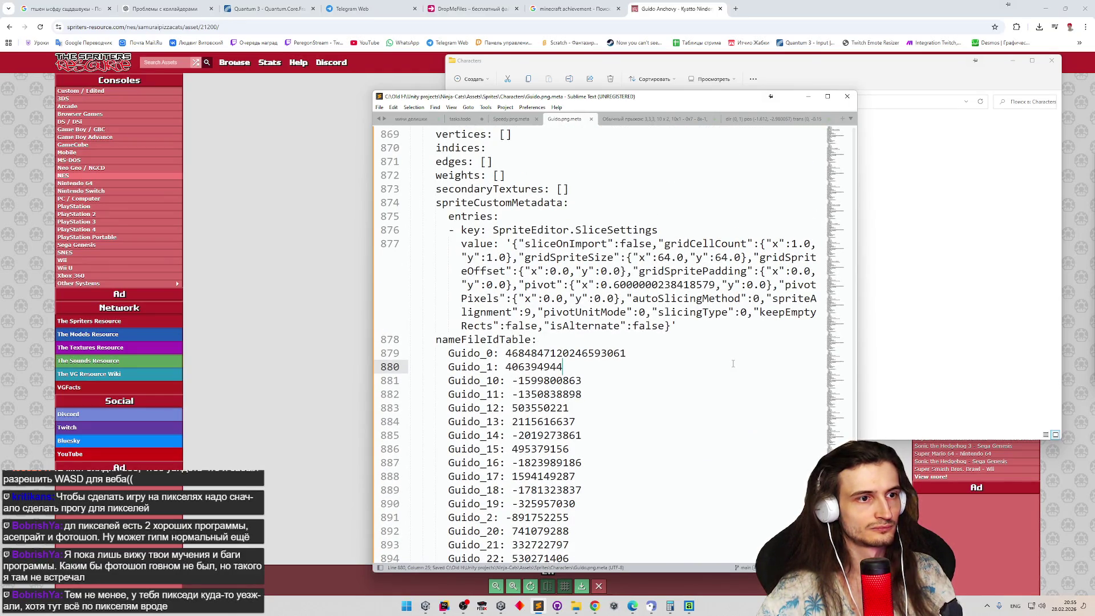
left_click(592, 119)
Minimize the text editor, Characters folder and browser windows to get back to Unity.
left_click(808, 96)
left_click(1013, 61)
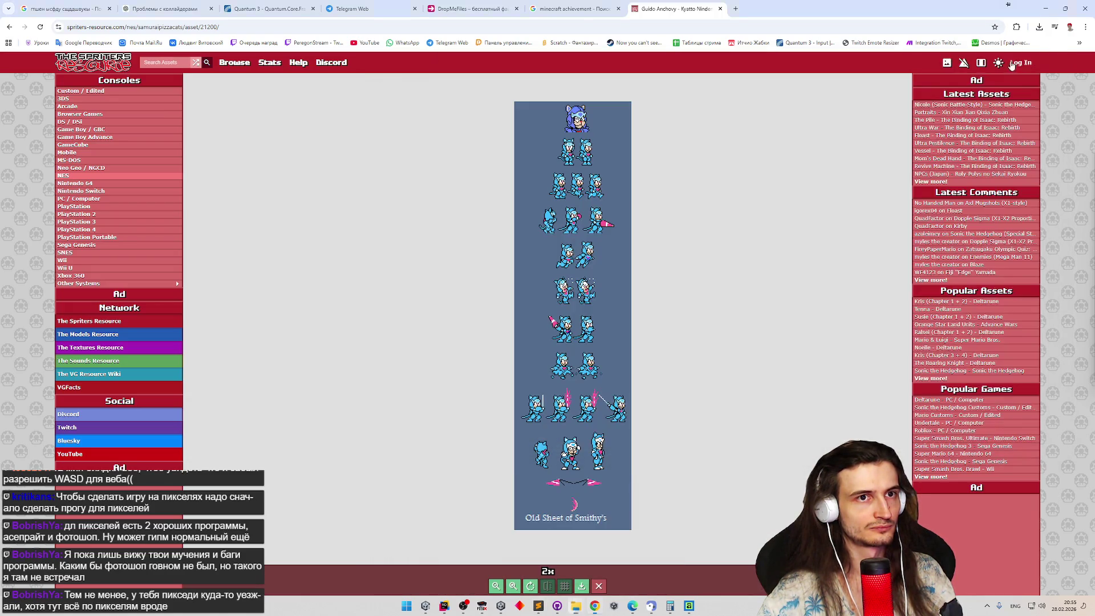
left_click(1046, 8)
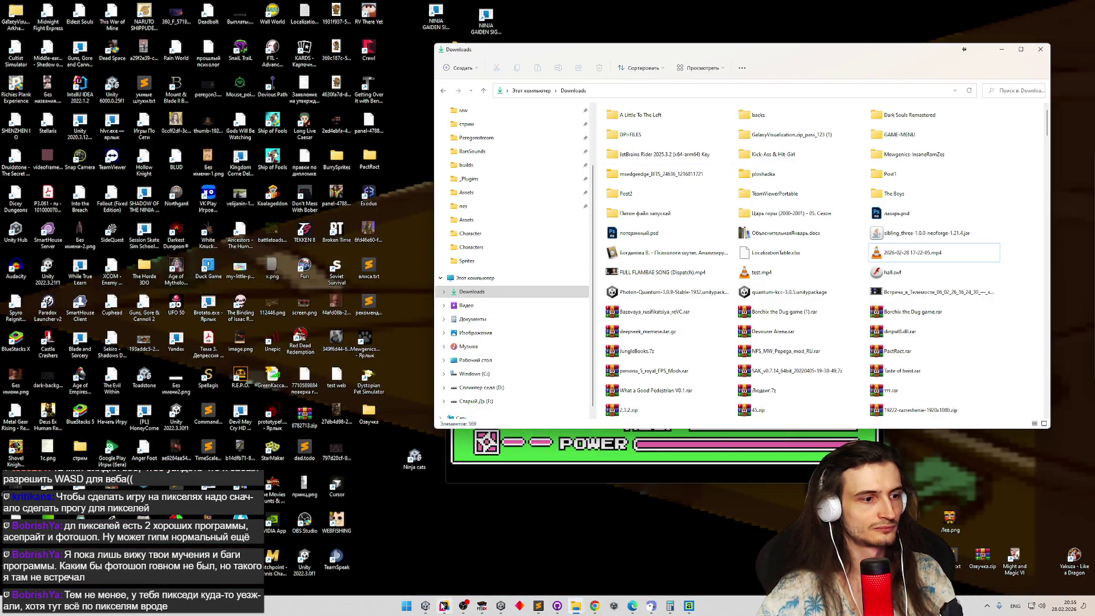
left_click(427, 605)
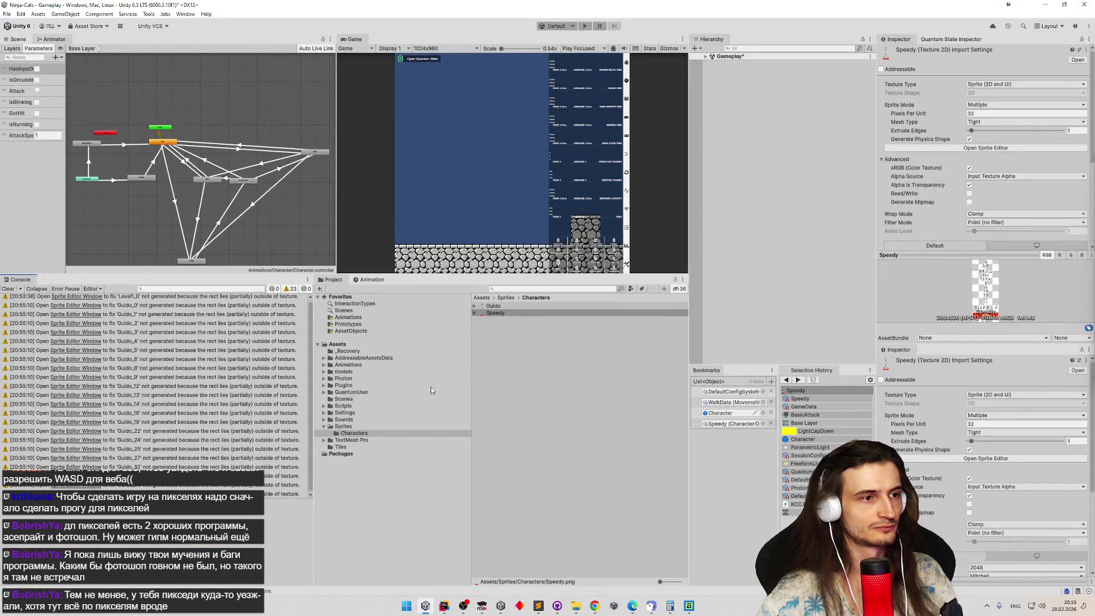
Open Speedy in the Sprite Editor, close it without applying the slice change, then select Guido.
left_click(504, 385)
left_click(502, 312)
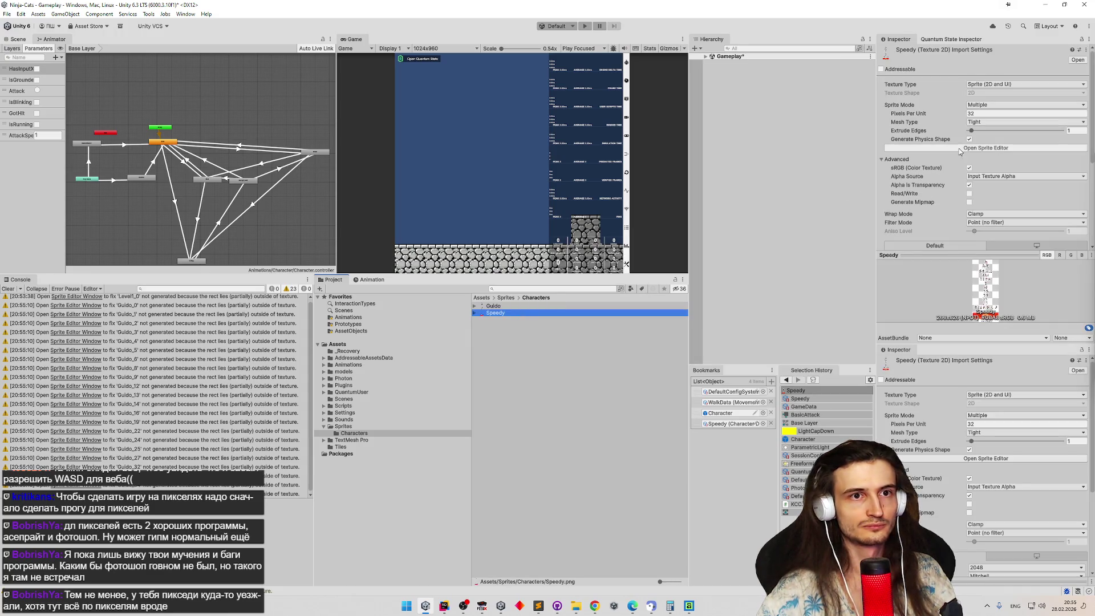
left_click(995, 148)
left_click_drag(582, 126, 565, 236)
left_click(951, 64)
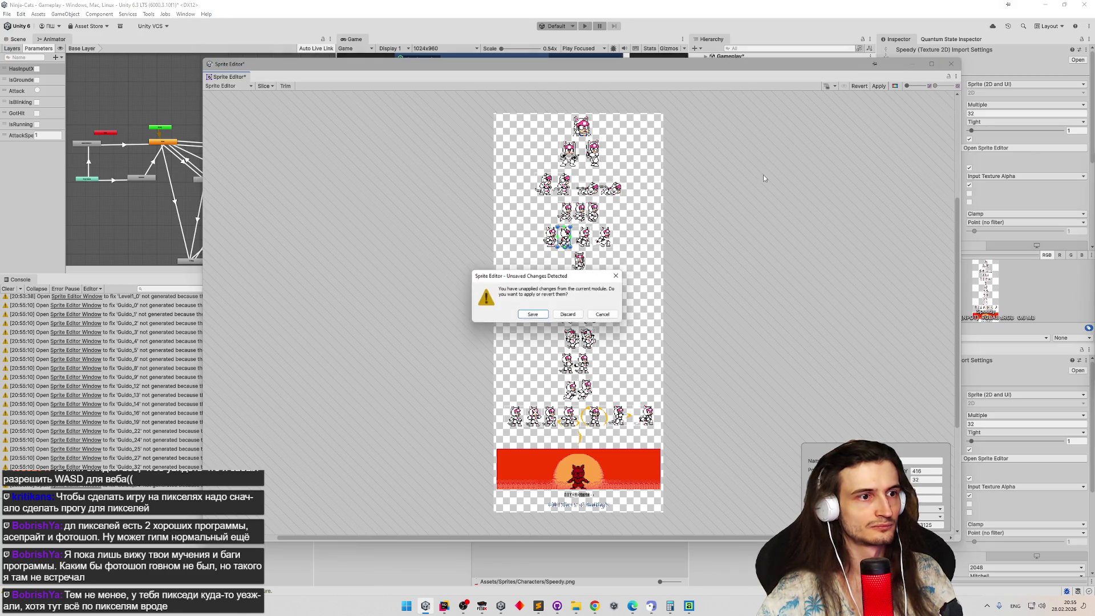
left_click(563, 317)
left_click(547, 307)
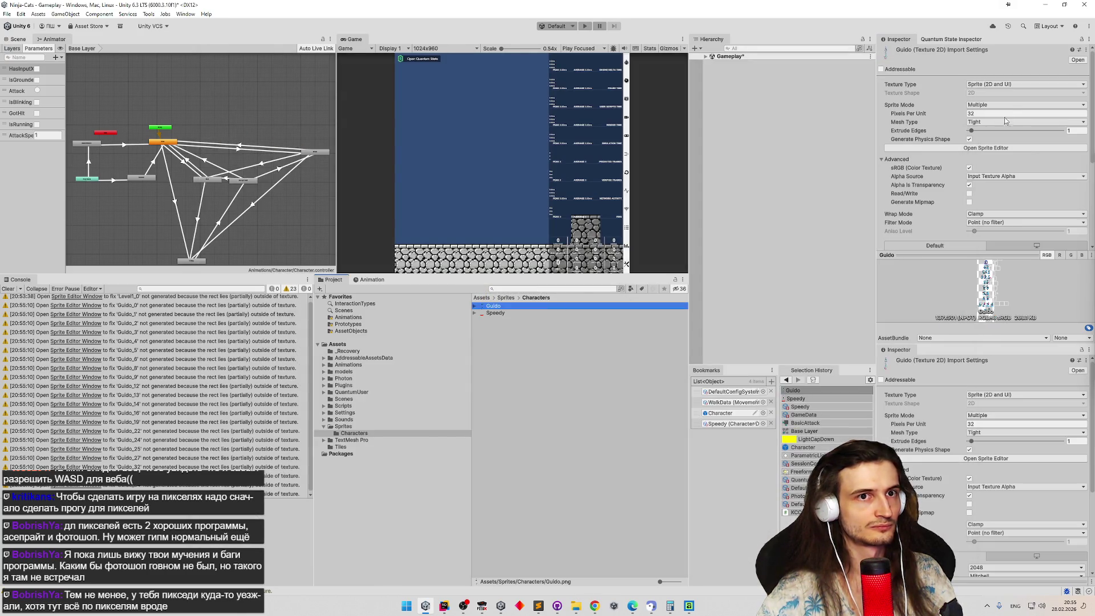
Open Guido in the Sprite Editor, keeping all nine out-of-bounds slices such as Guido_0 and Guido_27.
left_click(986, 148)
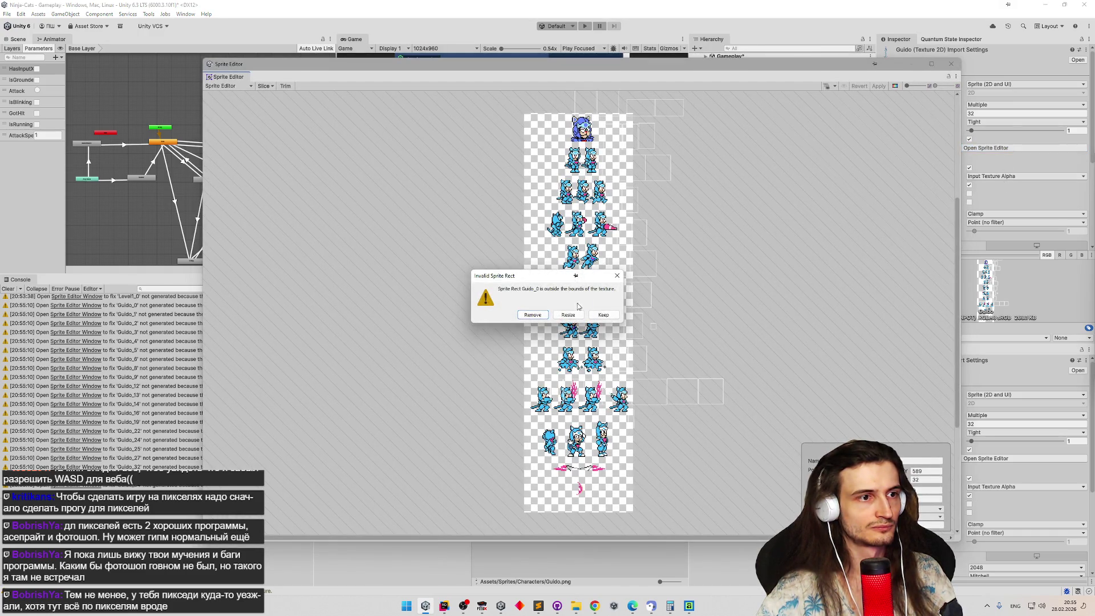
left_click(600, 315)
left_click(599, 315)
left_click(602, 316)
left_click(605, 316)
left_click(604, 315)
left_click(604, 315)
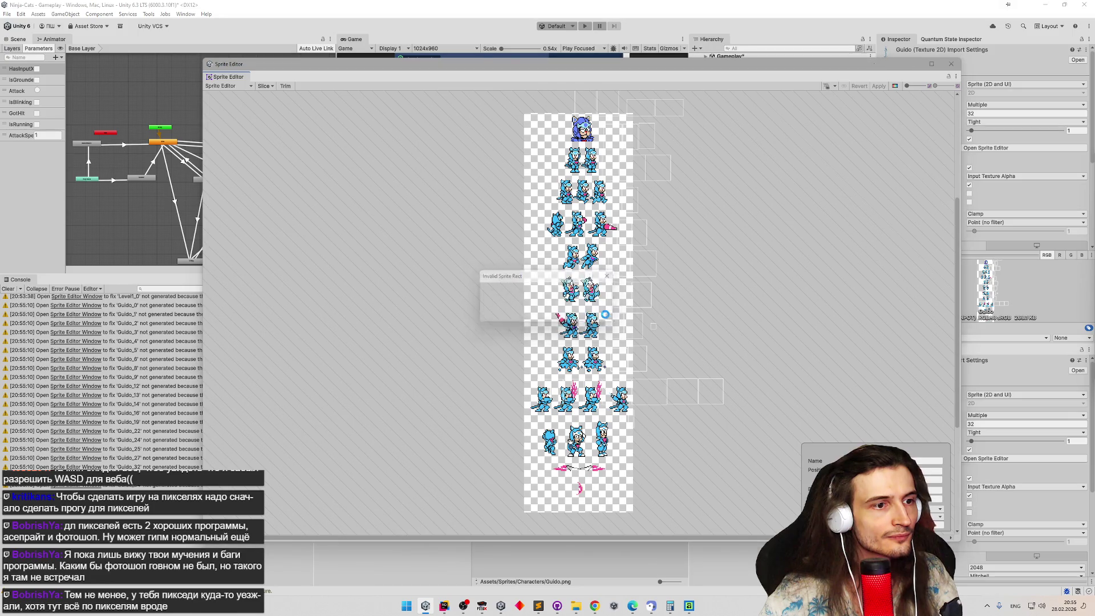
left_click(604, 316)
left_click(606, 316)
left_click(606, 316)
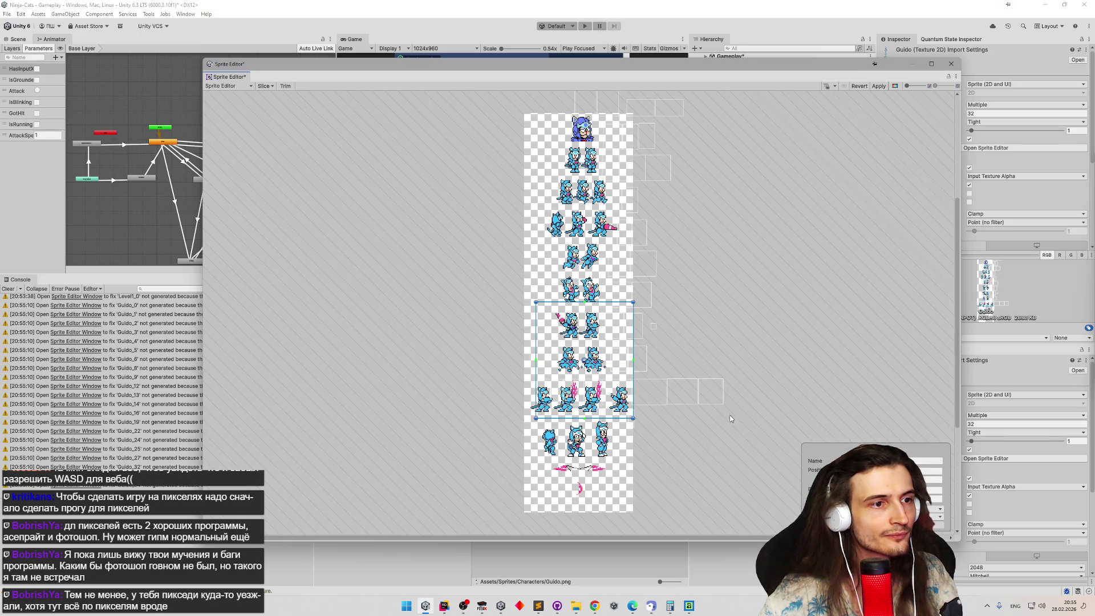
Select a slice and zoom and pan around the Guido sheet.
left_click(678, 397)
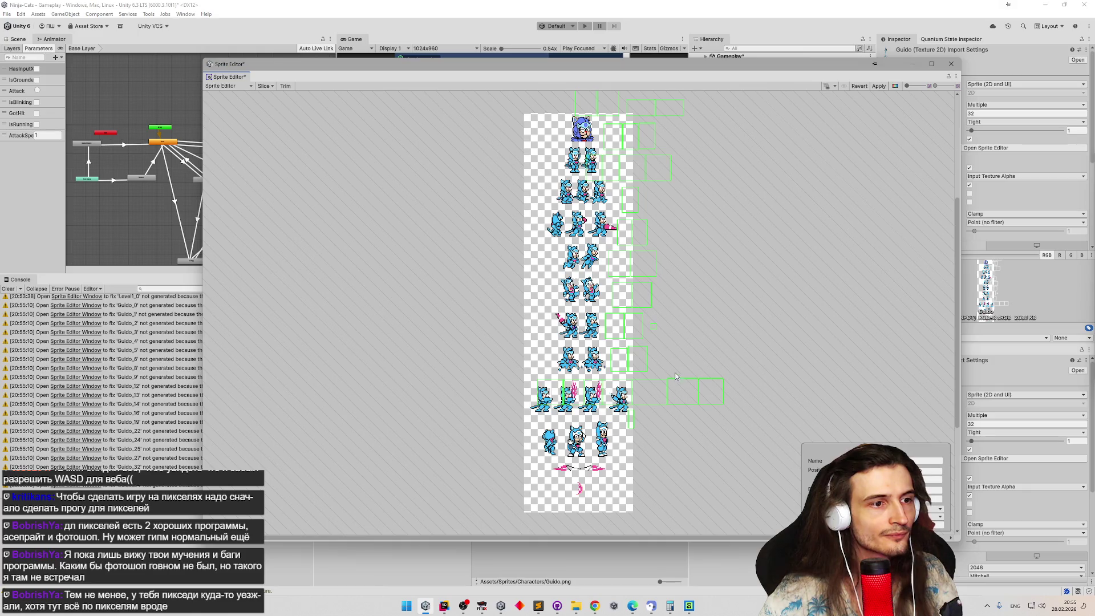
scroll(543, 390, "up", 3)
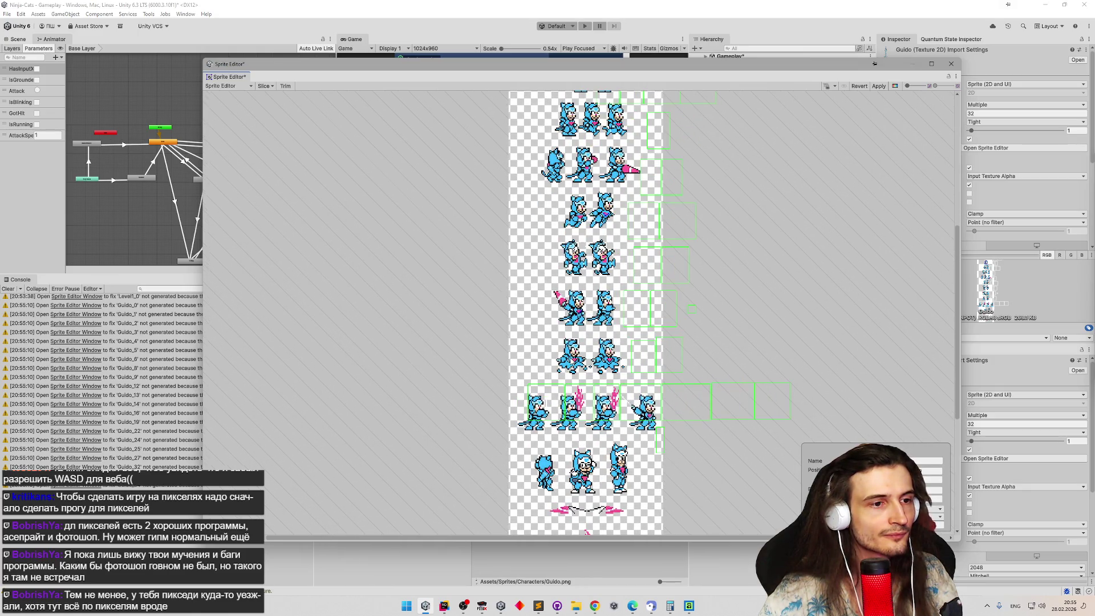
scroll(569, 358, "down", 2)
mouse_move(568, 358)
left_mouse_down()
mouse_move(561, 444)
mouse_move(562, 345)
left_mouse_up()
mouse_move(577, 239)
left_mouse_down()
mouse_move(578, 213)
mouse_move(564, 245)
left_mouse_up()
Open Speedy.png from the Characters folder in the photo viewer and move it down-left.
mouse_move(575, 605)
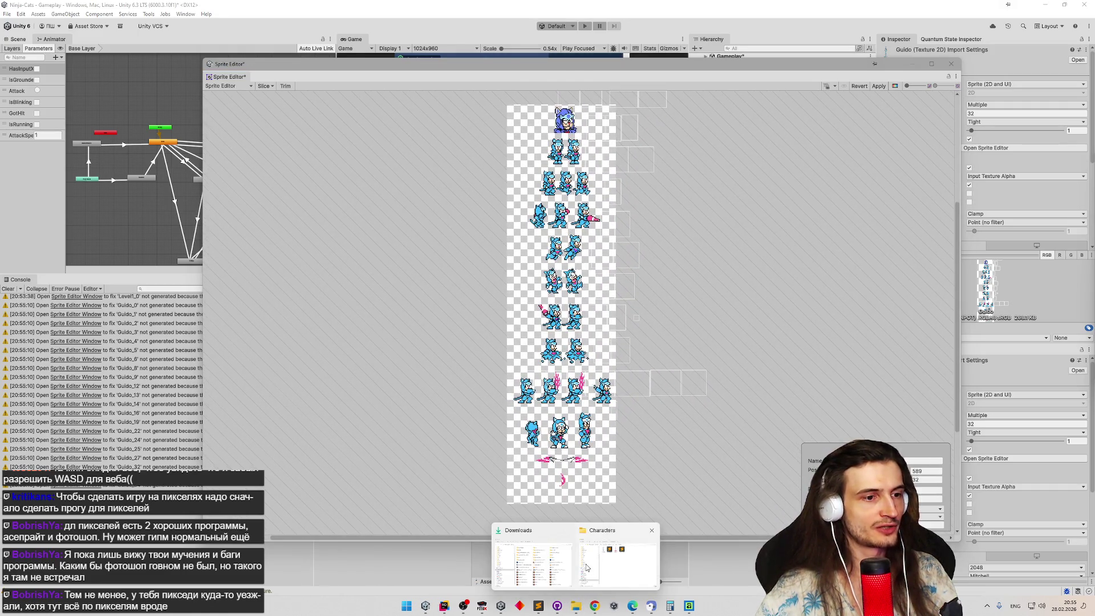
left_click(576, 556)
left_click(734, 160)
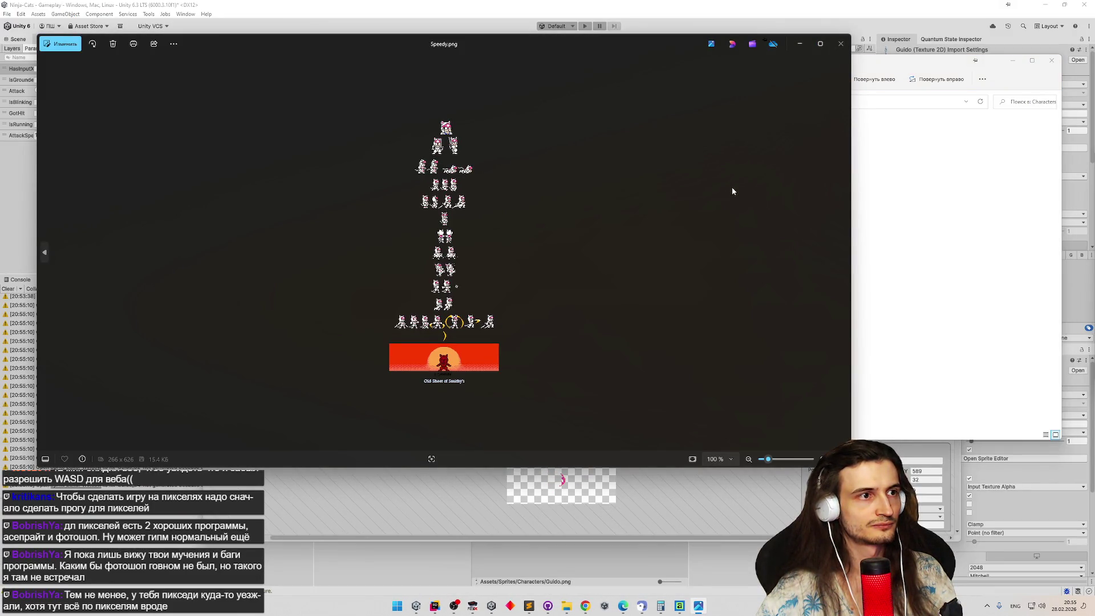
left_click_drag(580, 51, 544, 81)
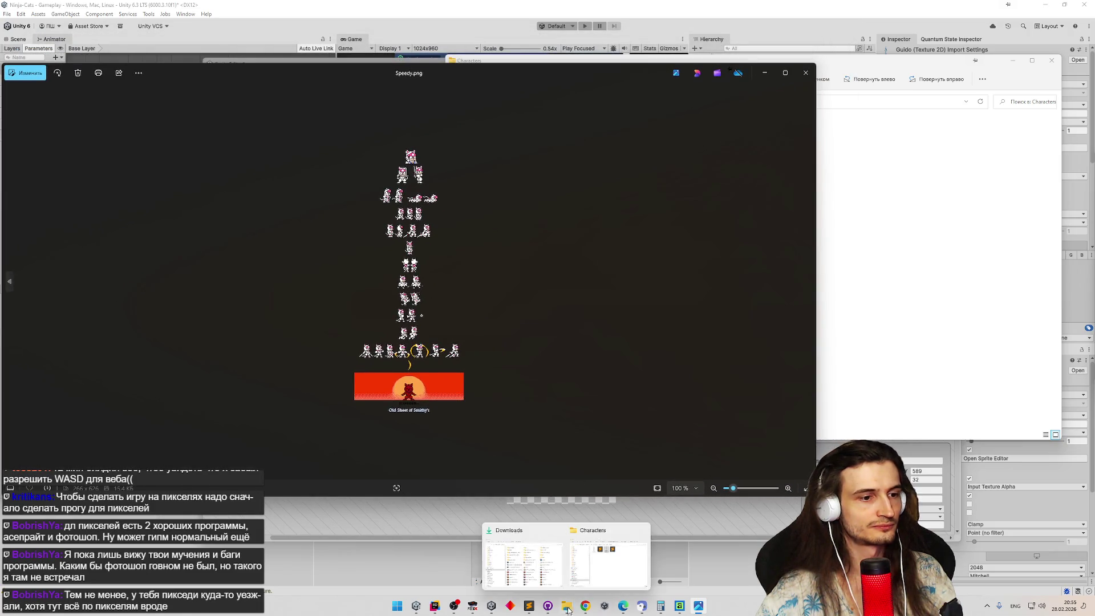
Open Guido.png in Photos and arrange it beside the Speedy viewer.
left_click(860, 216)
double_click(638, 141)
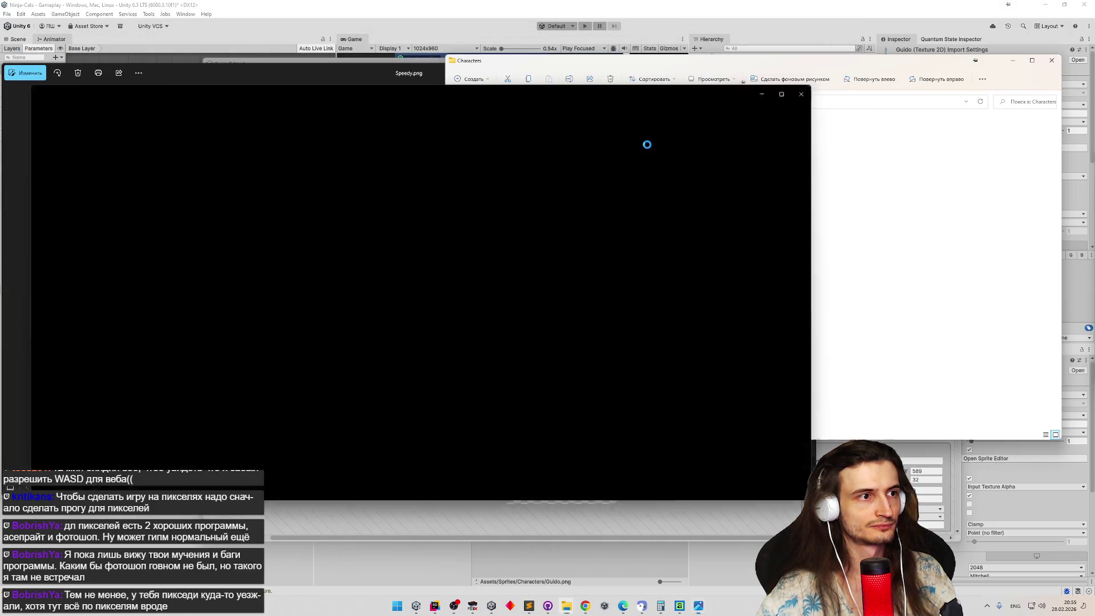
mouse_move(454, 91)
left_mouse_down()
mouse_move(648, 105)
mouse_move(979, 174)
mouse_move(897, 78)
left_mouse_up()
left_click_drag(455, 229, 871, 230)
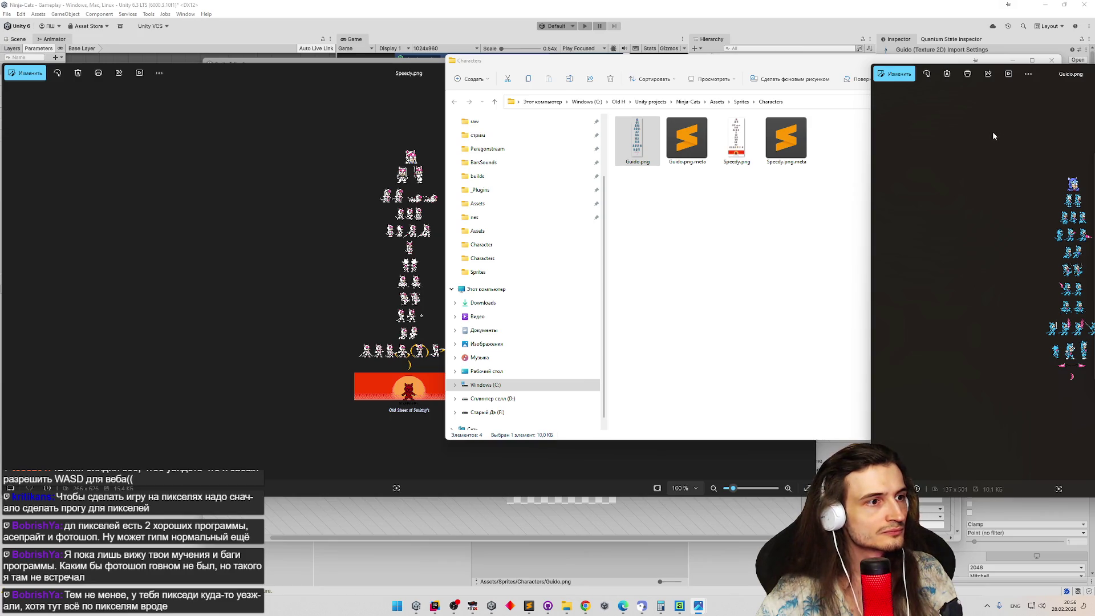
left_click_drag(1039, 73, 677, 130)
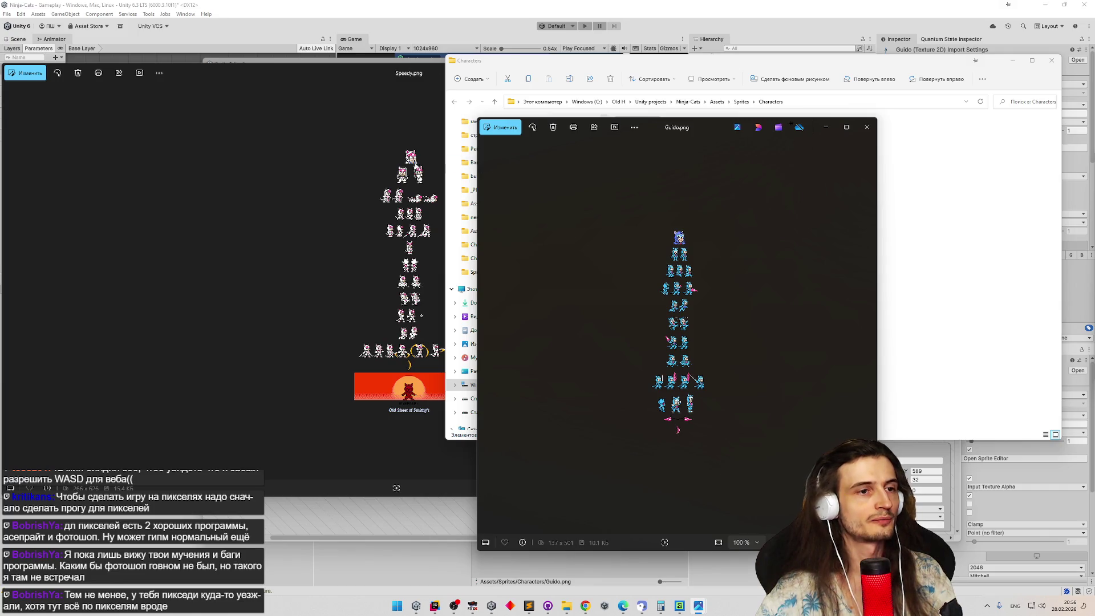
Compare with the Speedy sheet, then close both Photos viewers and return to the Sprite Editor.
scroll(420, 165, "up", 3)
left_click(416, 178)
left_click(855, 276)
left_click(855, 276)
left_click(855, 132)
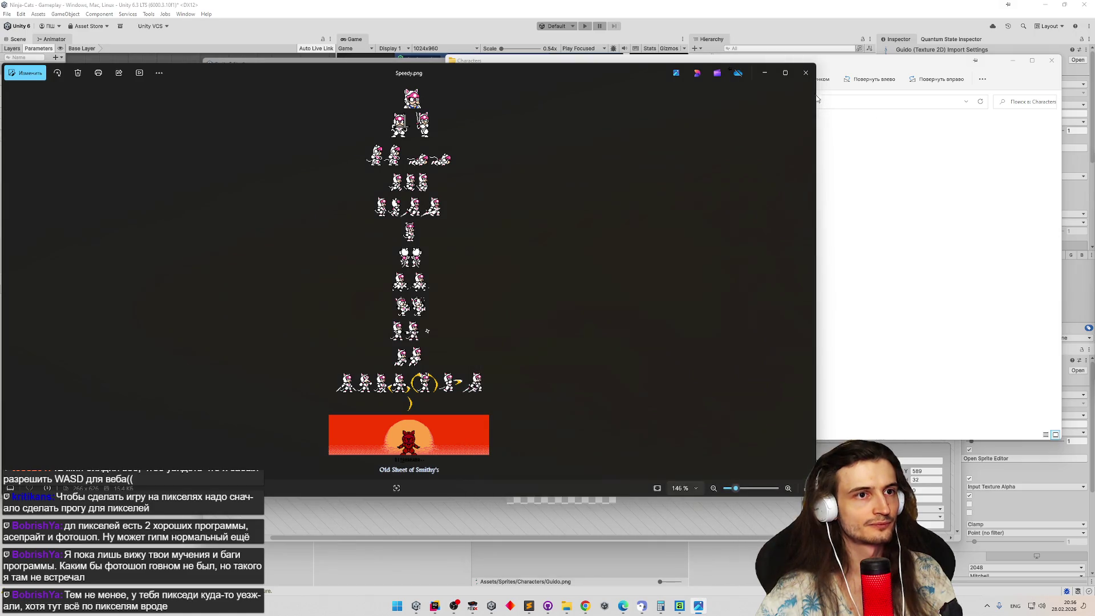
left_click(806, 73)
left_click(414, 286)
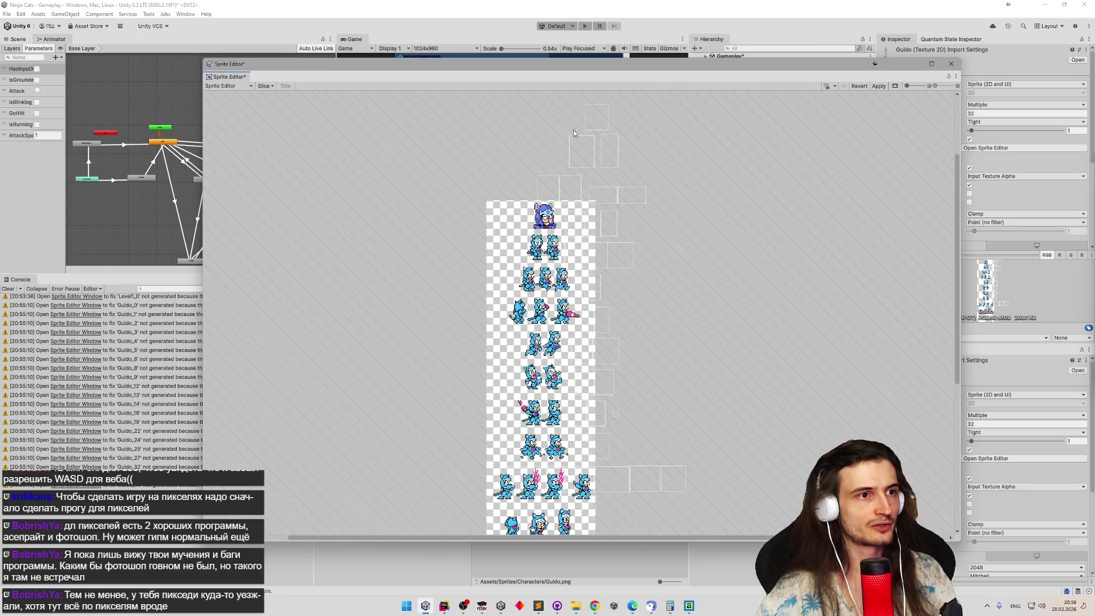
Move one sprite rectangle and draw a new one over the Guido head sprites.
mouse_move(600, 122)
left_mouse_down()
mouse_move(566, 192)
mouse_move(602, 201)
mouse_move(597, 117)
left_mouse_up()
left_click_drag(505, 201, 658, 265)
scroll(646, 217, "down", 3)
scroll(647, 228, "up", 3)
Auto-slice Guido with Pixels pivot units, Custom pivot 12, 1, and the Delete Existing method.
left_click(265, 87)
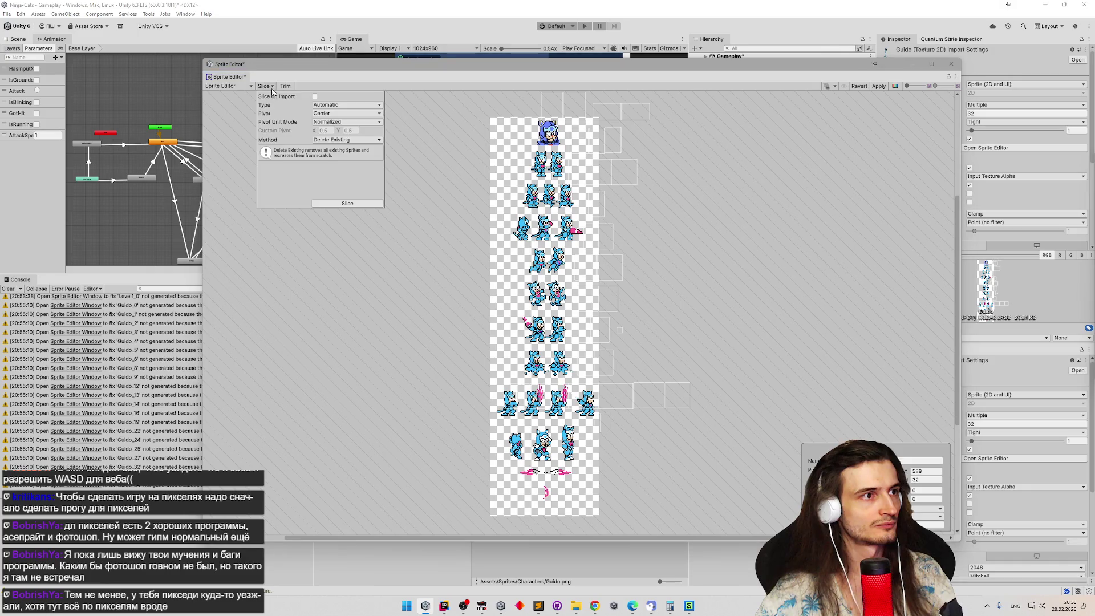
left_click(352, 122)
left_click(345, 136)
left_click(347, 140)
left_click(347, 169)
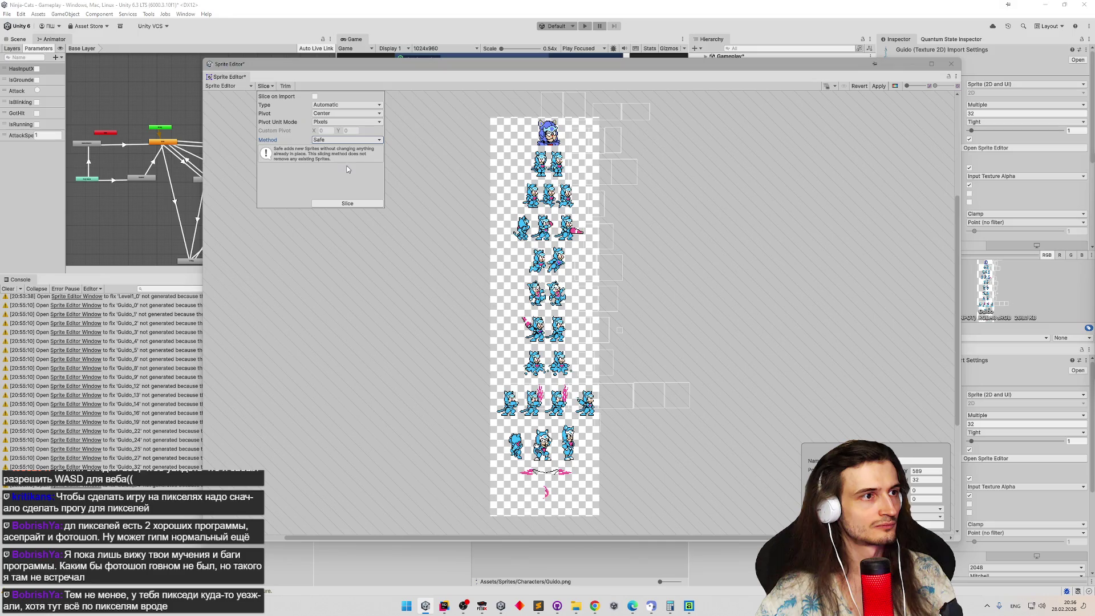
scroll(520, 229, "up", 2)
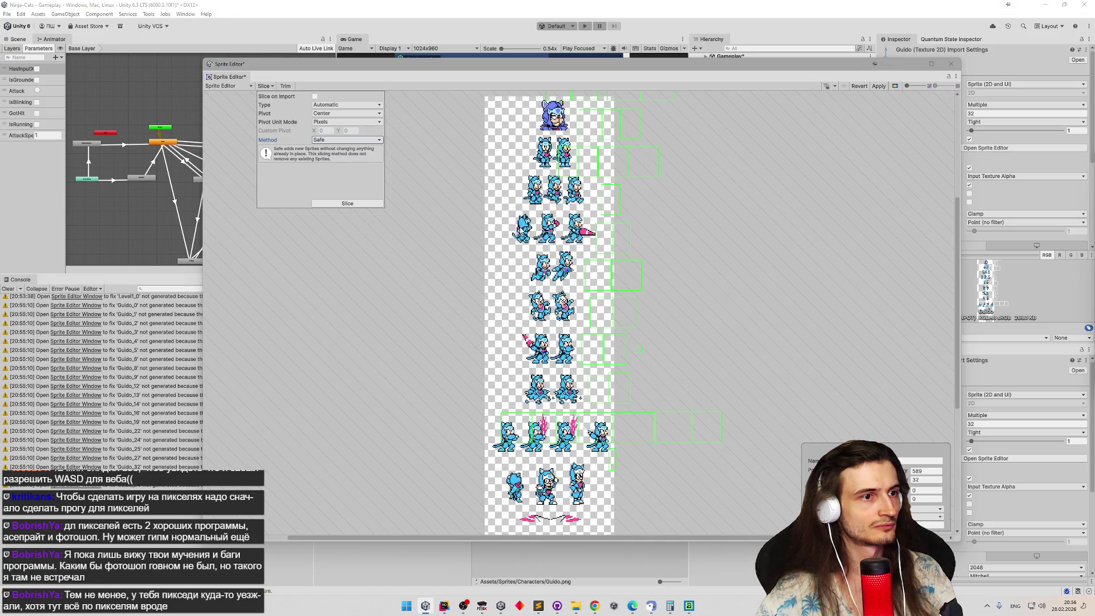
left_click(325, 139)
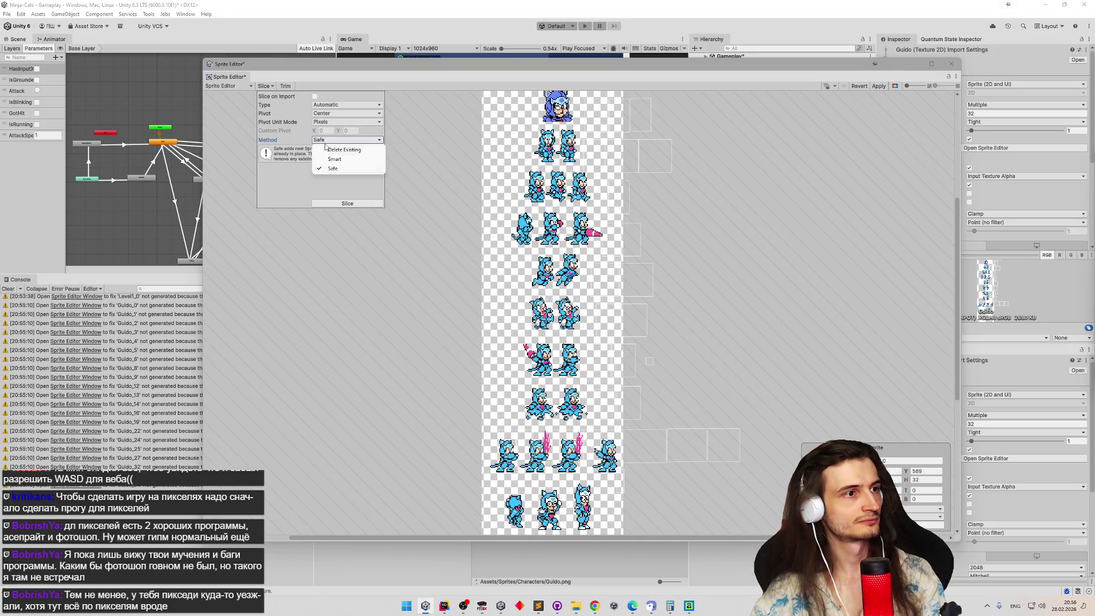
left_click(337, 150)
left_click(342, 113)
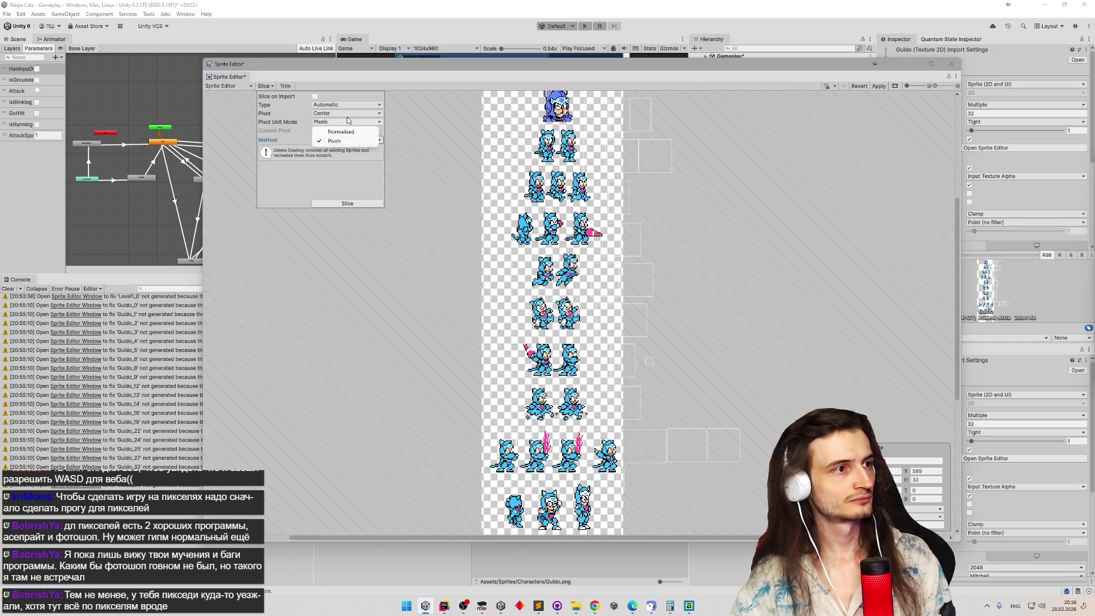
left_click(341, 207)
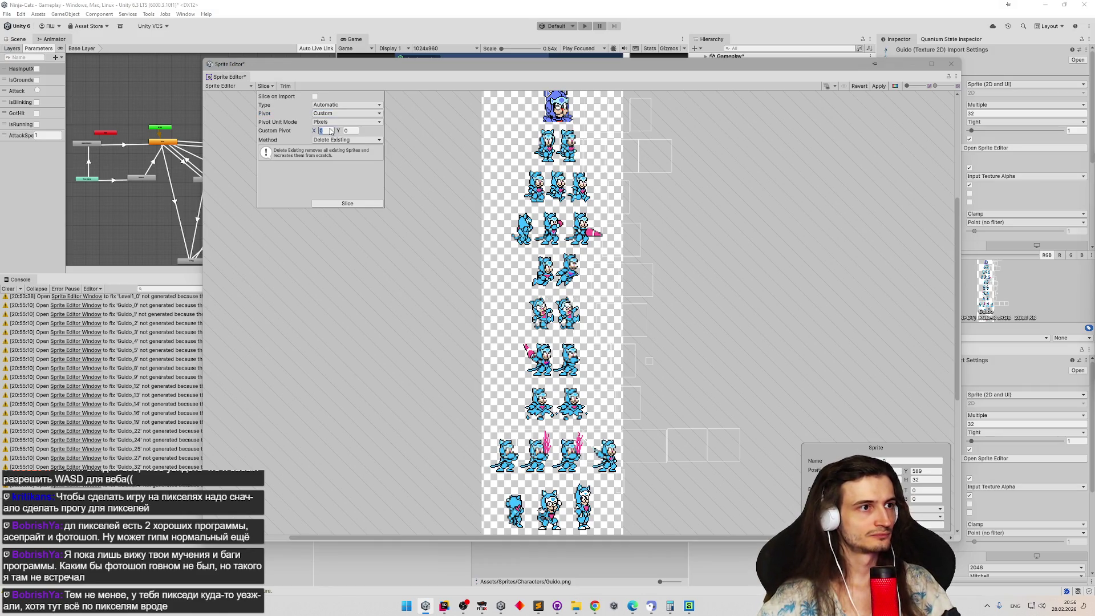
left_click(351, 203)
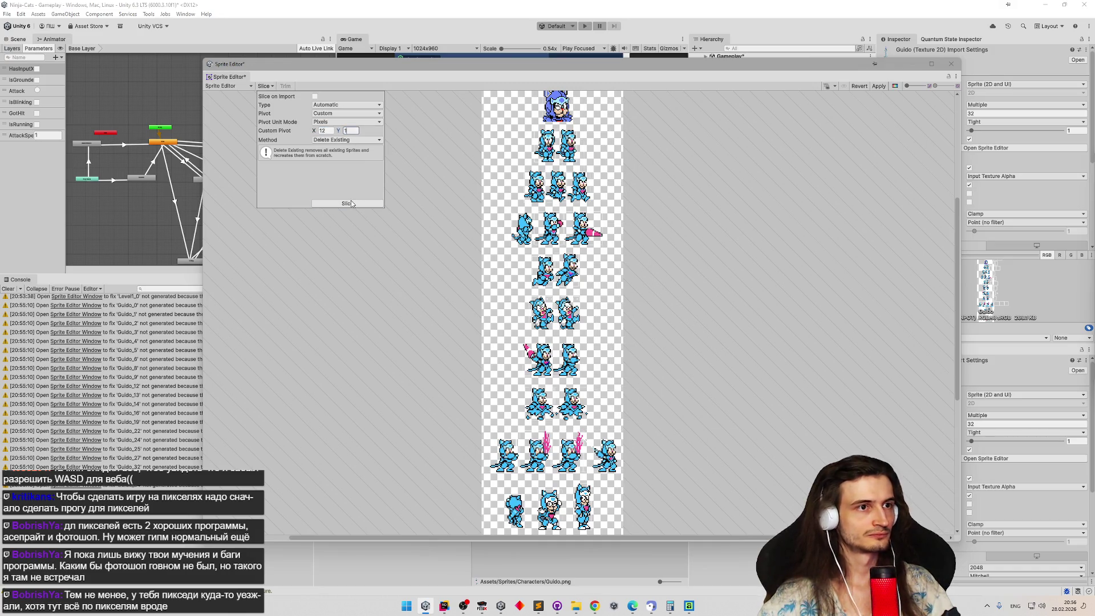
left_click(348, 203)
Inspect the left and right standing Guido frames, then move and shrink the Sprite Editor.
scroll(534, 160, "up", 3)
scroll(547, 230, "up", 10)
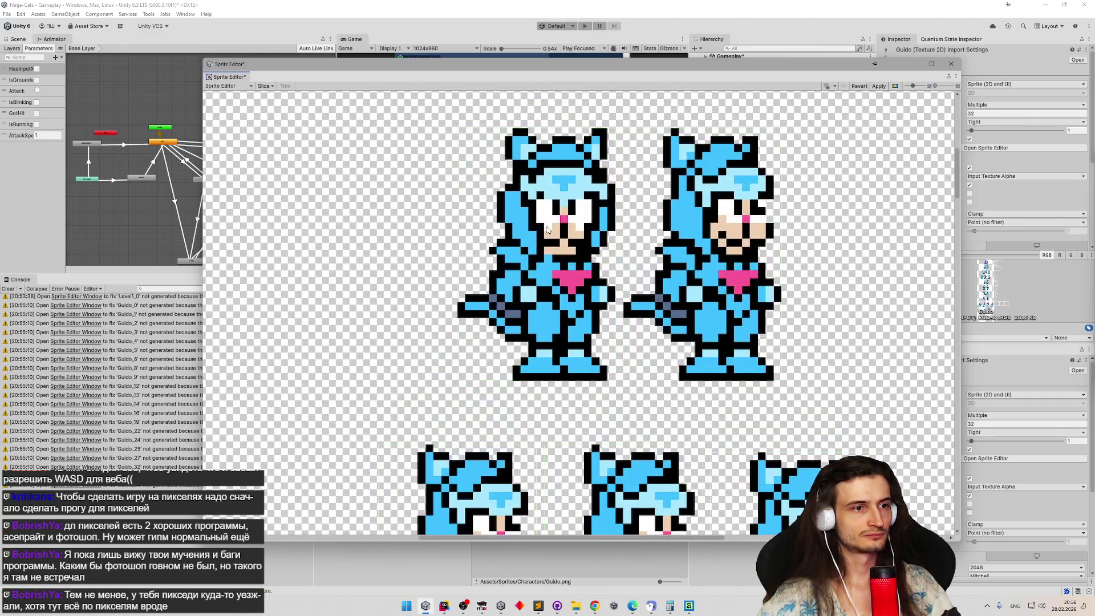
left_click(547, 230)
scroll(545, 237, "up", 2)
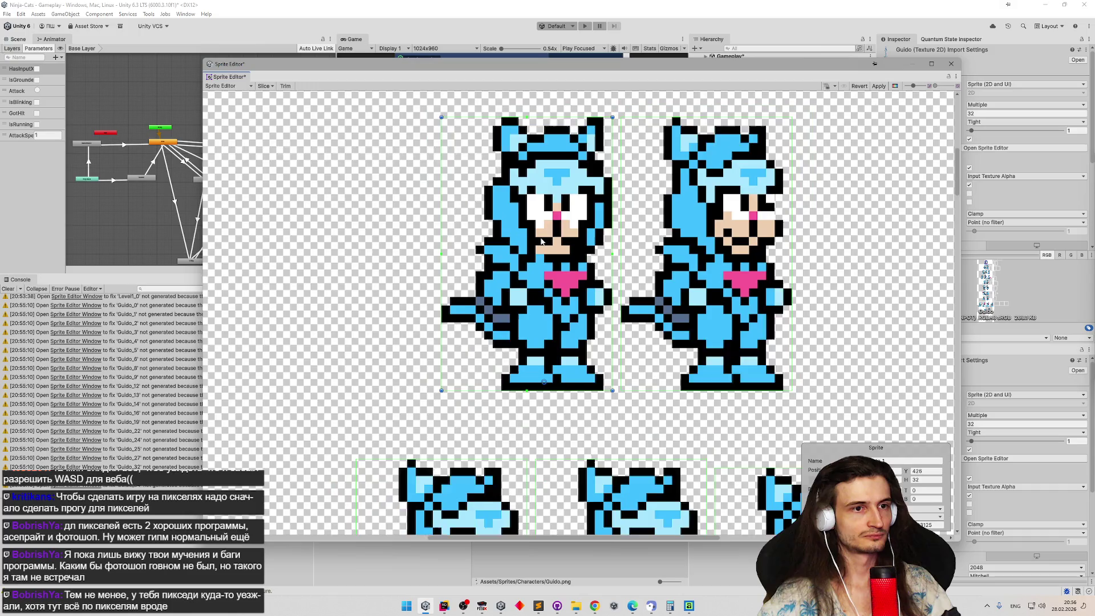
scroll(542, 242, "down", 3)
scroll(628, 251, "up", 3)
left_click(650, 255)
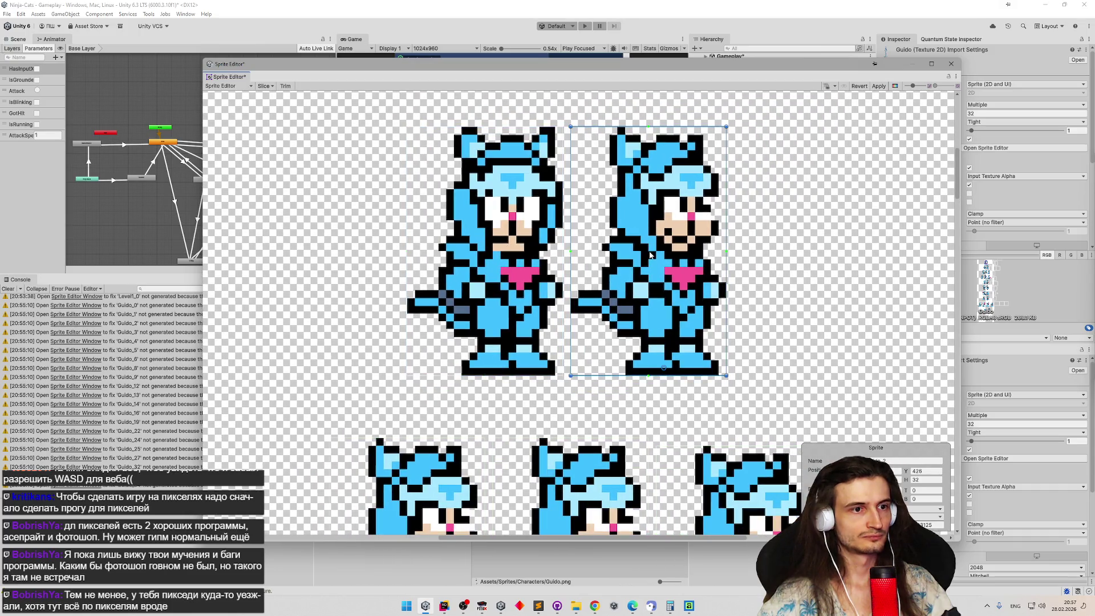
scroll(662, 269, "up", 4)
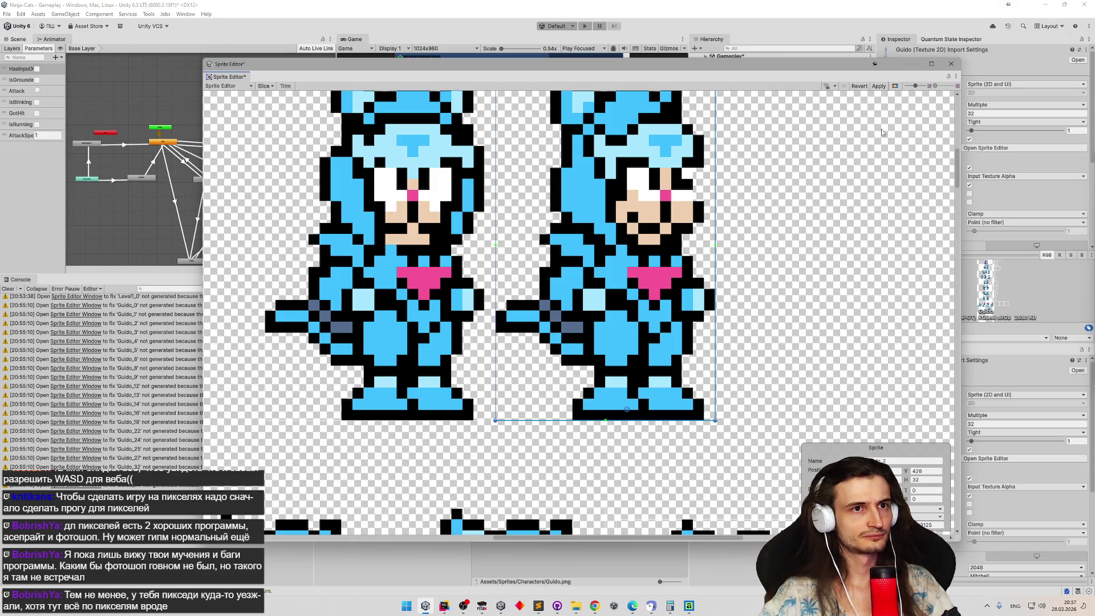
left_click_drag(803, 82, 583, 79)
mouse_move(743, 197)
left_mouse_down()
mouse_move(478, 259)
mouse_move(463, 279)
left_mouse_up()
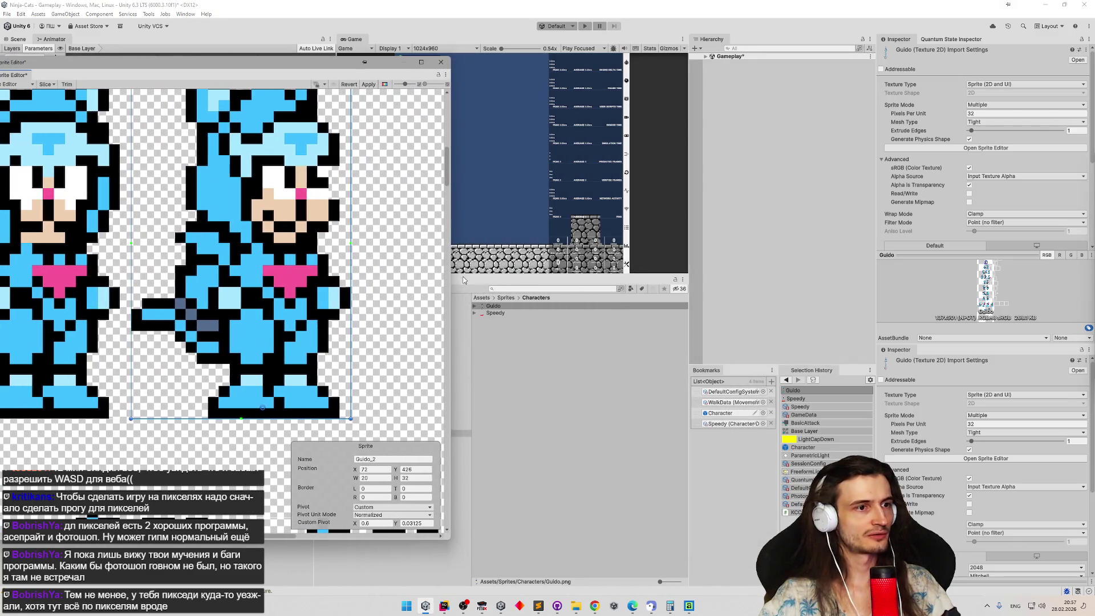
Apply the pending Guido slicing changes and briefly preview Guido.png in an external viewer.
left_click(507, 315)
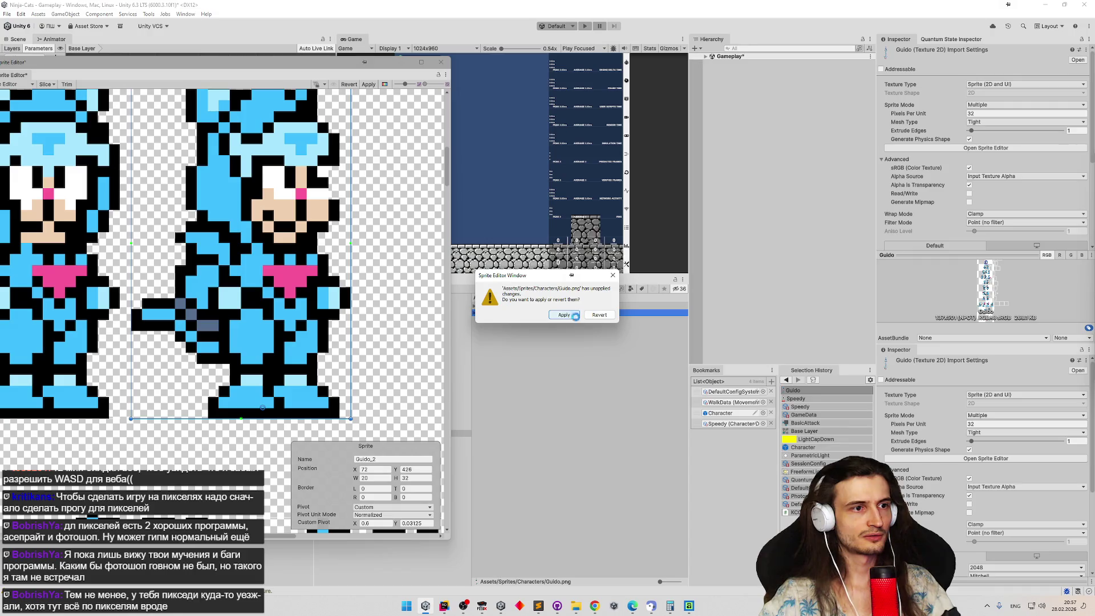
left_click(575, 318)
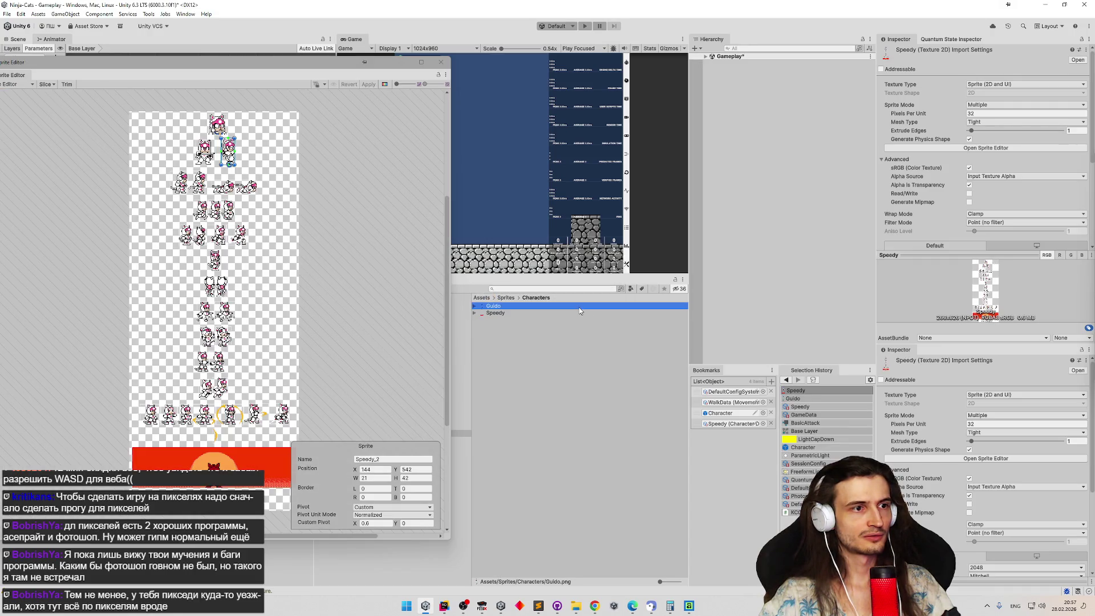
mouse_move(263, 69)
left_mouse_down()
mouse_move(357, 74)
mouse_move(293, 89)
left_mouse_up()
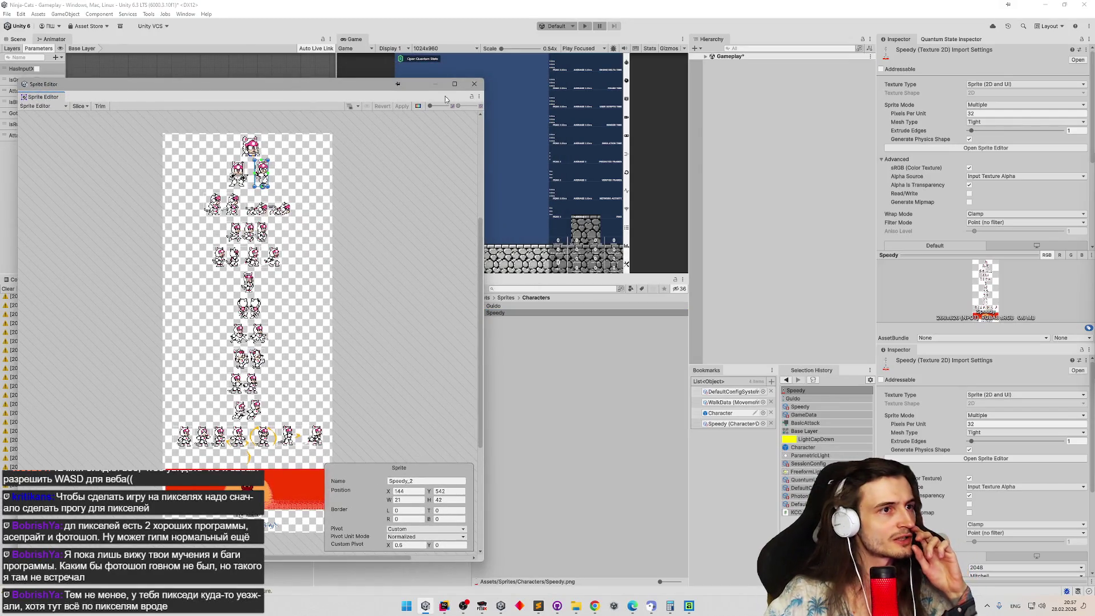
double_click(493, 306)
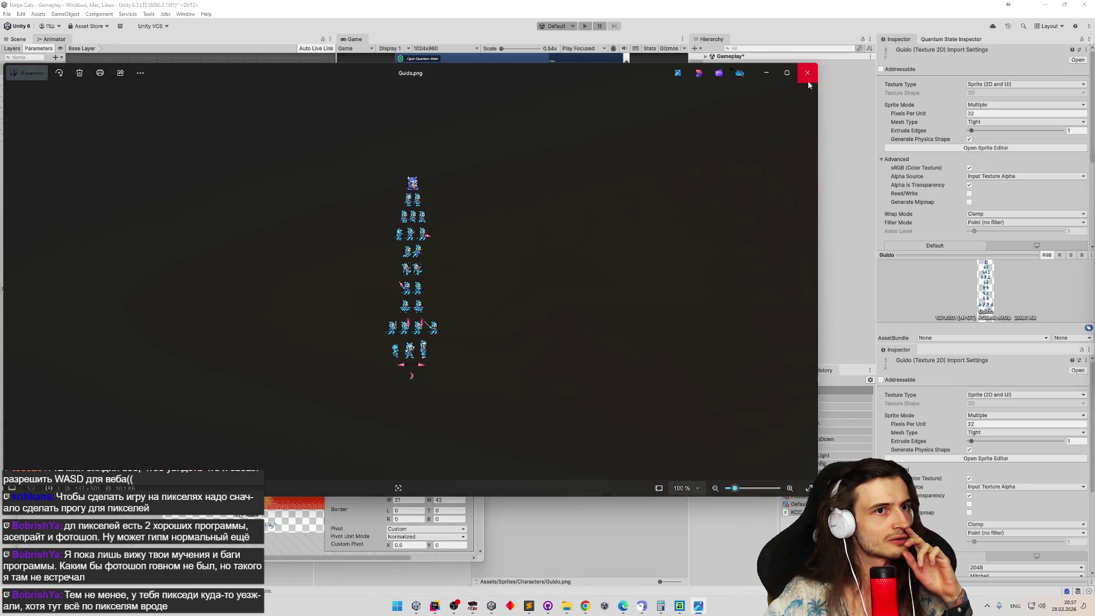
left_click(807, 74)
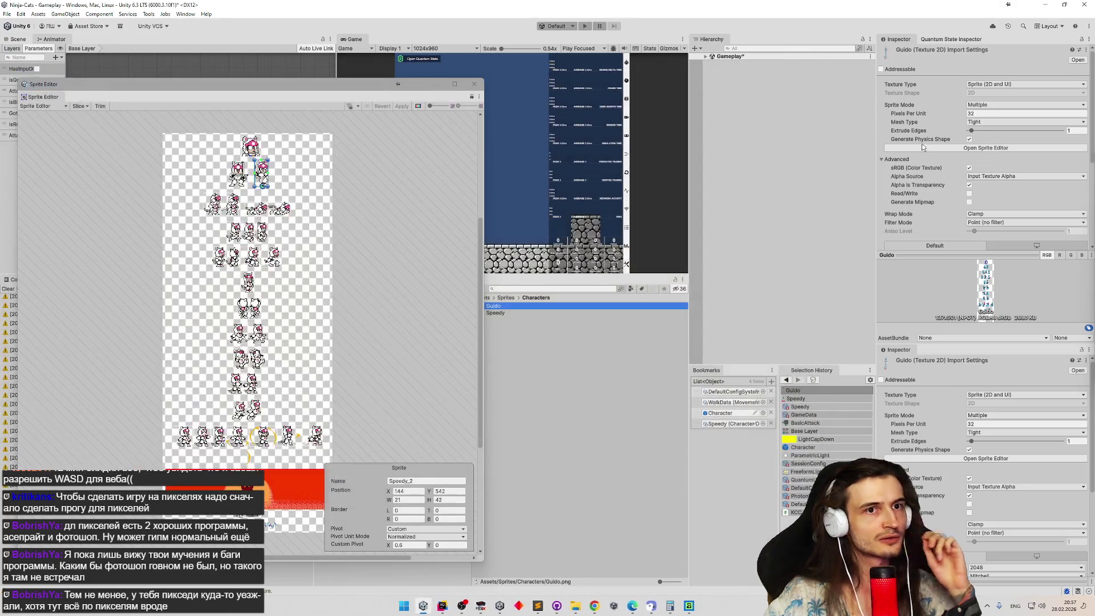
mouse_move(367, 100)
left_mouse_down()
mouse_move(695, 145)
mouse_move(336, 96)
left_mouse_up()
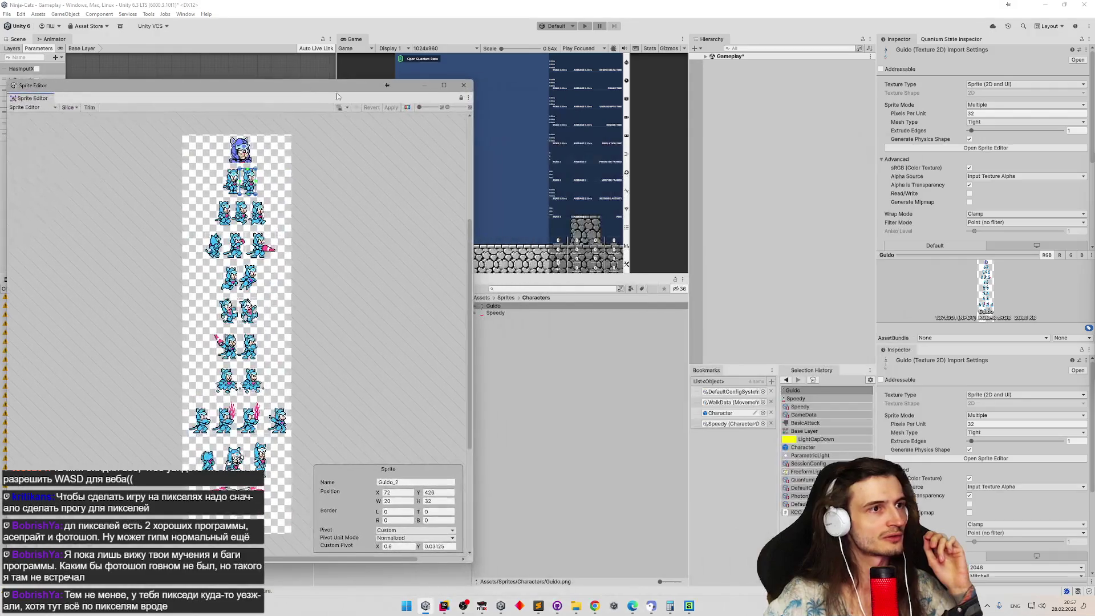
Switch the Sprite Editor between the Speedy and Guido sheets, ending on Speedy, and dock it by the Hierarchy.
left_click(469, 99)
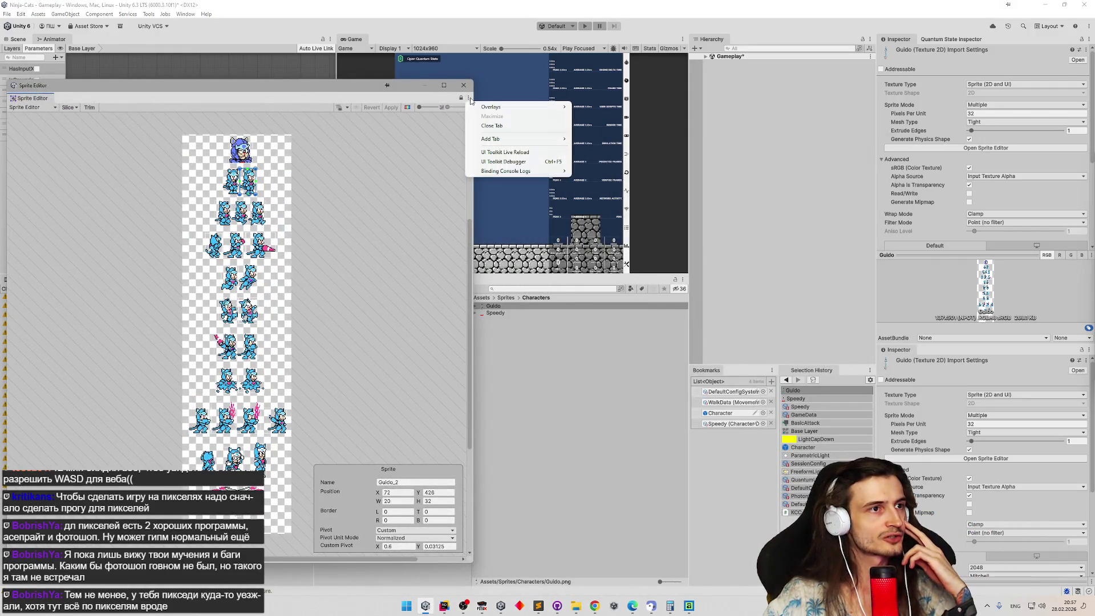
left_click(437, 103)
left_click_drag(335, 90, 314, 81)
left_click(504, 314)
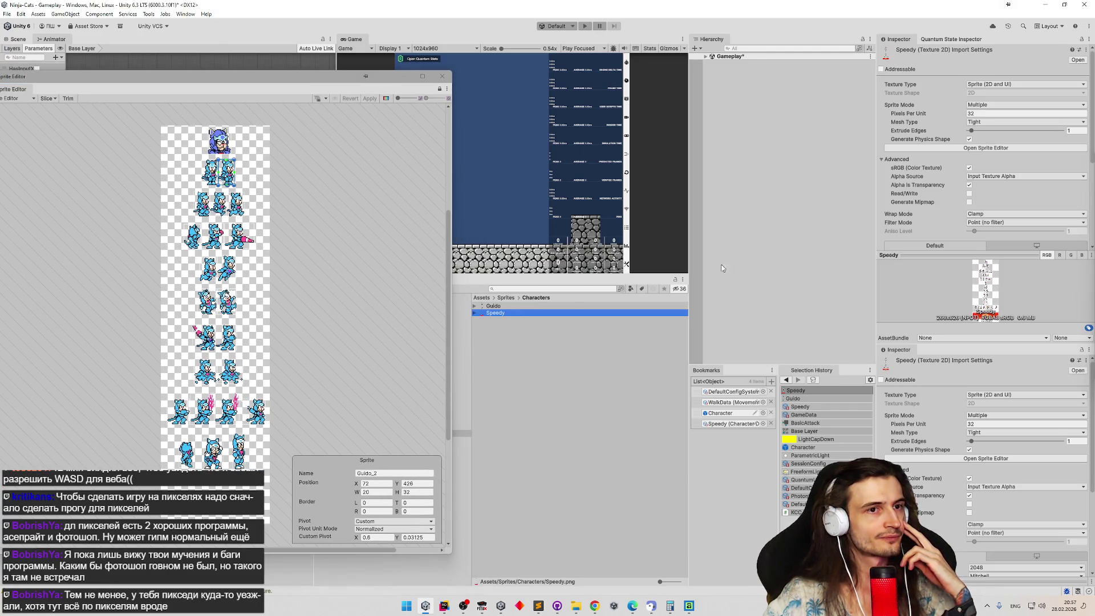
left_click(954, 148)
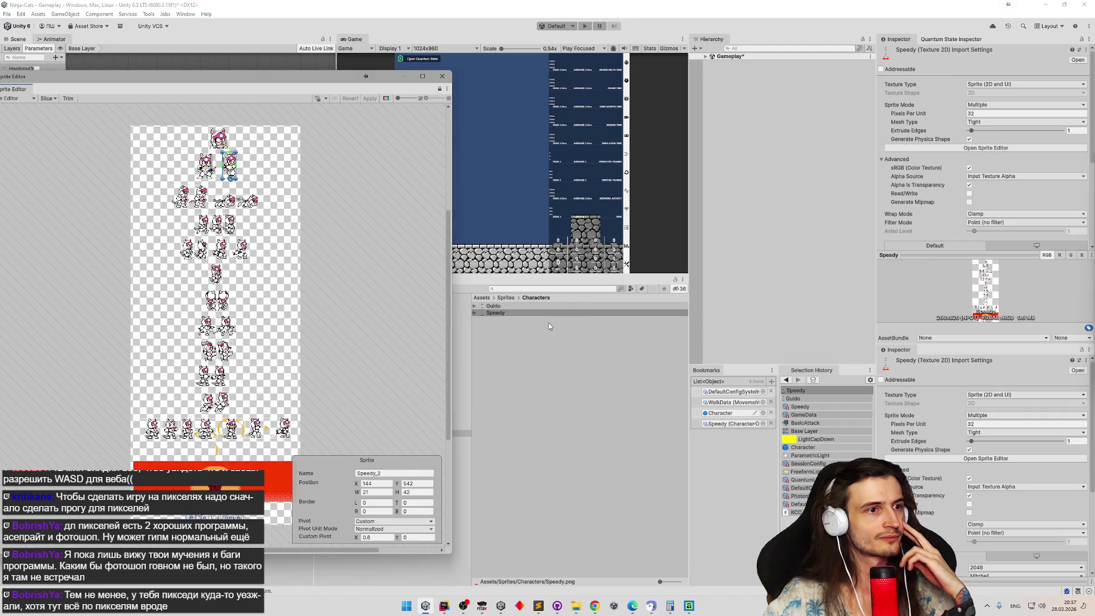
left_click(557, 307)
left_click(942, 149)
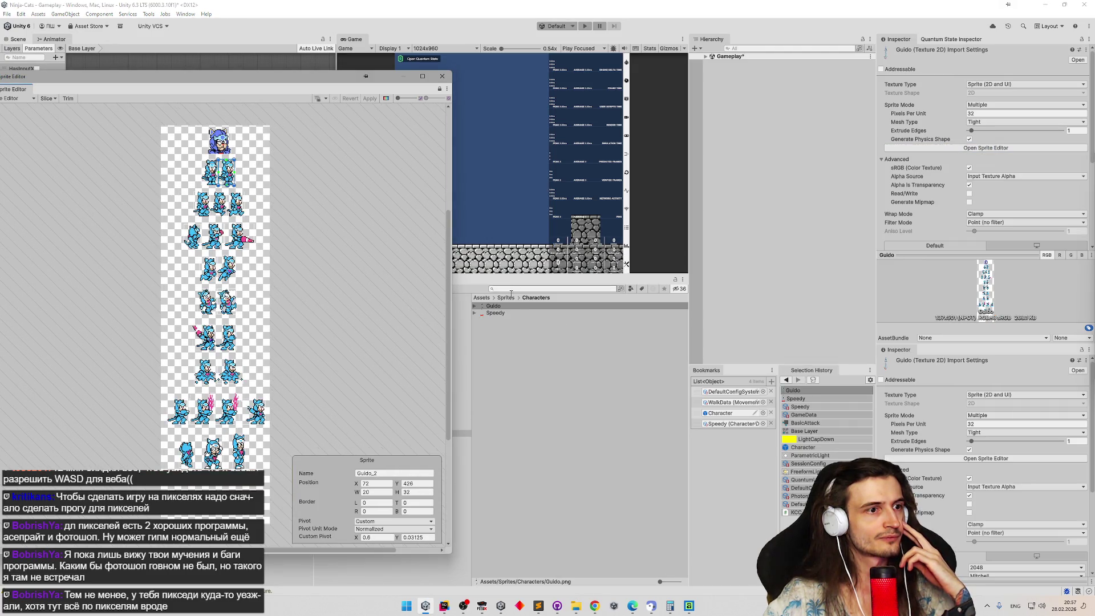
left_click(508, 314)
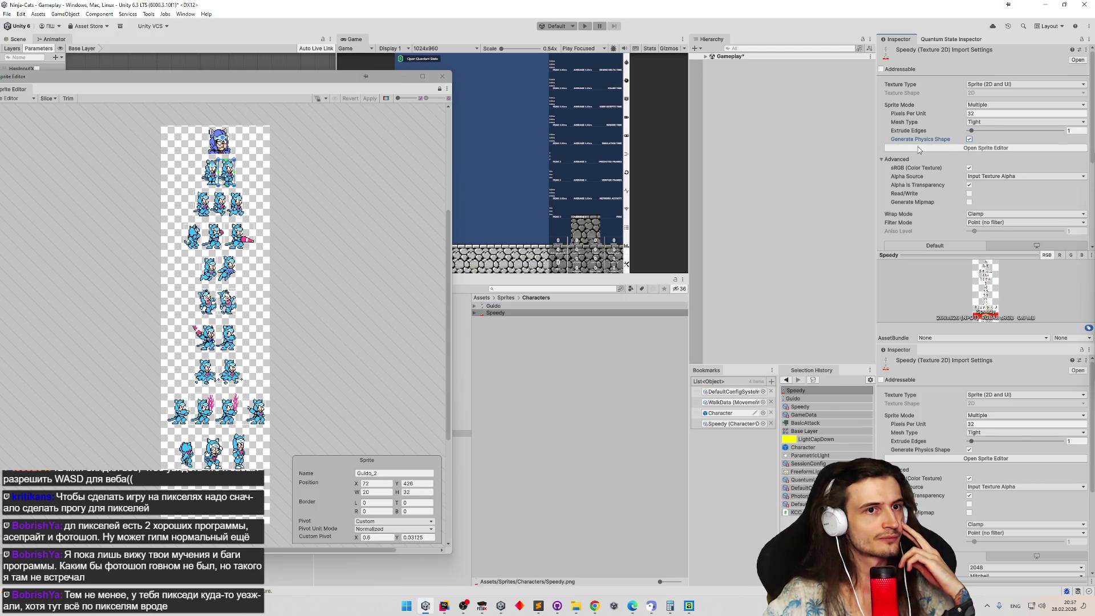
left_click(918, 150)
mouse_move(79, 84)
left_mouse_down()
mouse_move(188, 89)
mouse_move(627, 399)
mouse_move(768, 326)
mouse_move(776, 114)
left_mouse_up()
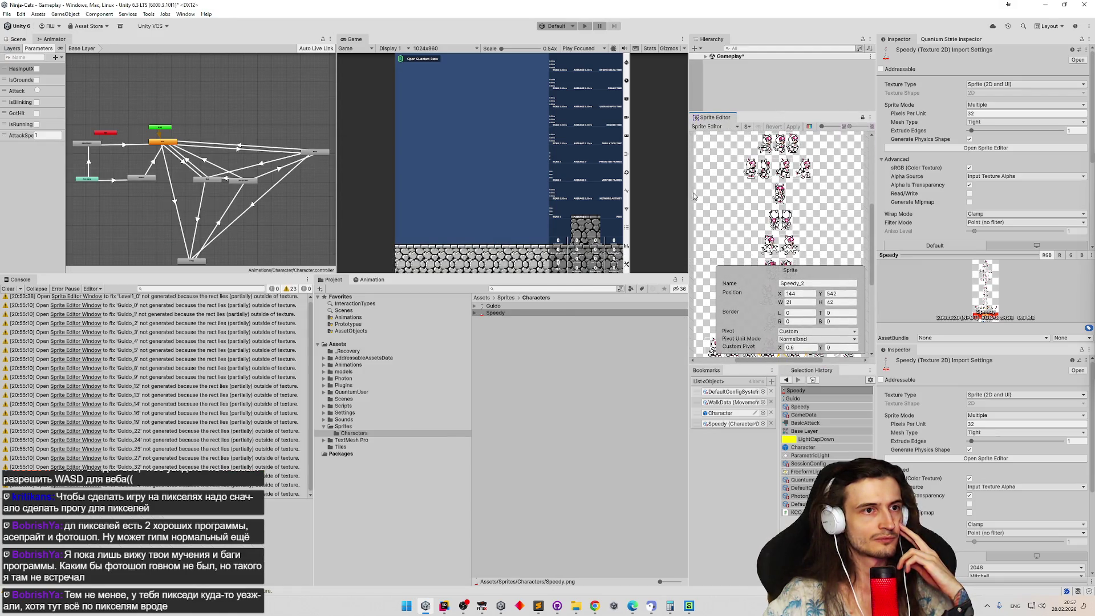
Widen the docked Sprite Editor, load the Guido sheet, and re-dock it beside the Game view.
left_click_drag(668, 195, 640, 195)
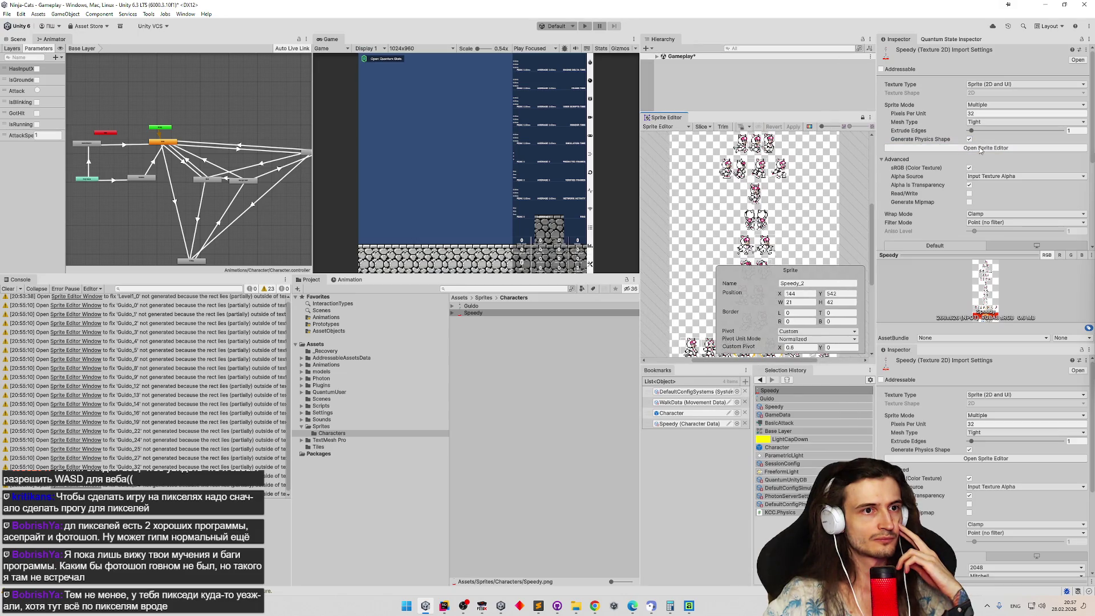
left_click(474, 306)
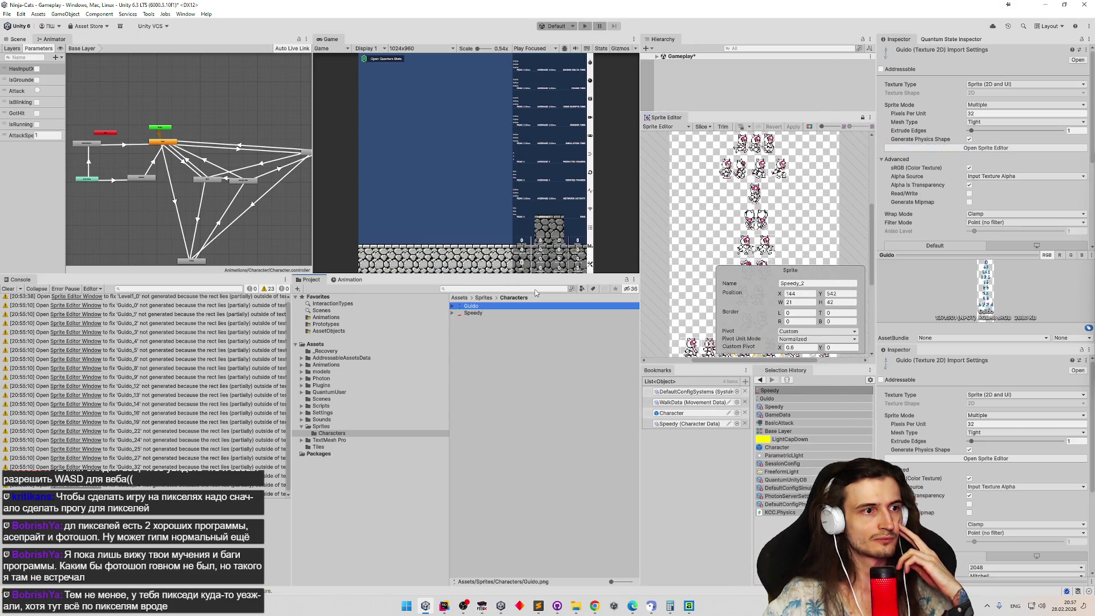
left_click(962, 150)
right_click(667, 119)
mouse_move(682, 123)
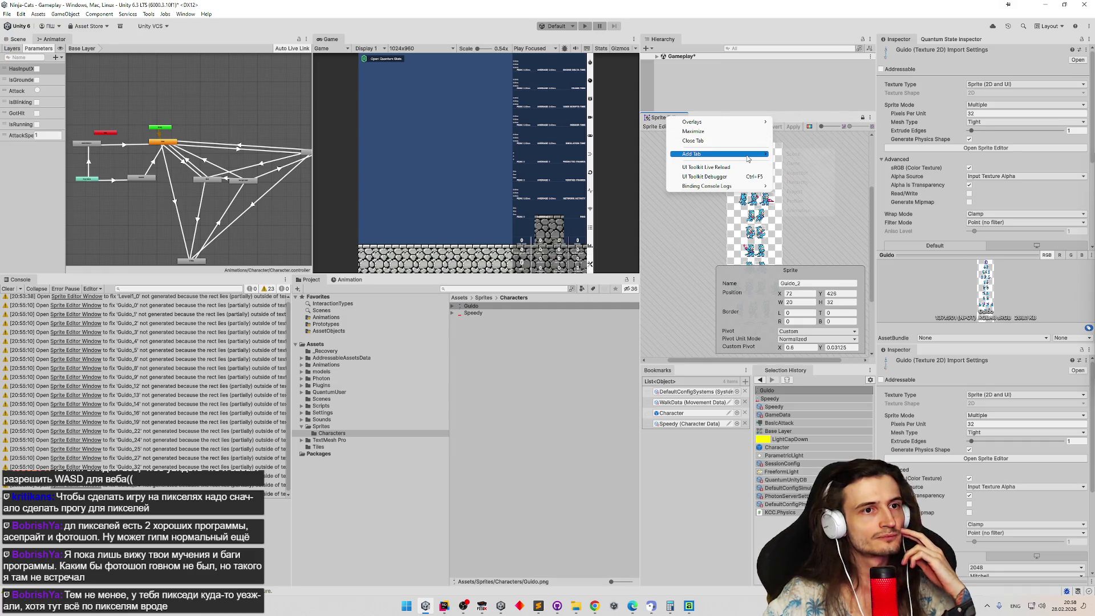
left_click(671, 240)
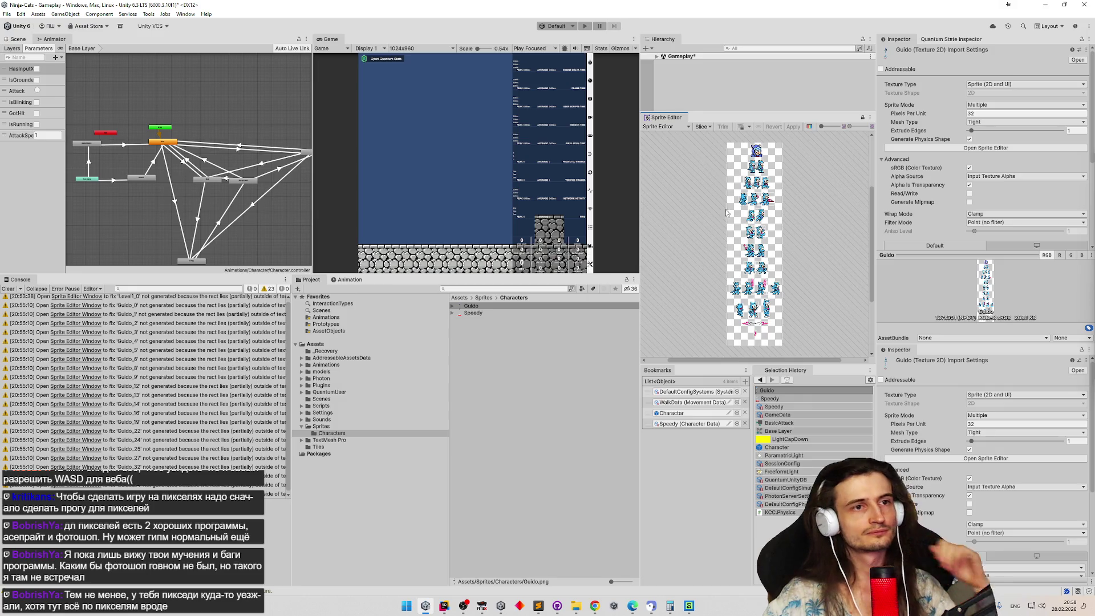
mouse_move(665, 118)
left_mouse_down()
mouse_move(351, 141)
mouse_move(225, 171)
left_mouse_up()
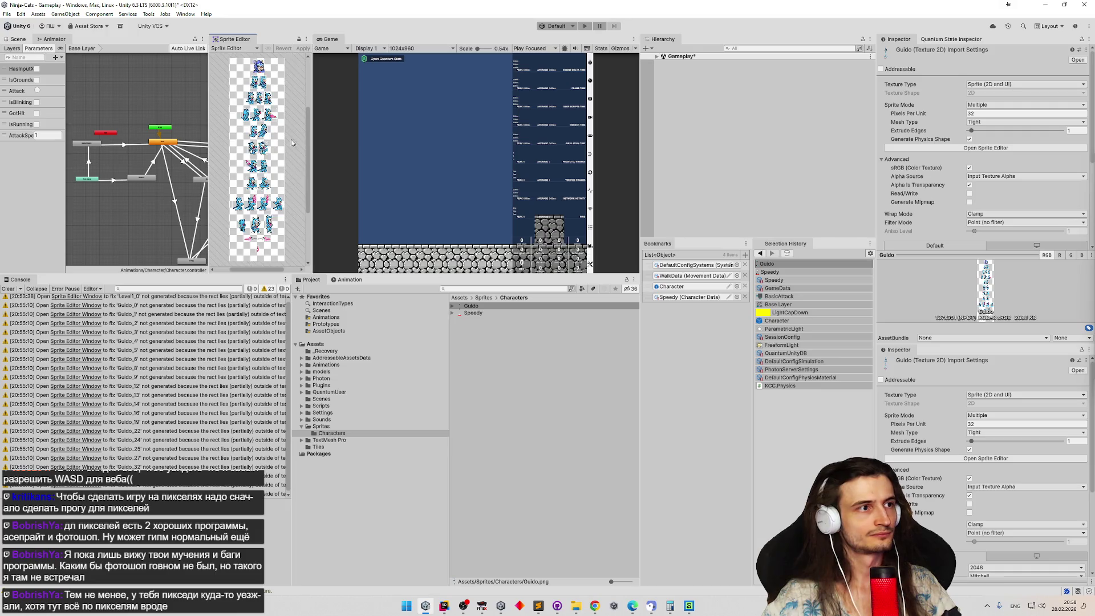
Float the Sprite Editor, zoom into Guido's frames, and resize and reposition the window.
mouse_move(236, 41)
left_mouse_down()
mouse_move(348, 171)
mouse_move(638, 359)
mouse_move(665, 298)
left_mouse_up()
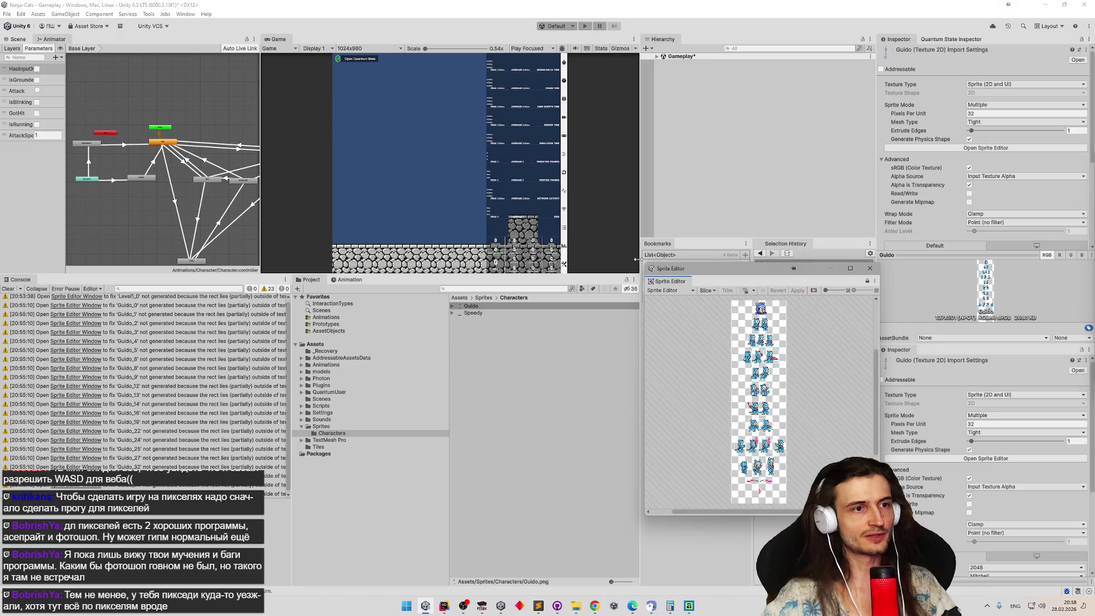
mouse_move(643, 264)
left_mouse_down()
mouse_move(506, 208)
mouse_move(207, 19)
left_mouse_up()
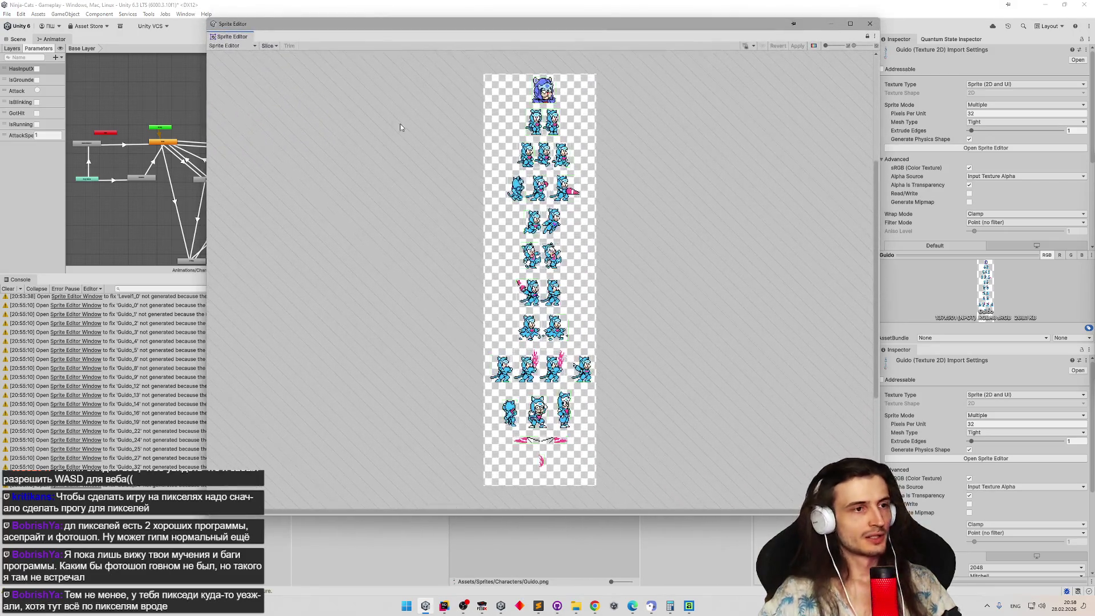
scroll(602, 211, "up", 5)
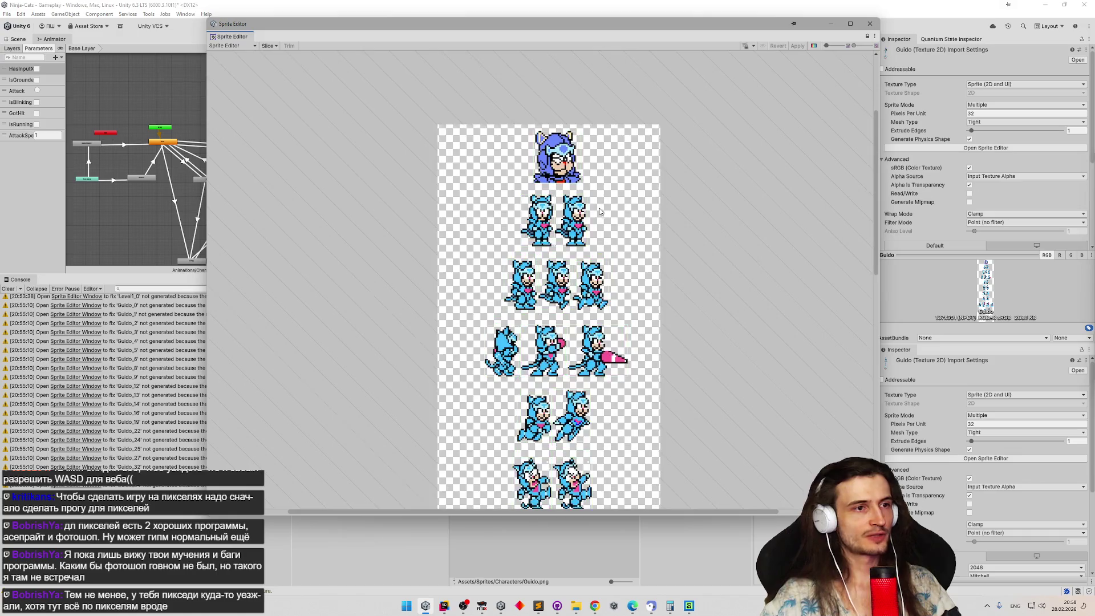
scroll(602, 211, "up", 4)
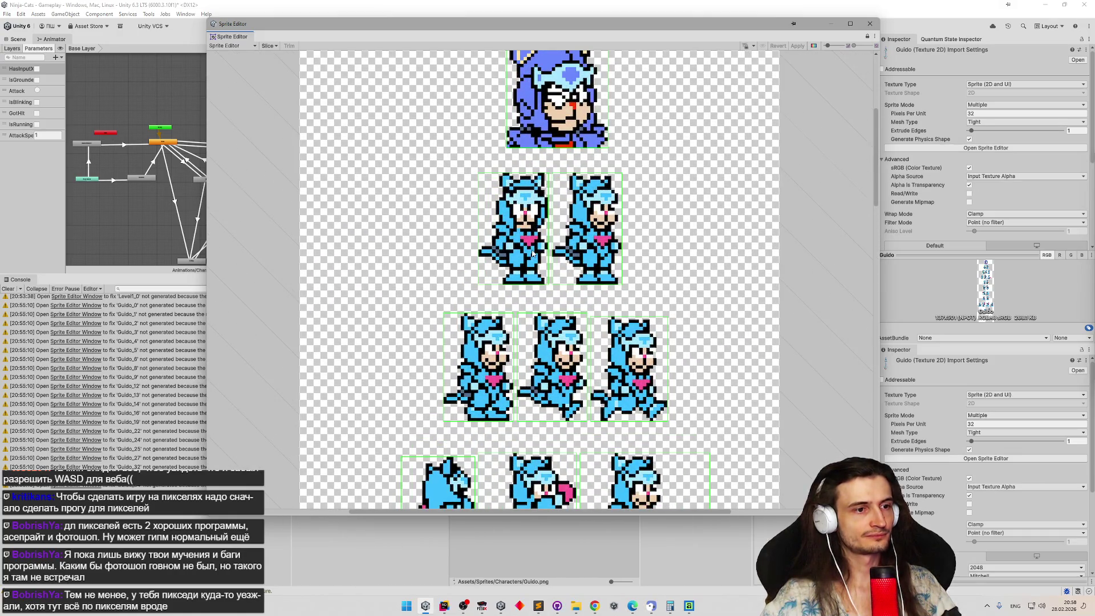
scroll(534, 254, "up", 2)
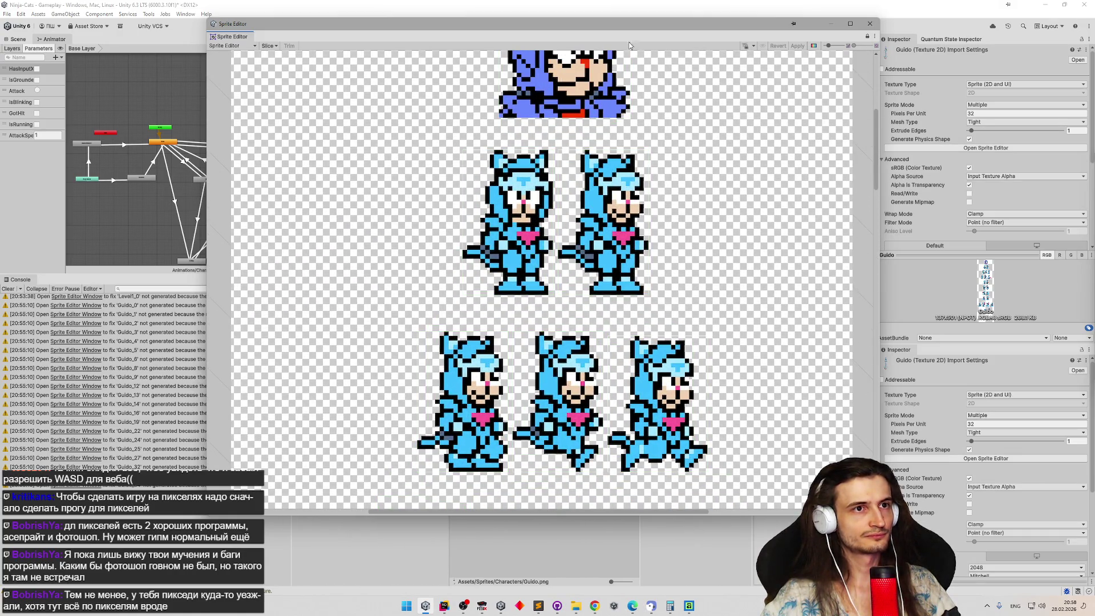
mouse_move(653, 30)
left_mouse_down()
mouse_move(605, 262)
mouse_move(451, 90)
left_mouse_up()
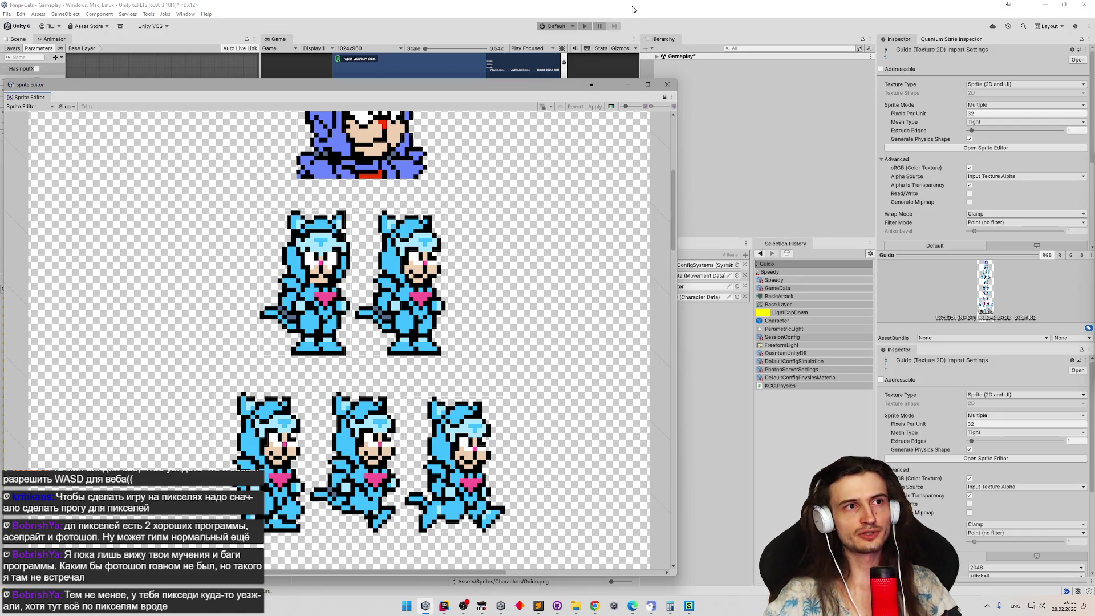
mouse_move(680, 130)
left_mouse_down()
mouse_move(475, 177)
mouse_move(466, 190)
mouse_move(486, 206)
left_mouse_up()
left_click_drag(359, 86, 451, 83)
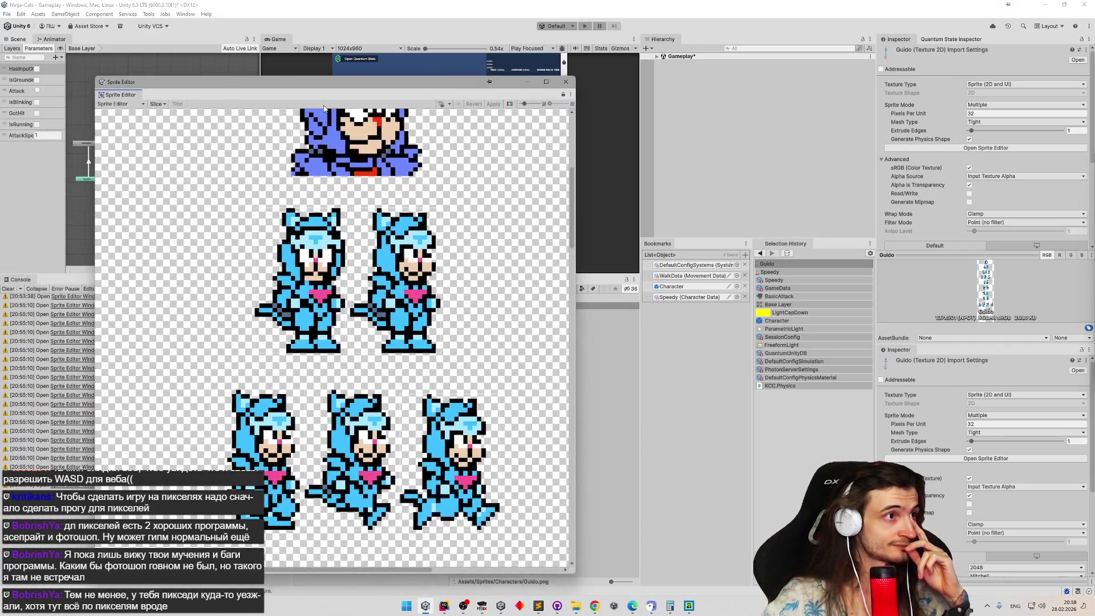
left_click(595, 606)
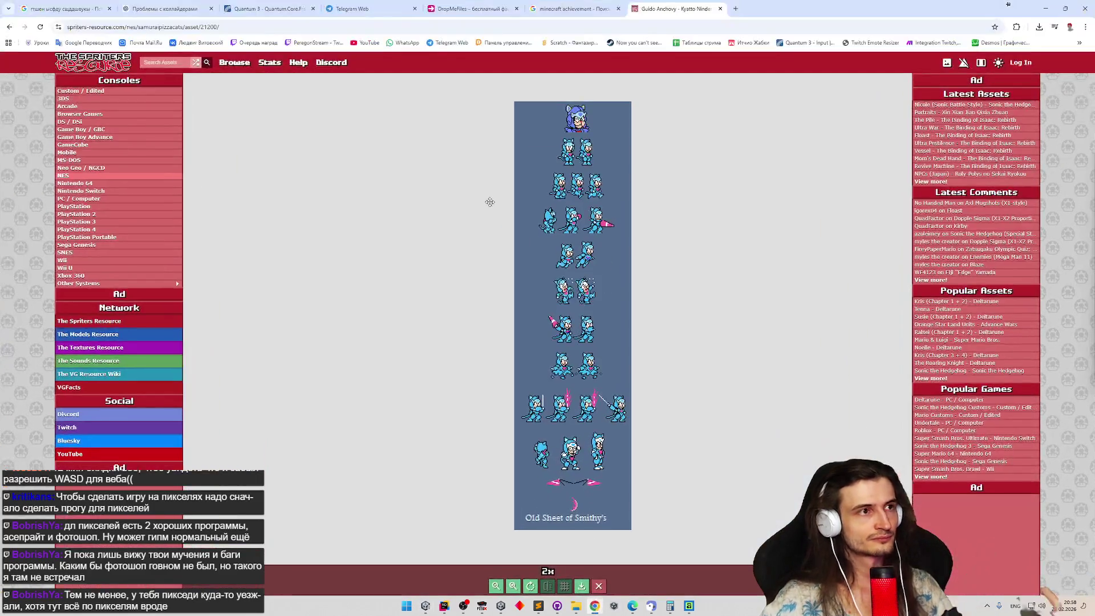
Google 'unity 2 sprite editors' in a new Chrome tab, scroll the results, then minimize Chrome.
left_click(737, 8)
type("2 sprite")
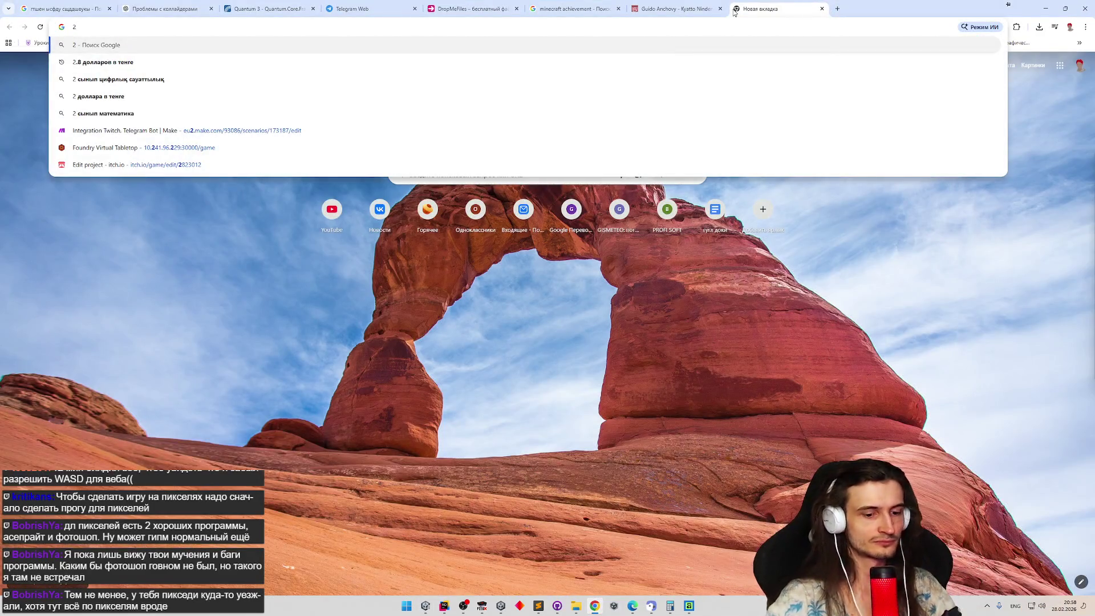
key("ctrl+a")
type("u")
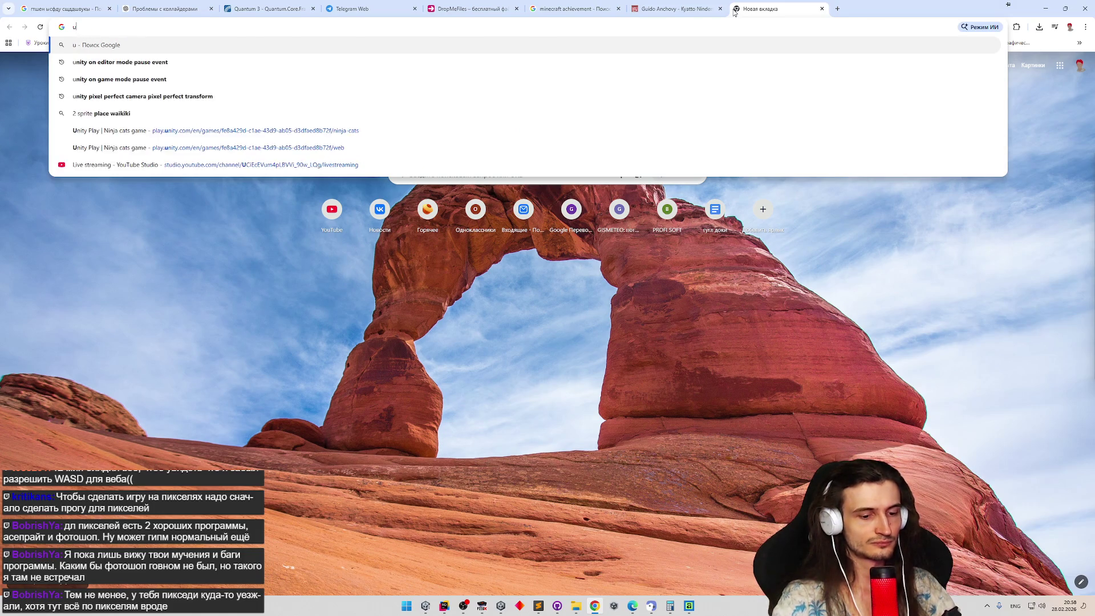
type("nity 2 sprite ")
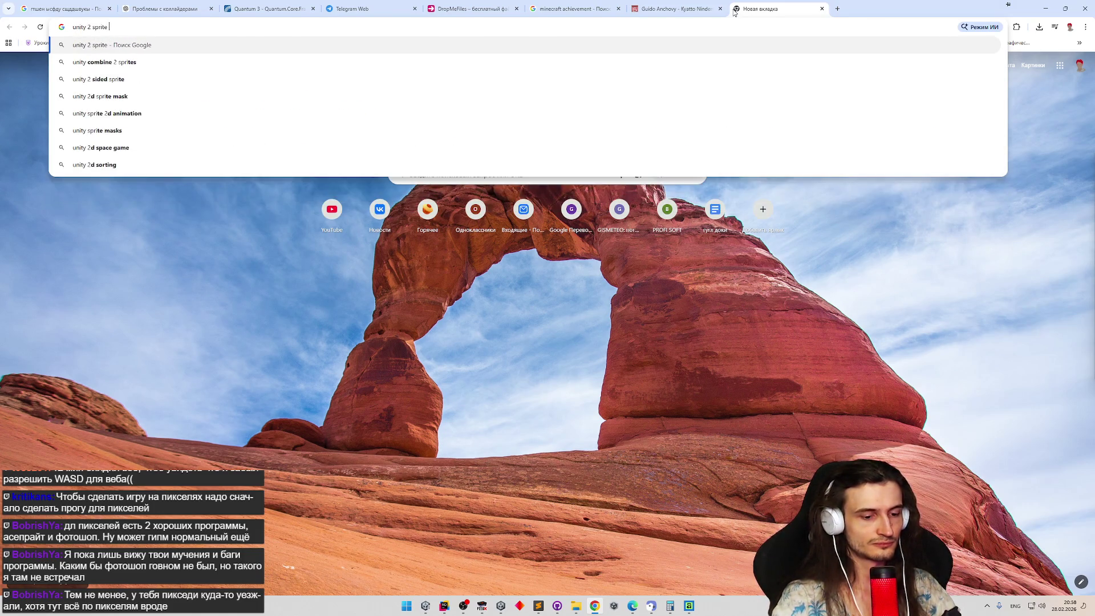
type("editors")
key("Return")
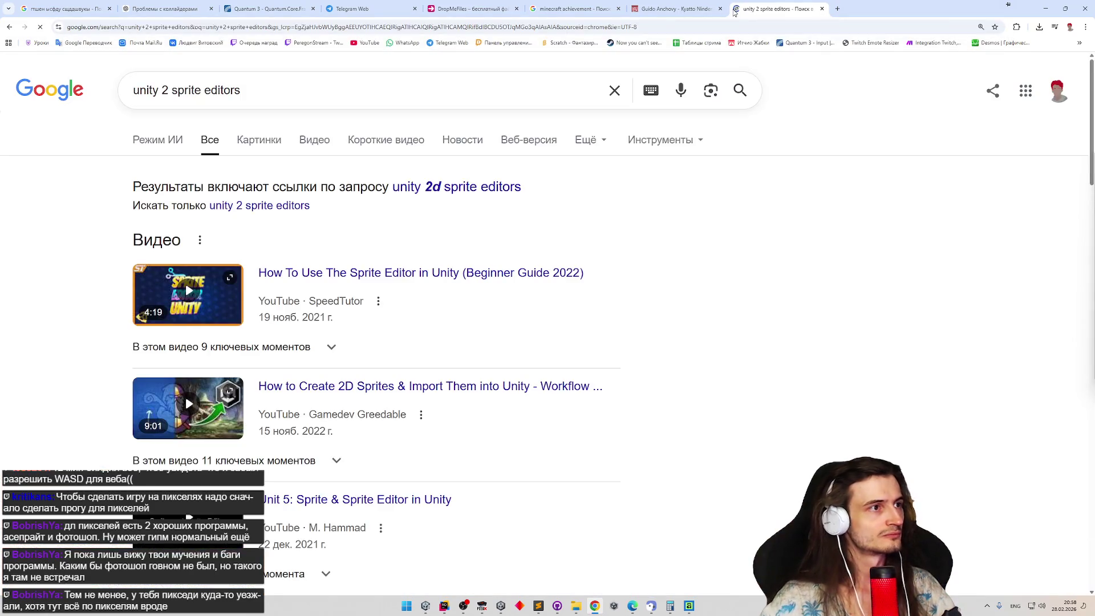
scroll(679, 368, "down", 7)
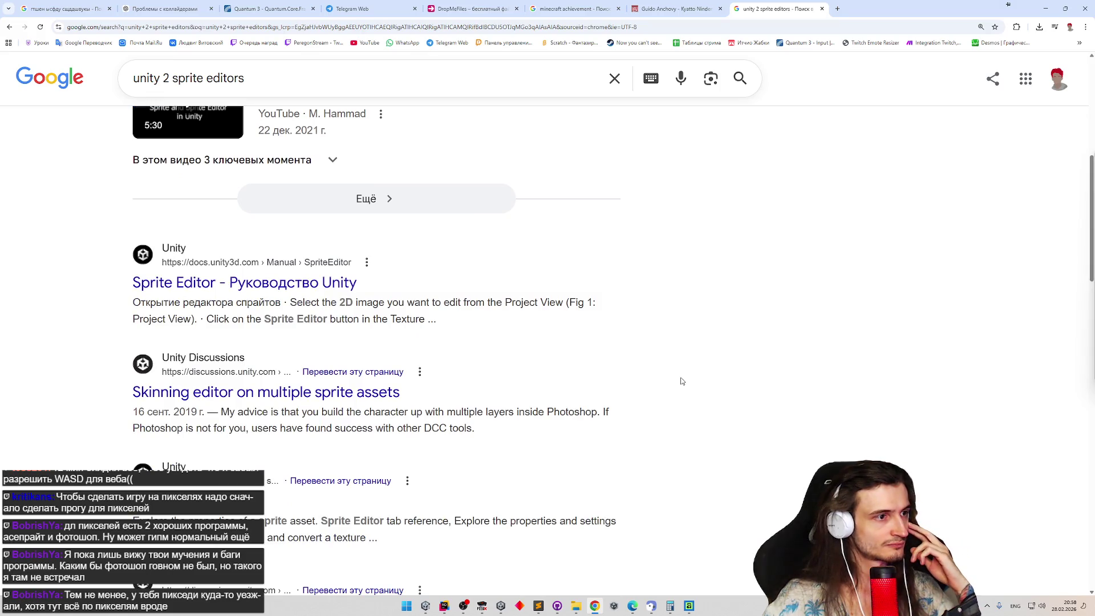
scroll(680, 390, "down", 4)
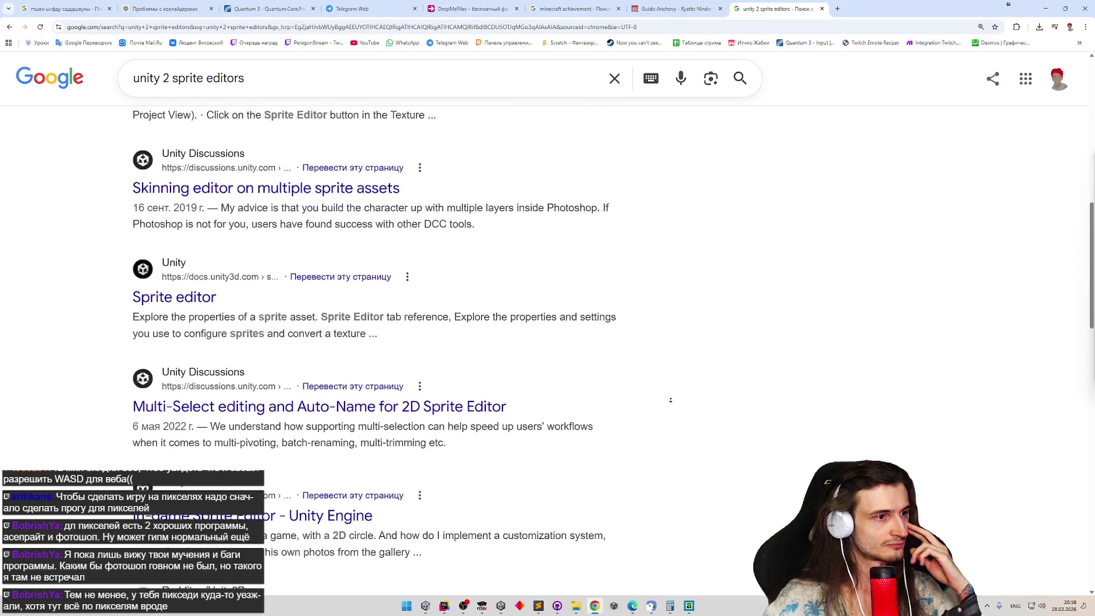
scroll(671, 400, "down", 4)
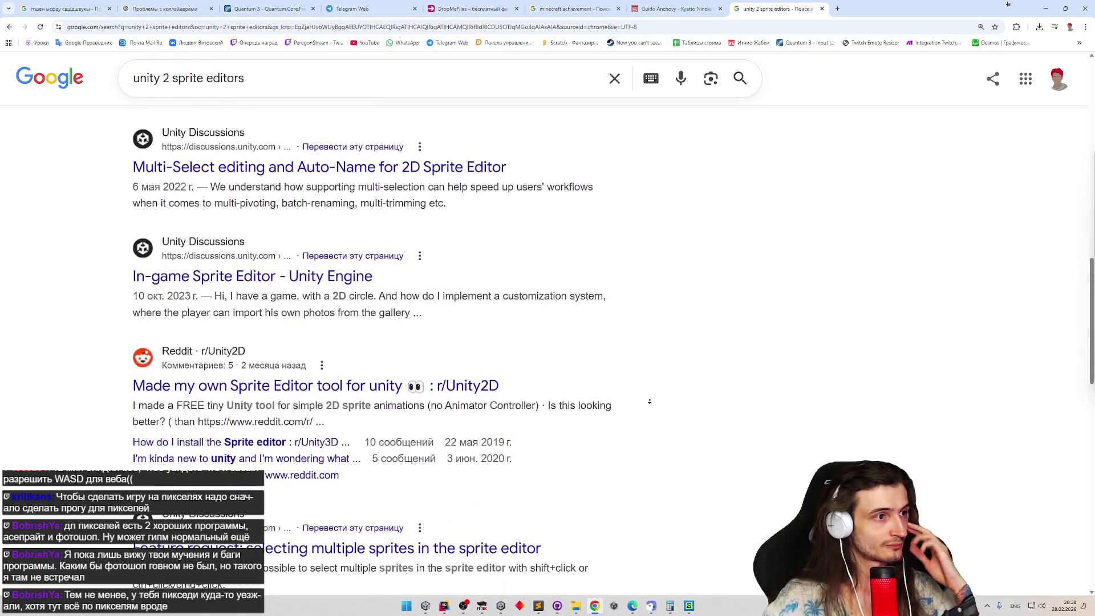
scroll(650, 402, "down", 2)
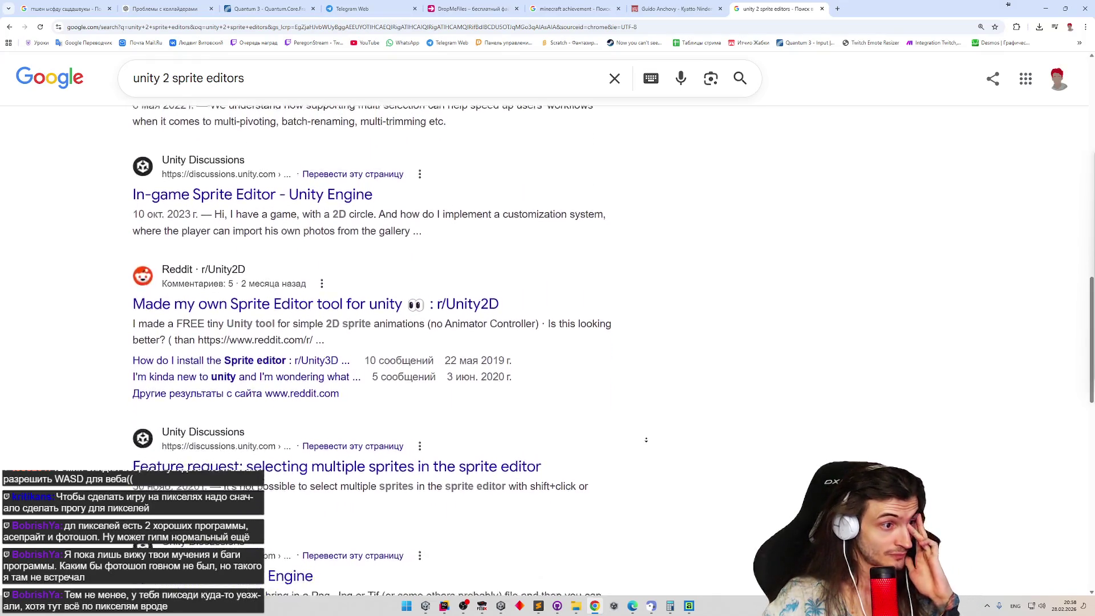
left_click(1045, 9)
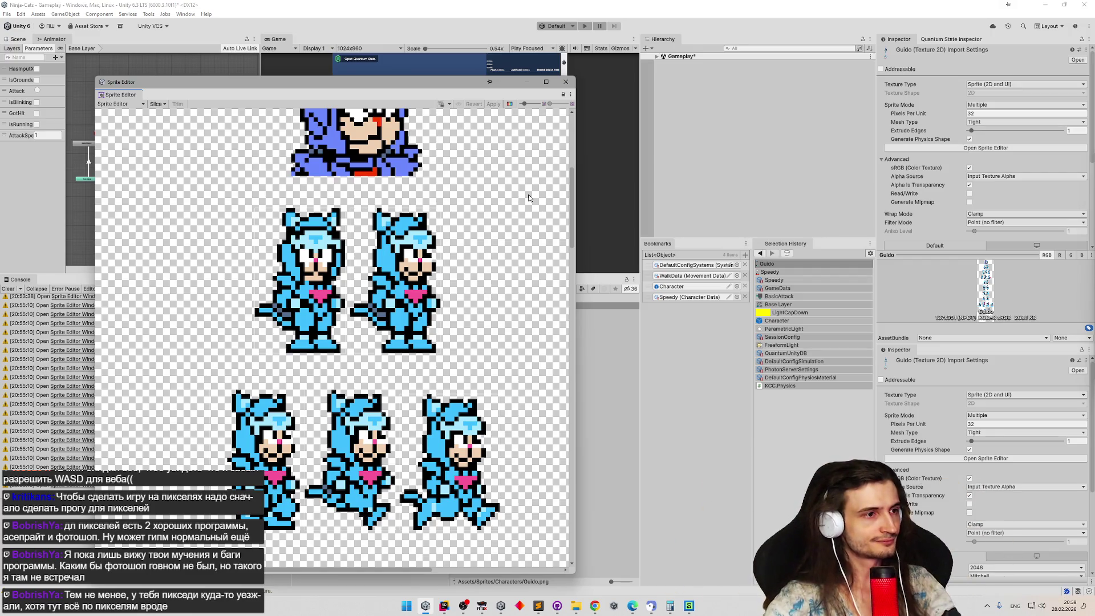
Zoom the Sprite Editor and move its window further left.
scroll(393, 302, "up", 5)
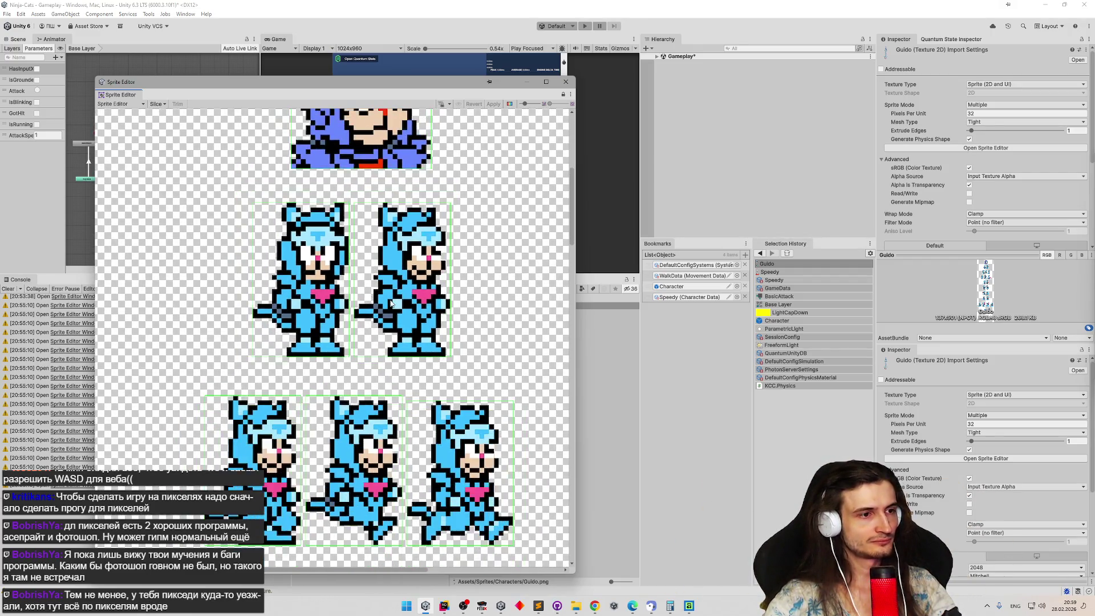
scroll(393, 302, "up", 2)
left_click_drag(454, 84, 333, 84)
left_click_drag(452, 201, 452, 194)
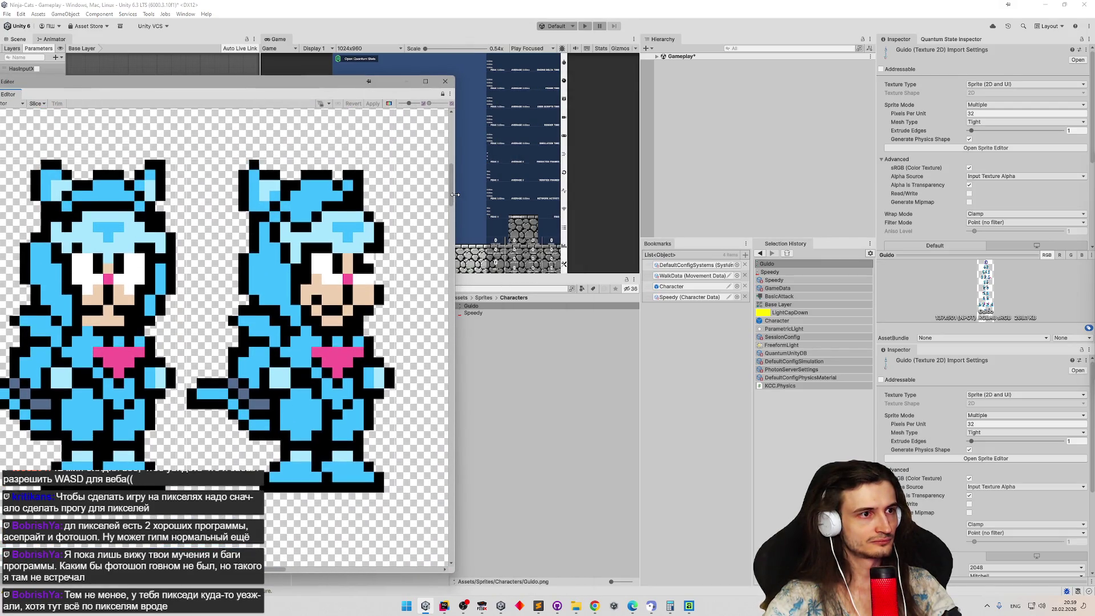
Load the Speedy sheet, zoom in and inspect the Speedy_10 slice, then select Guido.
left_click(492, 314)
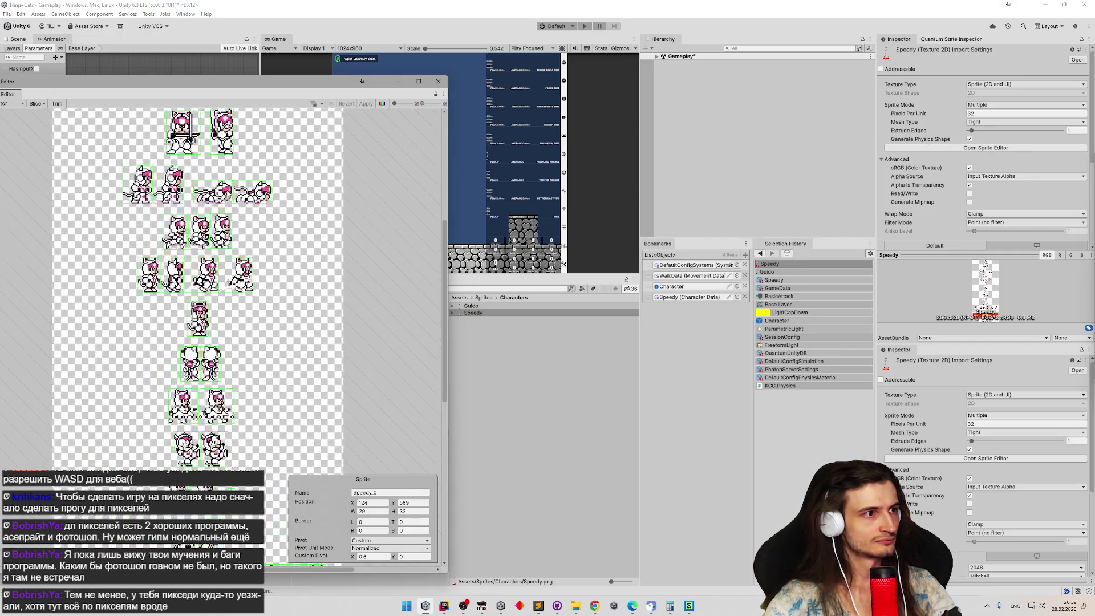
scroll(217, 229, "up", 2)
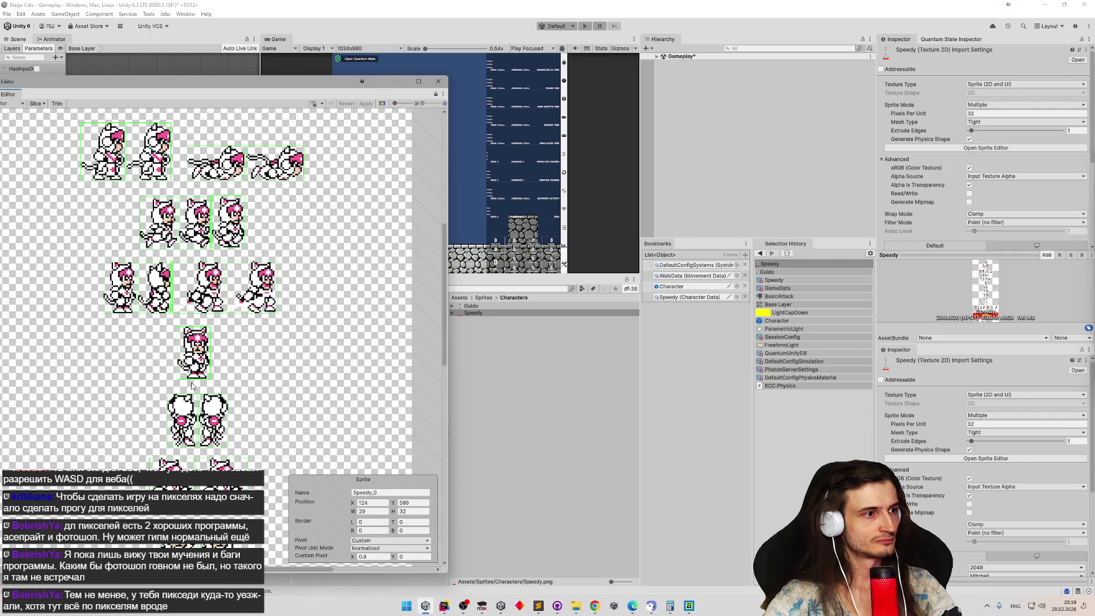
scroll(251, 319, "up", 2)
scroll(272, 410, "up", 2)
scroll(273, 232, "up", 3)
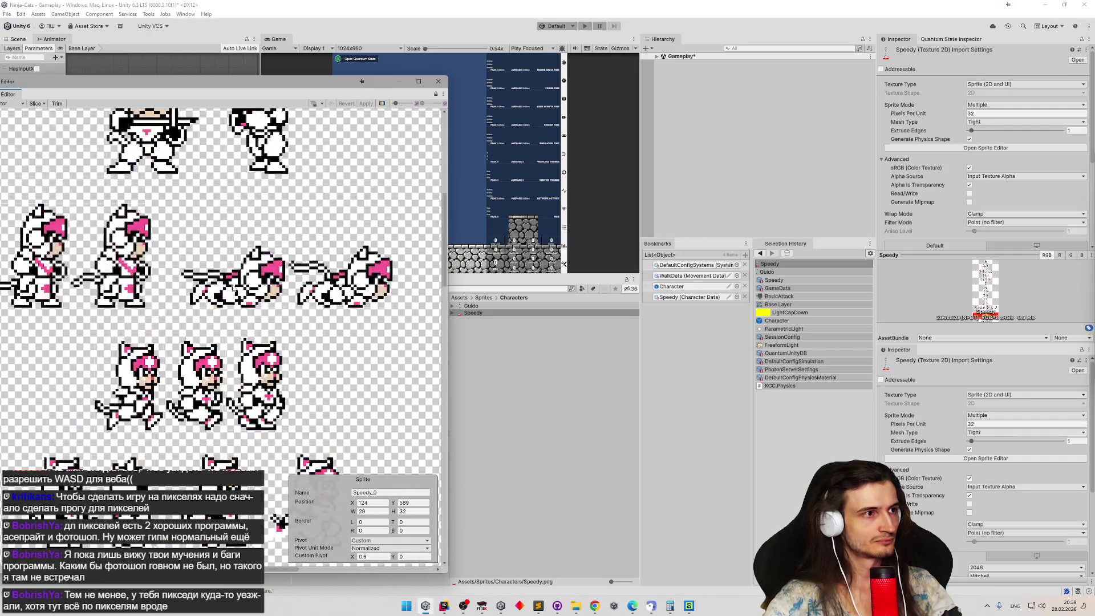
scroll(273, 232, "down", 2)
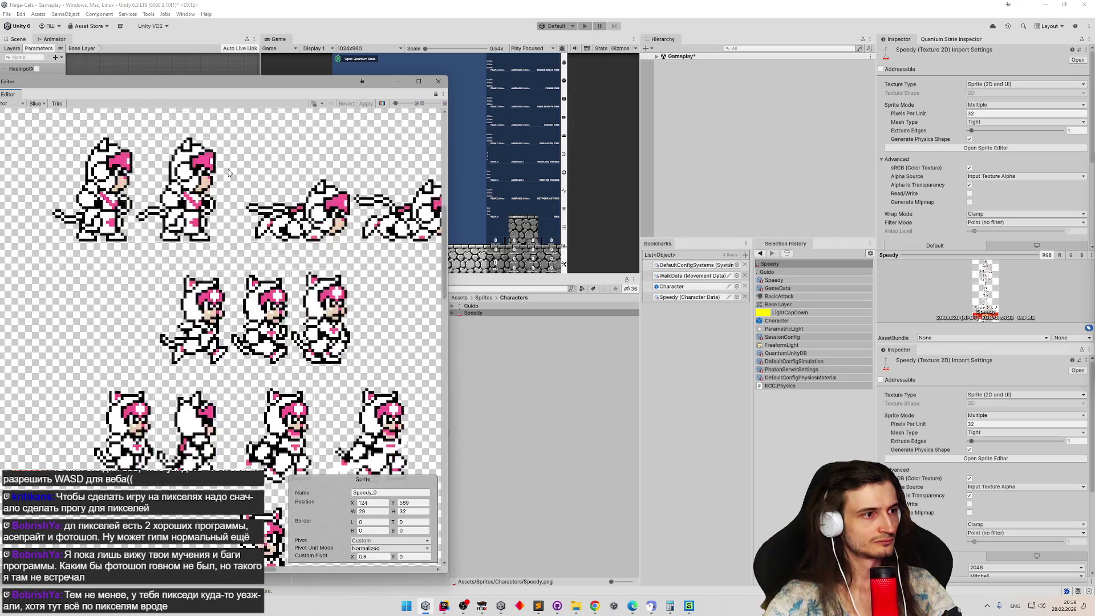
scroll(100, 280, "up", 3)
scroll(104, 272, "up", 3)
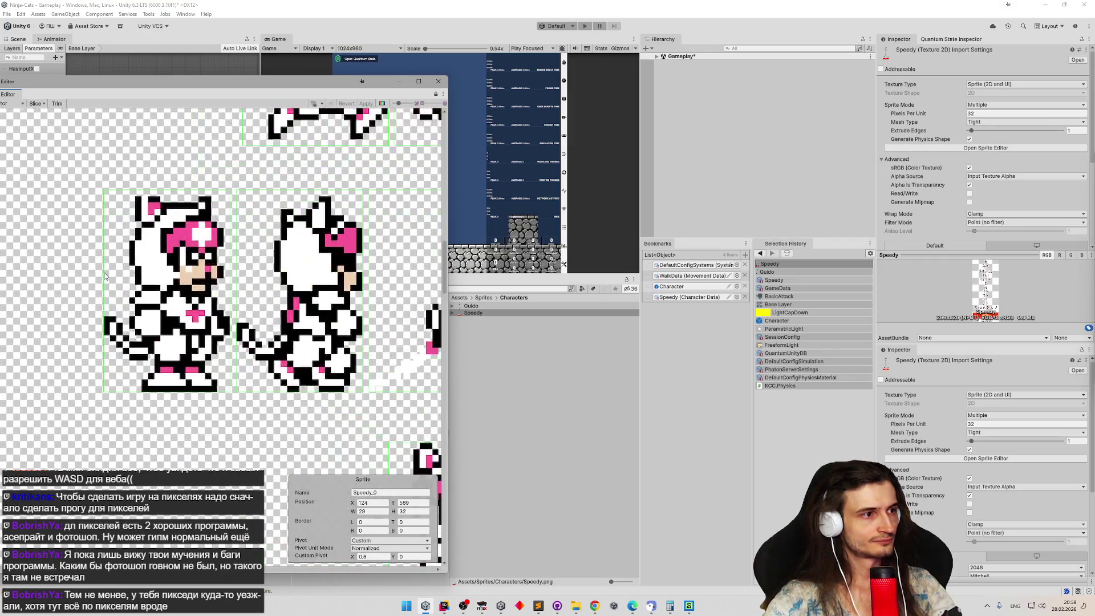
left_click(173, 279)
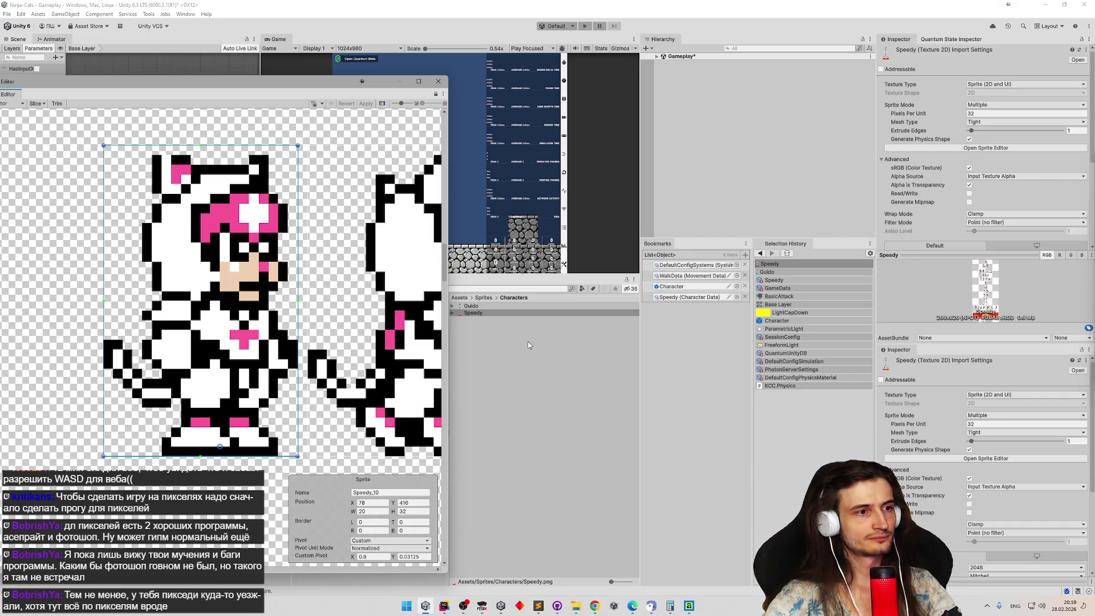
left_click(493, 306)
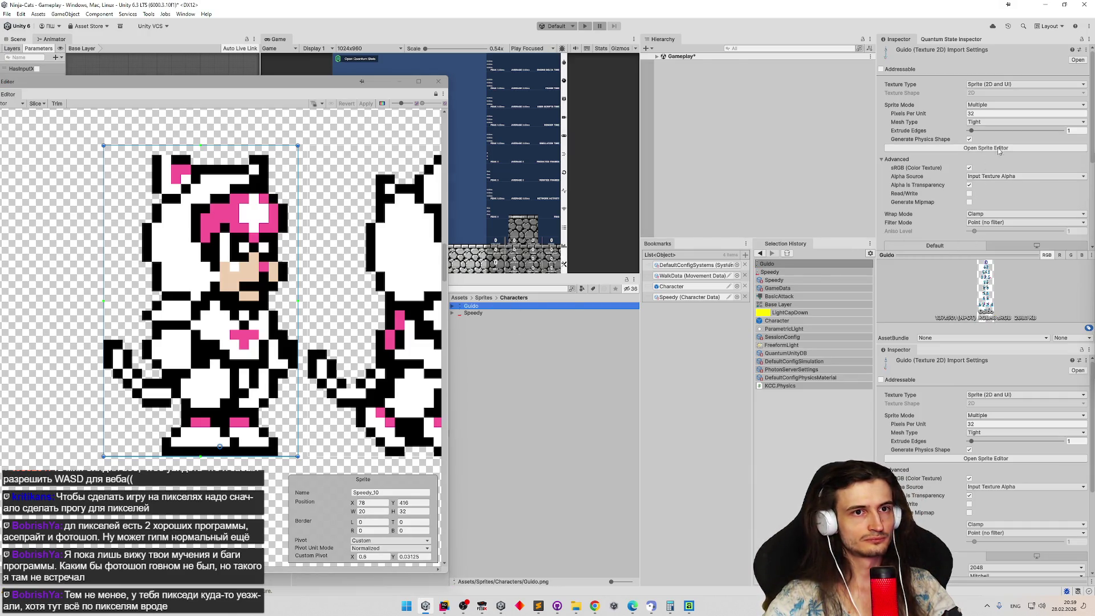
Show Guido's sheet, zoom in, and check the Guido_1 and Guido_2 frames, then open Windows search.
left_click(999, 150)
scroll(95, 197, "up", 5)
scroll(171, 211, "up", 3)
left_click(207, 216)
scroll(207, 216, "up", 2)
scroll(208, 215, "up", 4)
scroll(211, 216, "down", 2)
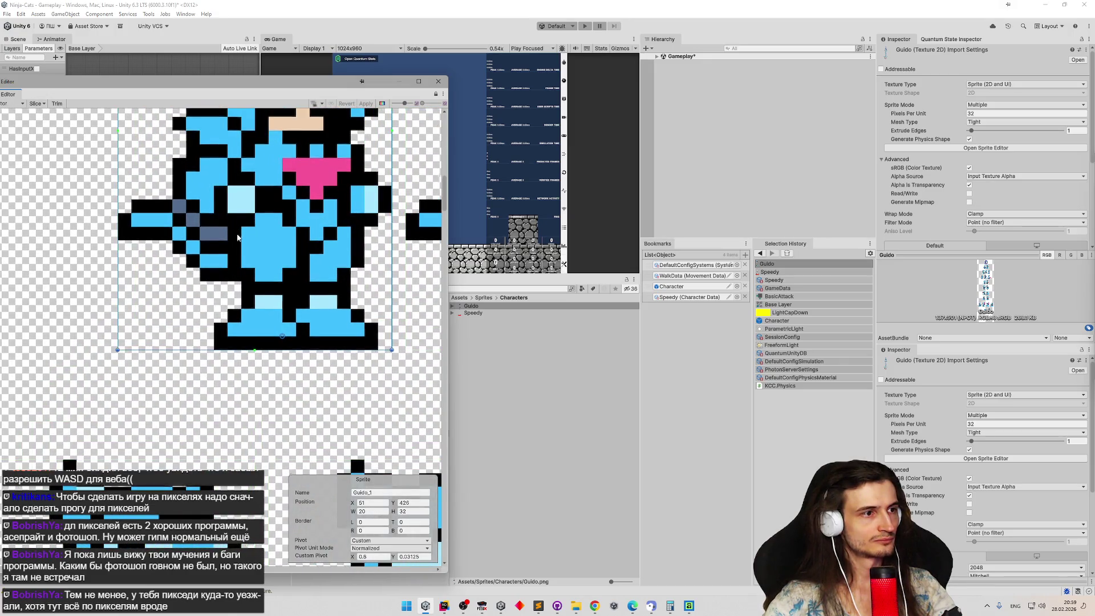
scroll(225, 338, "up", 2)
scroll(226, 334, "down", 5)
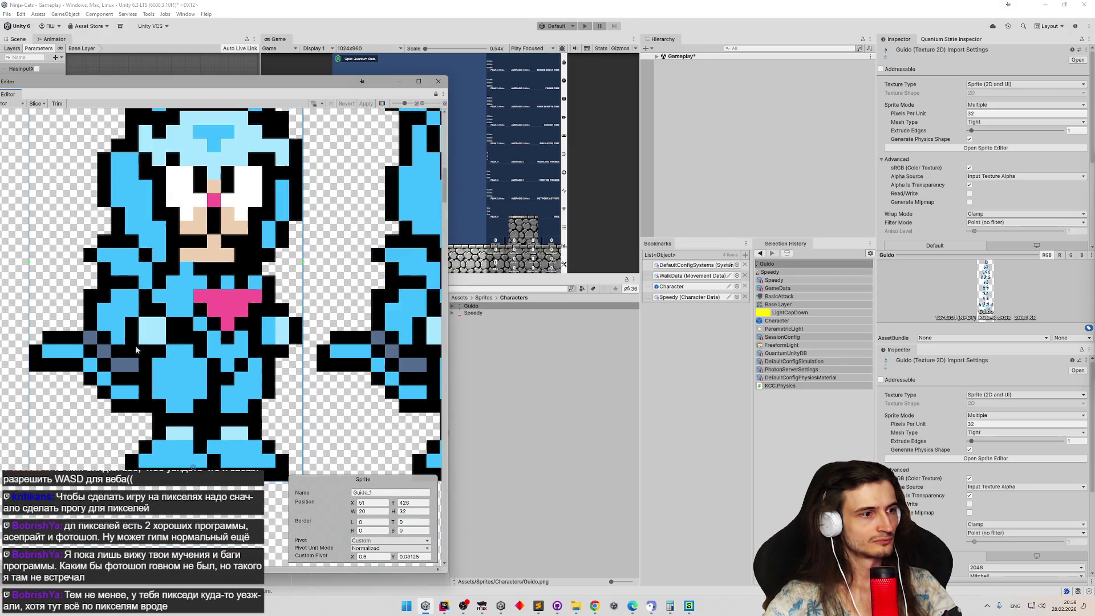
left_click(266, 324)
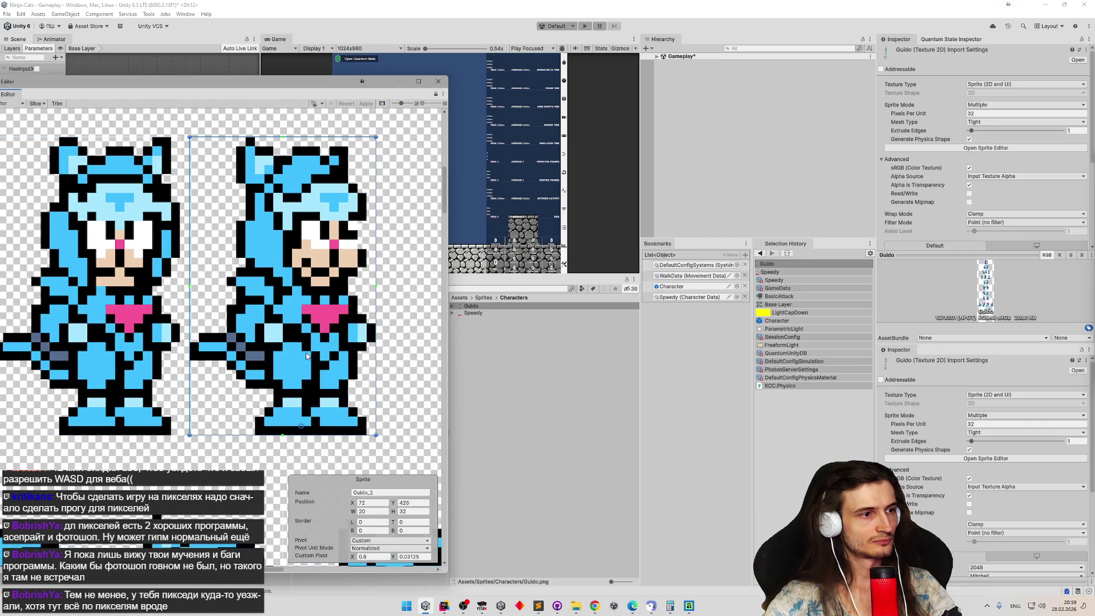
left_click(111, 344)
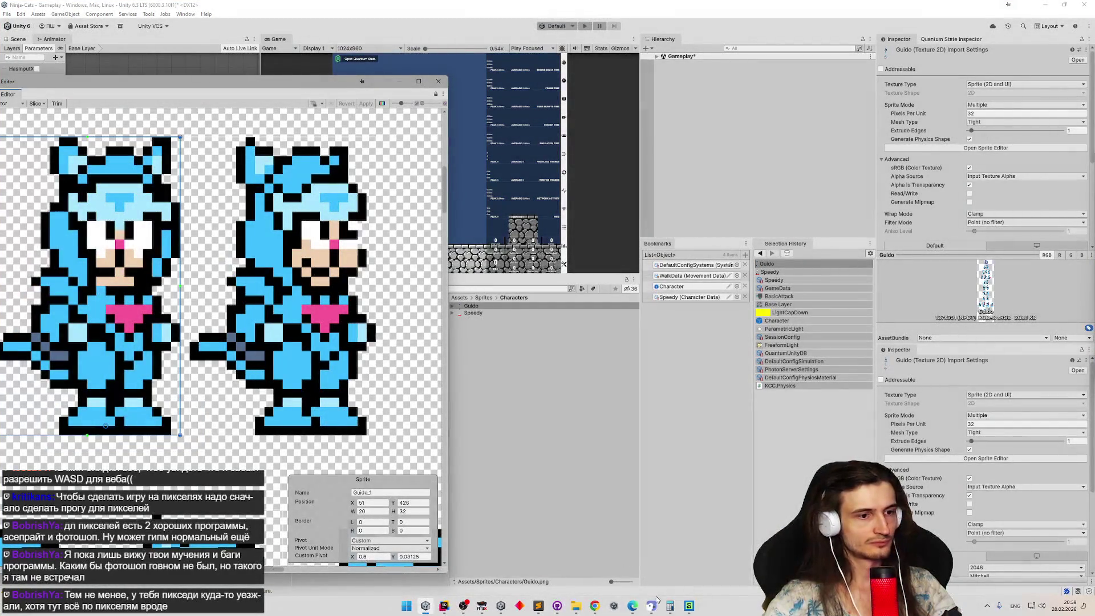
left_click(405, 607)
Launch Paint from the Start menu search and paste the copied sprite strip into a new canvas.
type("зфшт")
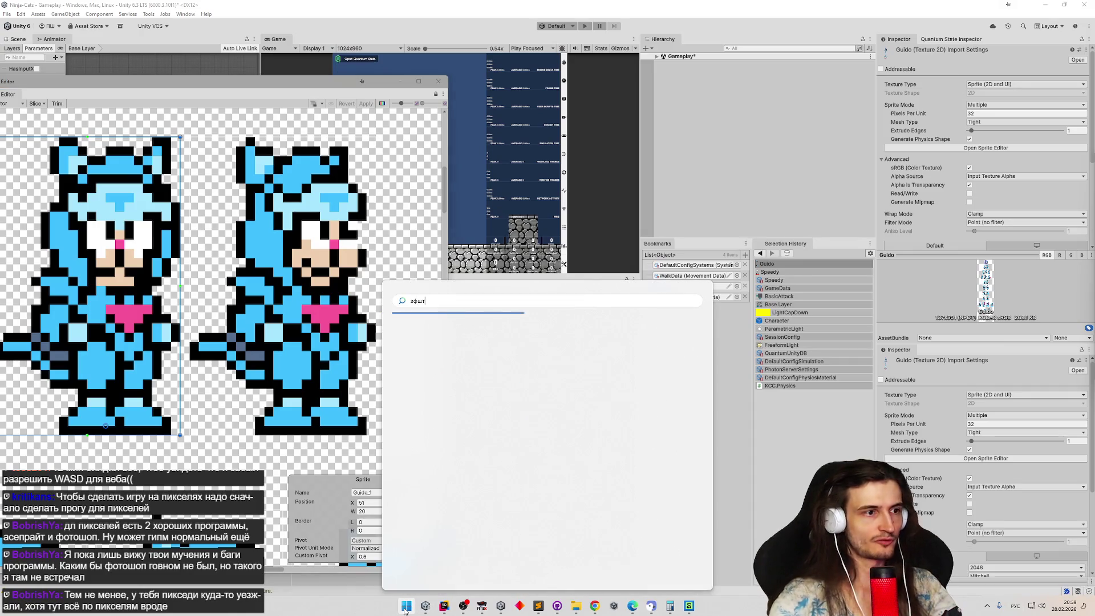
key("BackSpace")
key("BackSpace")
key("BackSpace")
key("alt+shift")
type("pain")
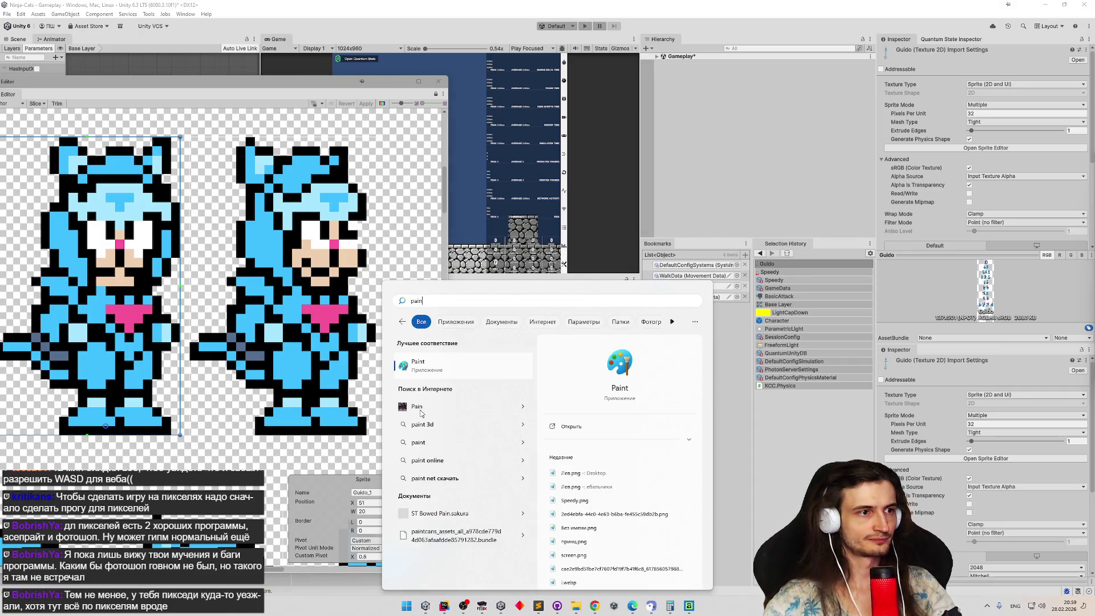
left_click(423, 365)
key("ctrl+v")
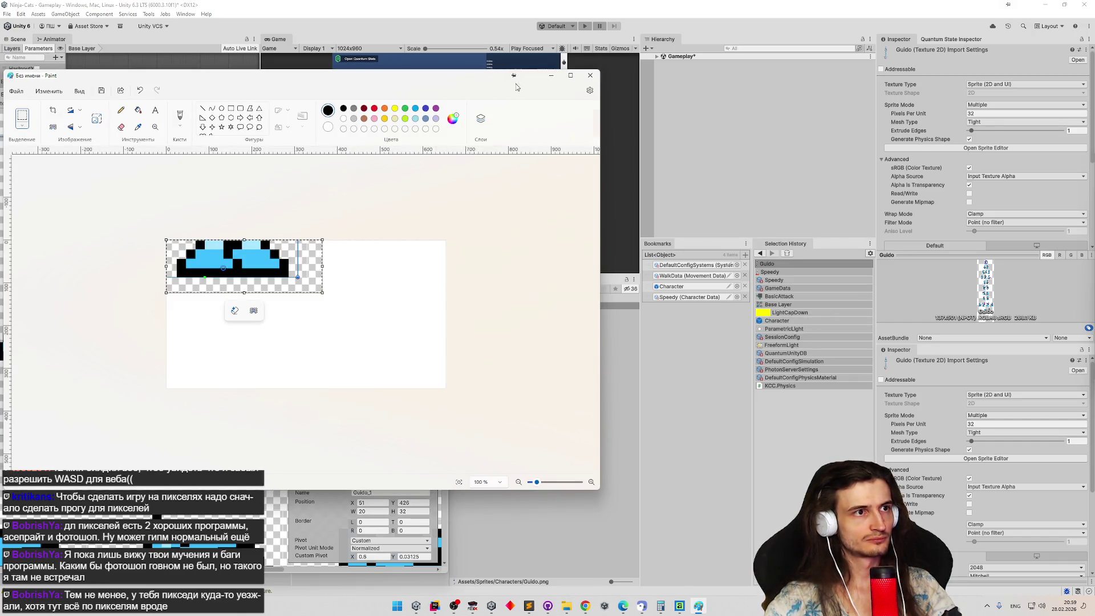
Shrink Paint over the Unity project panel and select the Speedy sprite sheet.
mouse_move(4, 69)
left_mouse_down()
mouse_move(296, 220)
mouse_move(296, 256)
left_mouse_up()
mouse_move(442, 268)
left_mouse_down()
mouse_move(736, 331)
mouse_move(786, 367)
left_mouse_up()
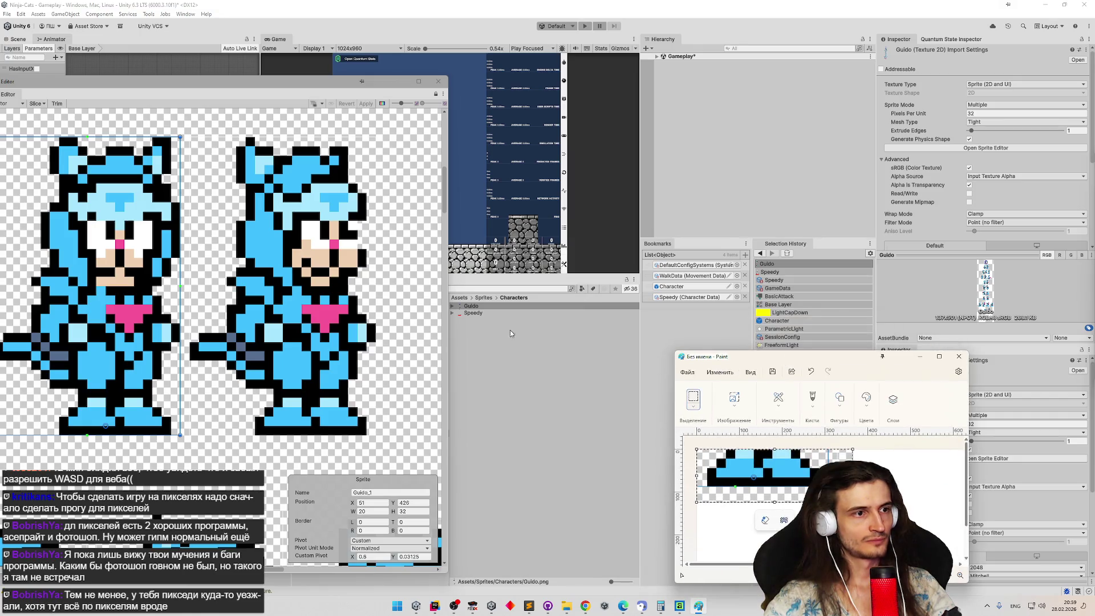
left_click(473, 313)
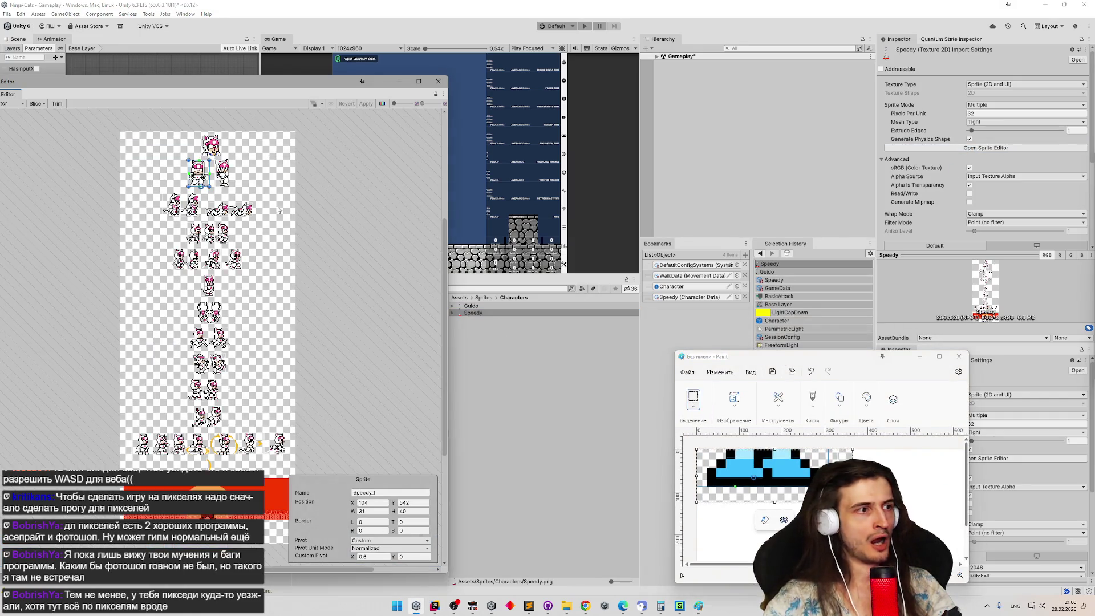
Zoom in to inspect the Speedy_10 slice, close the Sprite Editor, and select the Guido sheet.
scroll(199, 202, "up", 5)
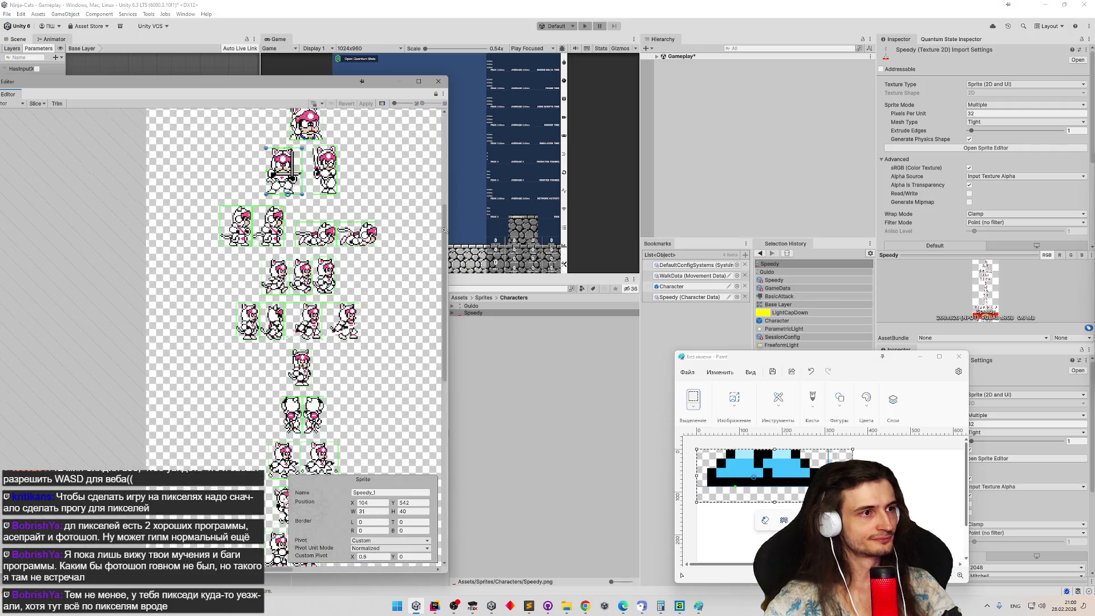
scroll(286, 336, "up", 1)
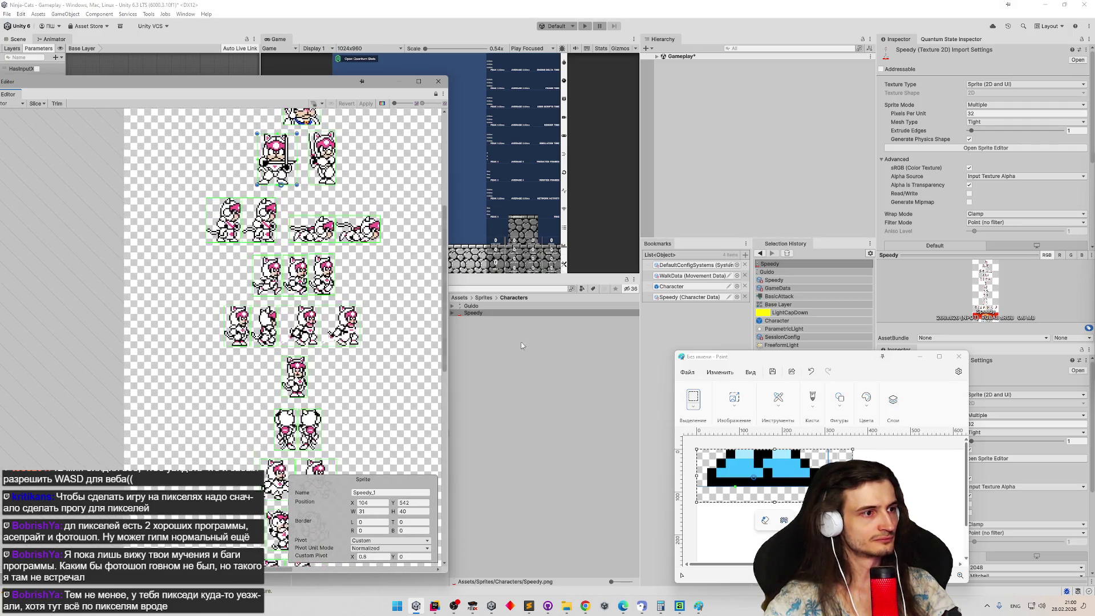
scroll(317, 350, "down", 2)
scroll(99, 369, "up", 5)
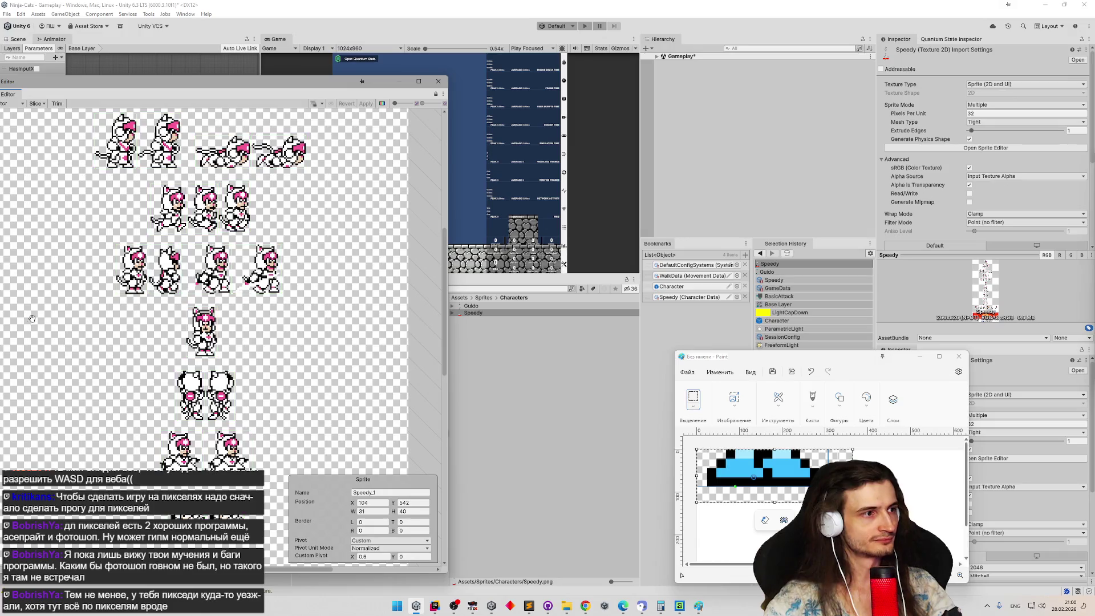
scroll(99, 370, "up", 5)
left_click(221, 285)
scroll(235, 291, "up", 3)
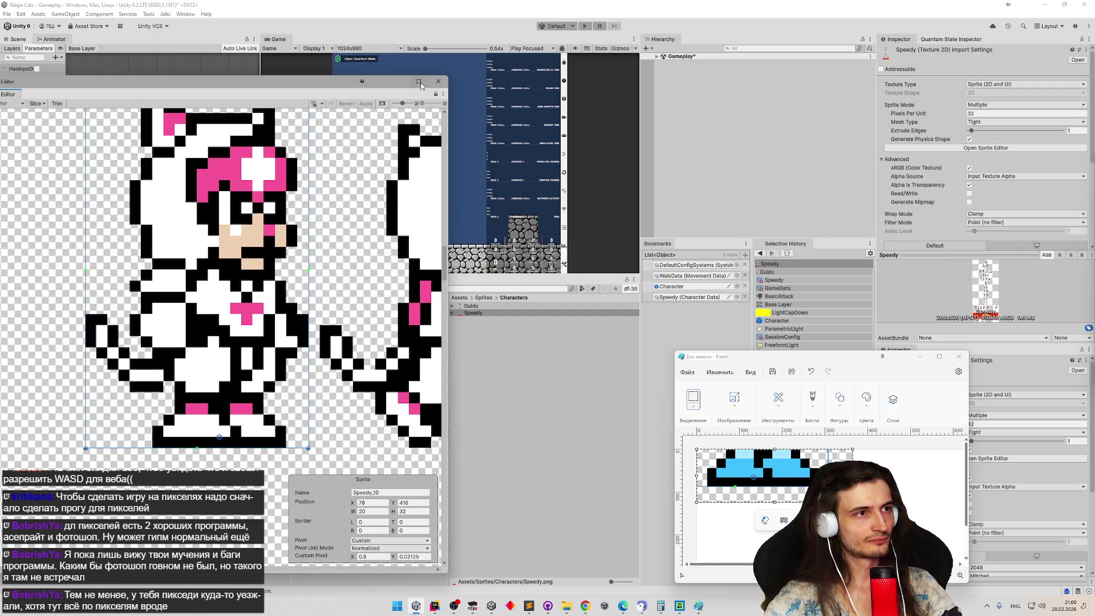
left_click(438, 81)
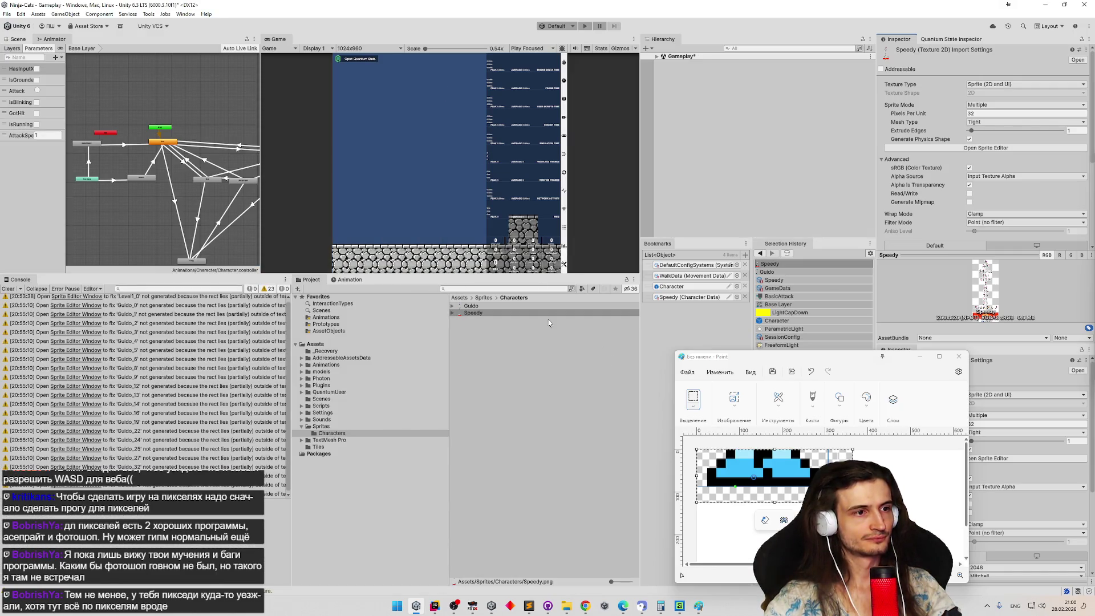
left_click(496, 305)
Open the Guido sheet in the Sprite Editor and zoom to its three walking frames.
left_click(1032, 149)
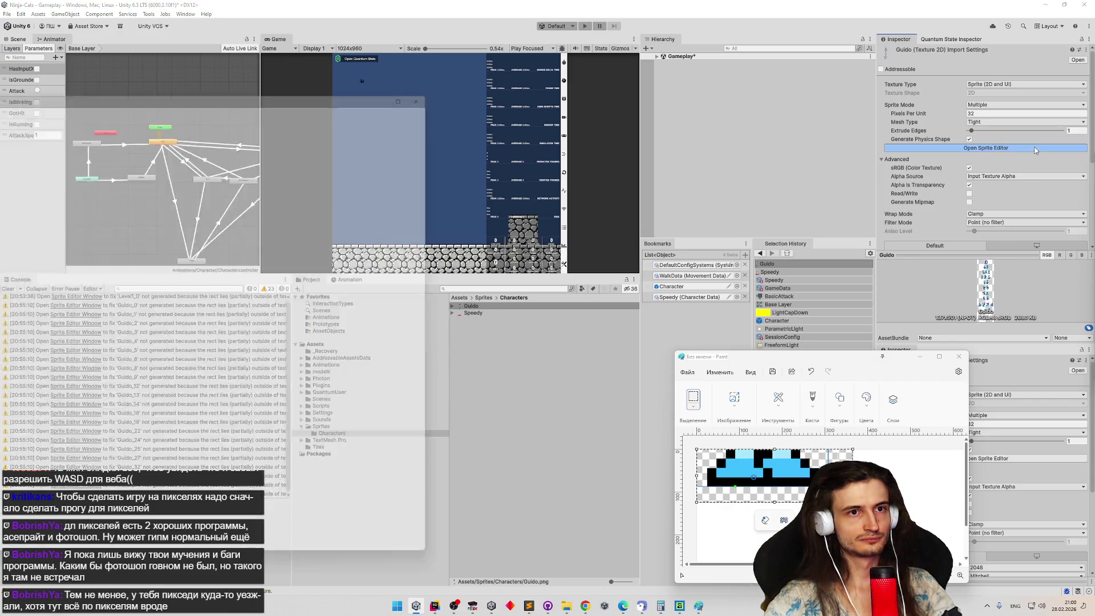
scroll(234, 206, "up", 3)
scroll(212, 218, "up", 4)
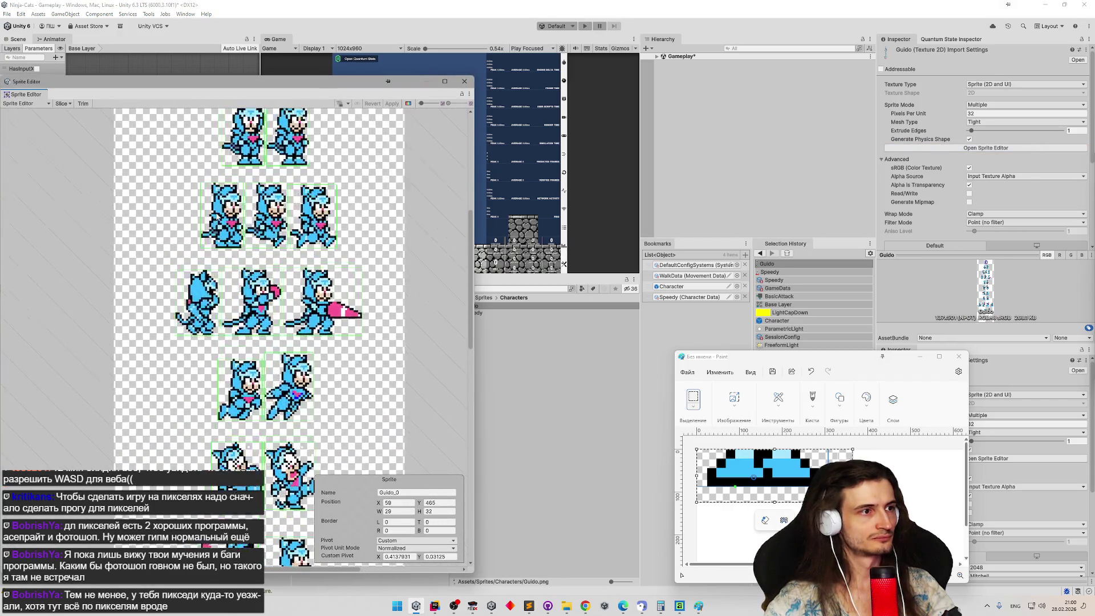
scroll(315, 217, "up", 5)
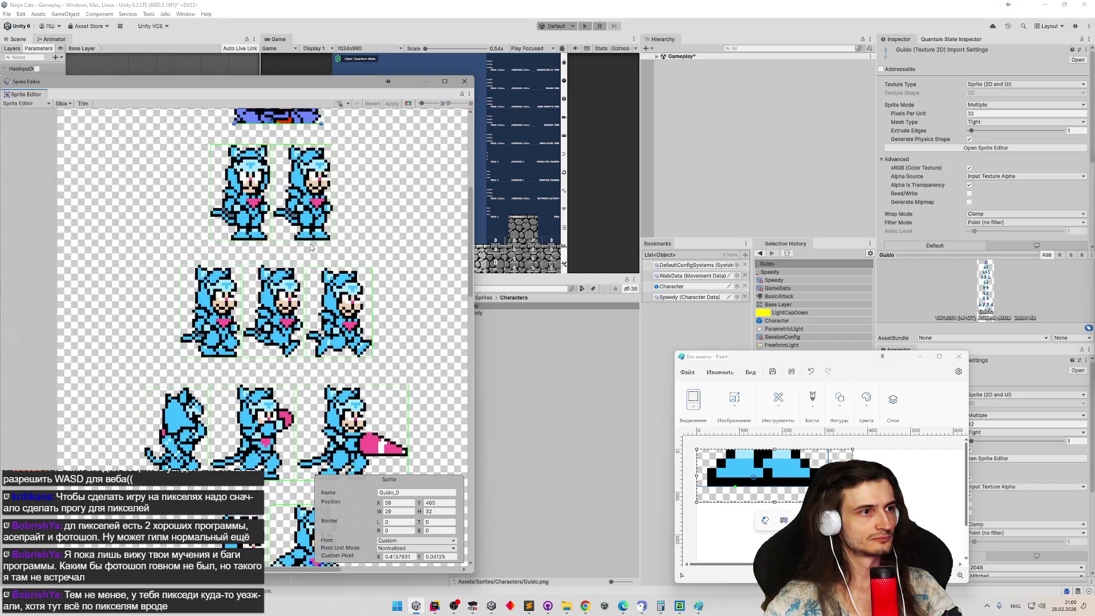
scroll(285, 247, "down", 5)
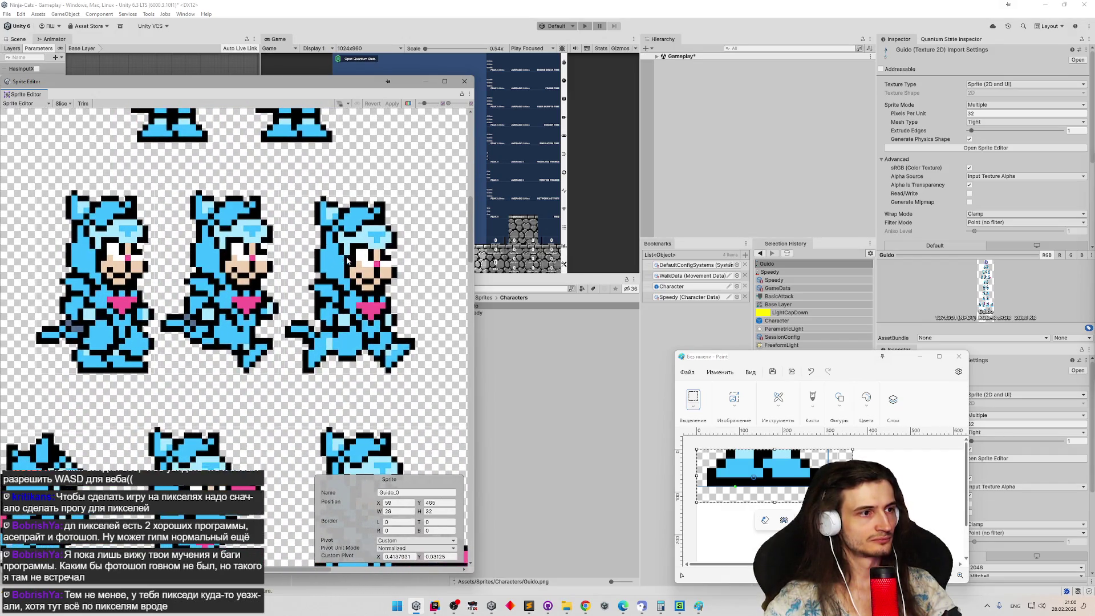
scroll(286, 248, "up", 2)
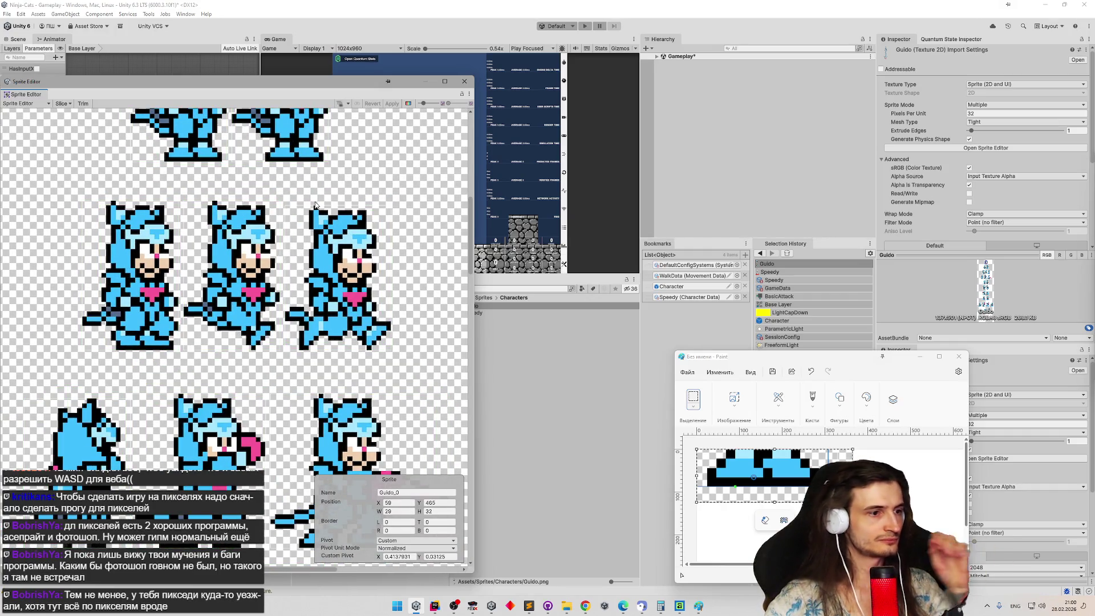
mouse_move(316, 205)
left_mouse_down()
mouse_move(372, 332)
mouse_move(368, 194)
left_mouse_up()
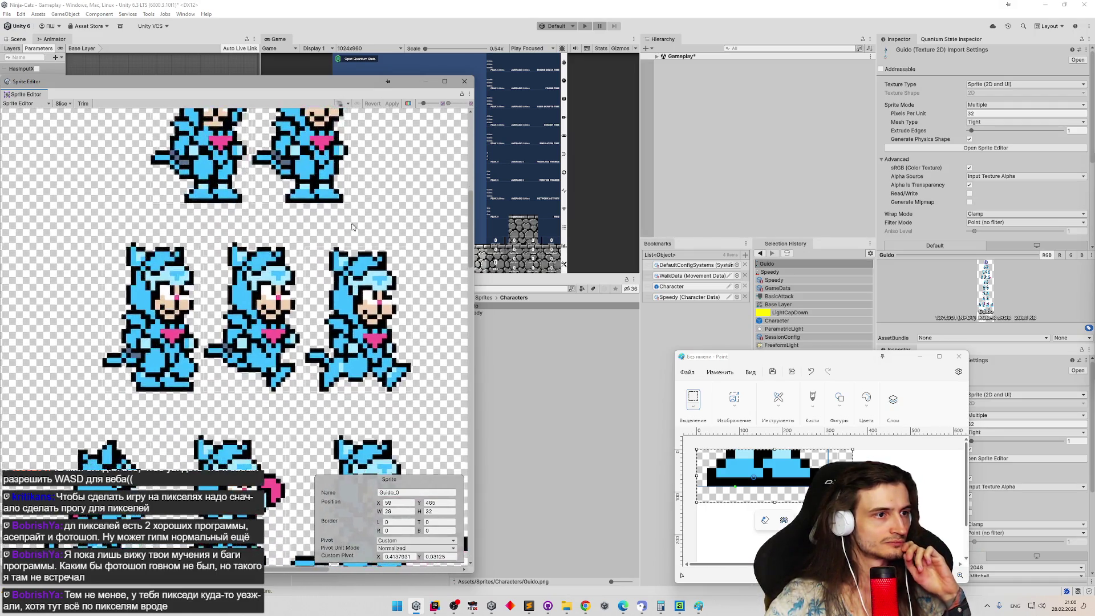
left_click_drag(394, 257, 356, 255)
Compare the pivots of Guido_3, Guido_4 and Guido_5, then select the Speedy sheet.
left_click(357, 255)
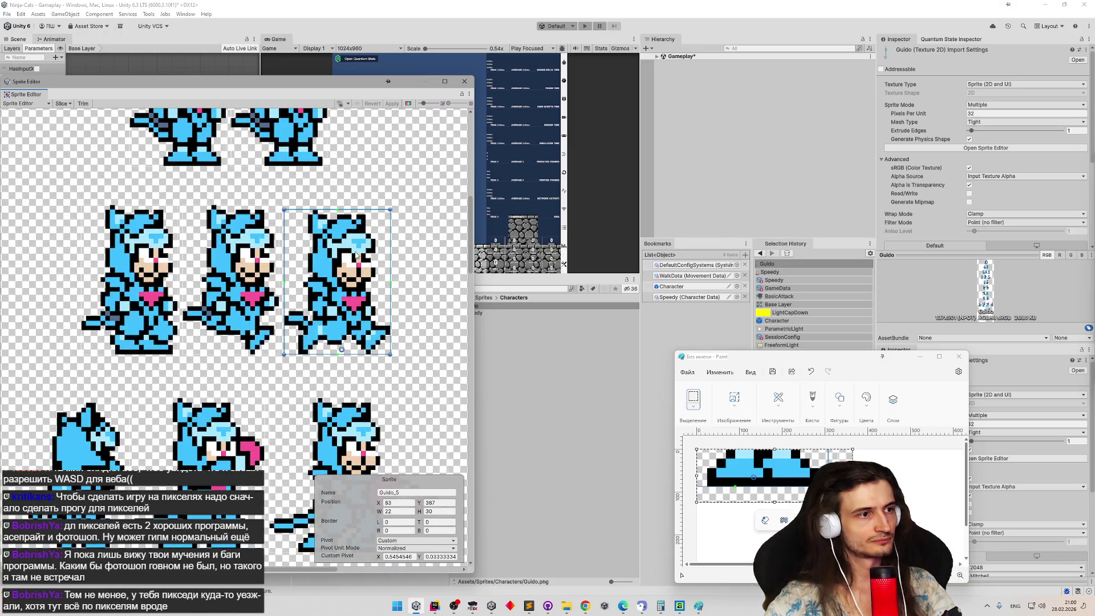
left_click(252, 258)
left_click(157, 260)
left_click(239, 265)
left_click(322, 261)
left_click(242, 268)
left_click(139, 269)
left_click(227, 273)
left_click(310, 275)
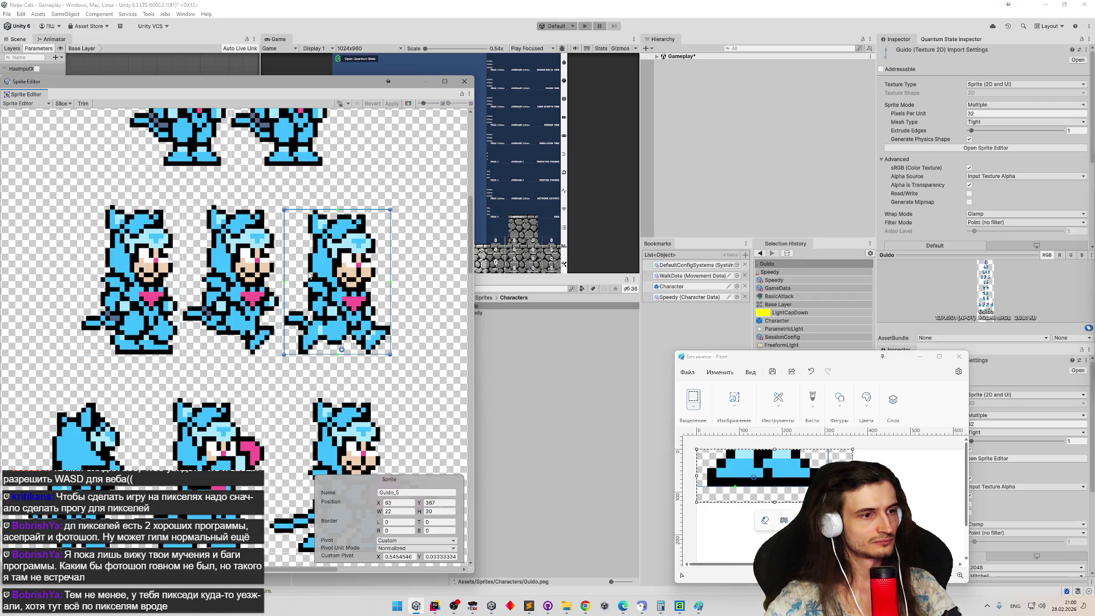
left_click(225, 275)
left_click(151, 284)
left_click(229, 276)
left_click(312, 278)
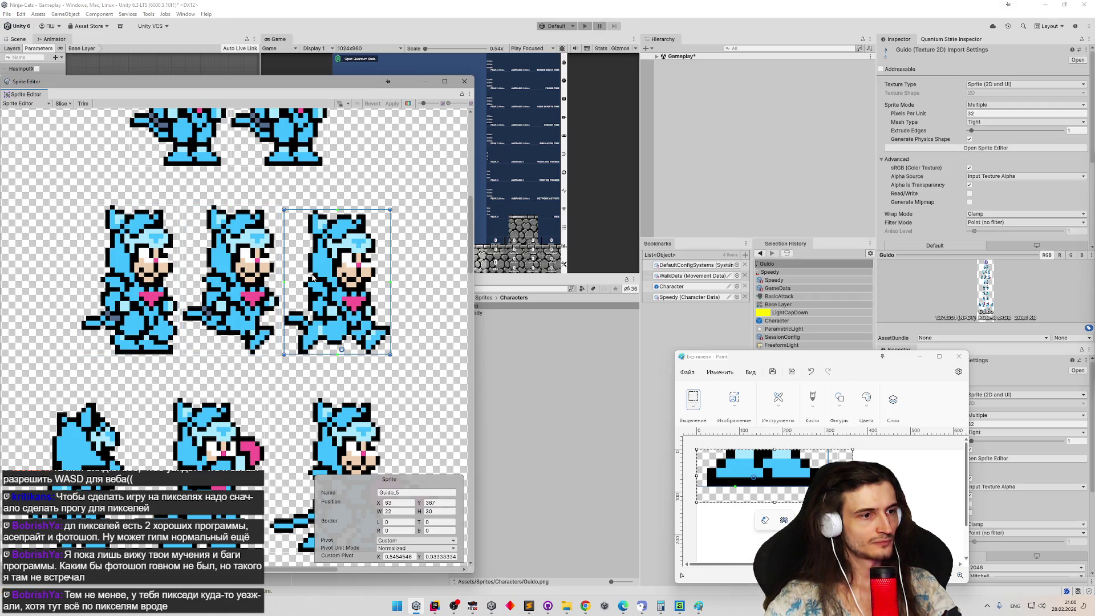
left_click(535, 313)
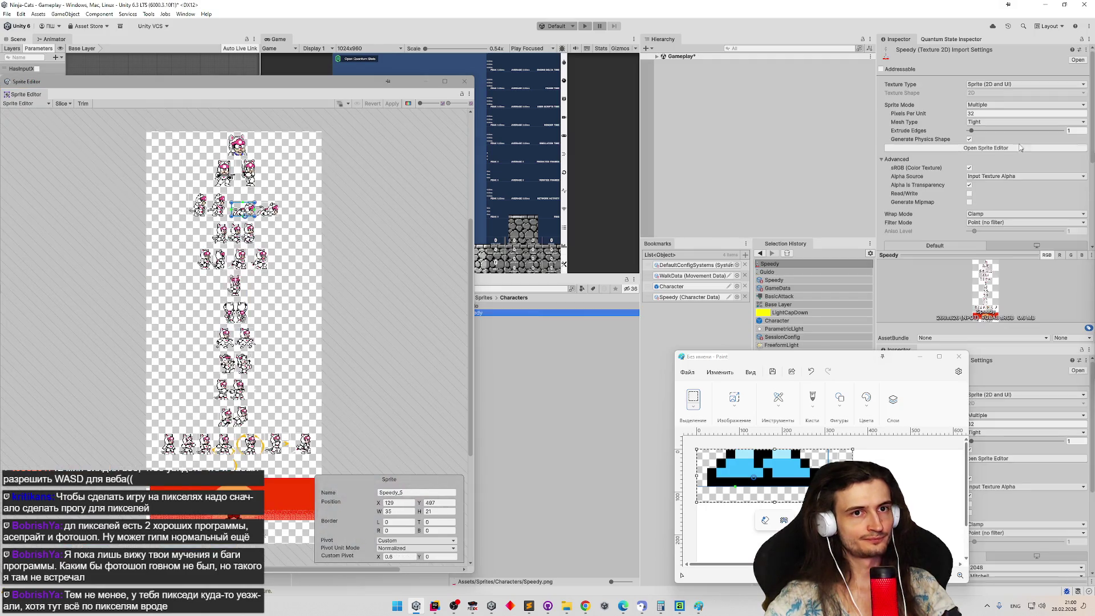
Check the pivots of the Speedy_7, Speedy_8 and Speedy_9 frames.
scroll(233, 235, "up", 5)
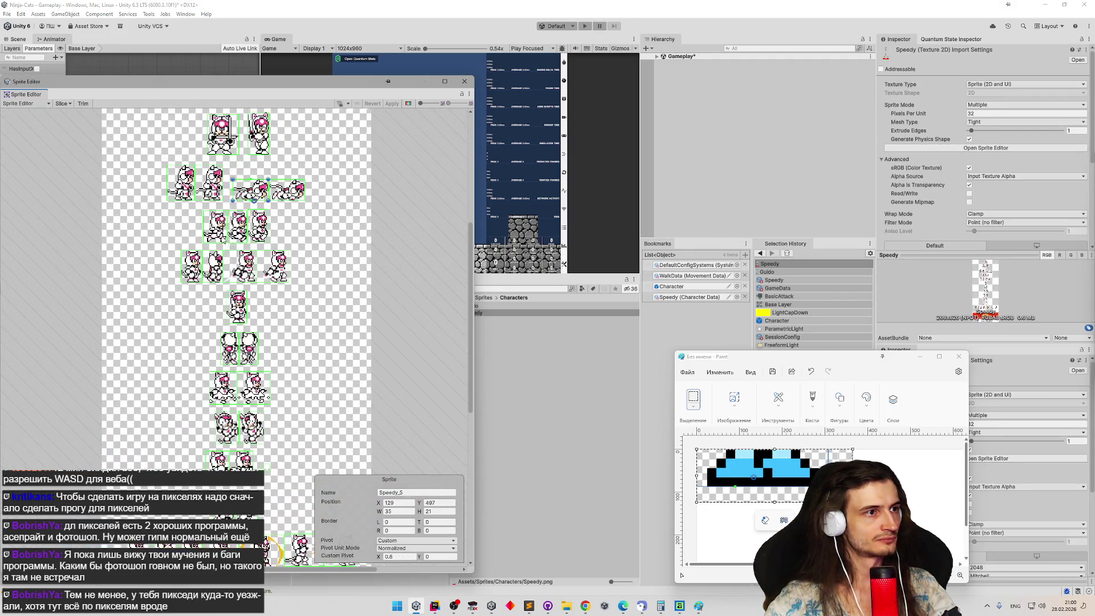
left_click(210, 219)
left_click(251, 226)
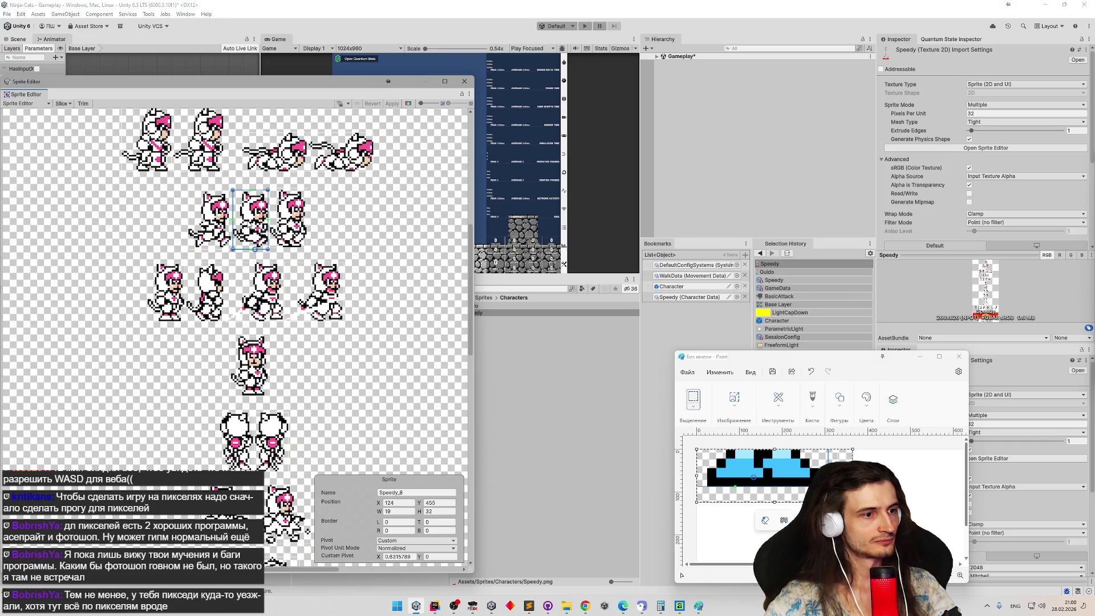
left_click(284, 227)
left_click(210, 222)
left_click(251, 222)
scroll(197, 221, "up", 5)
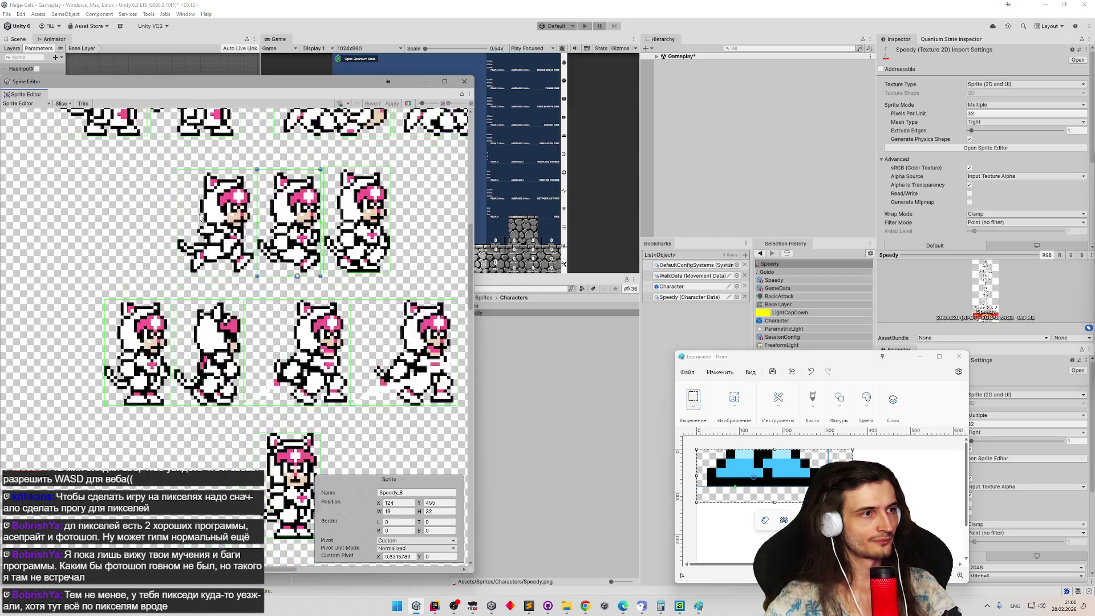
left_click(260, 254)
scroll(259, 253, "up", 2)
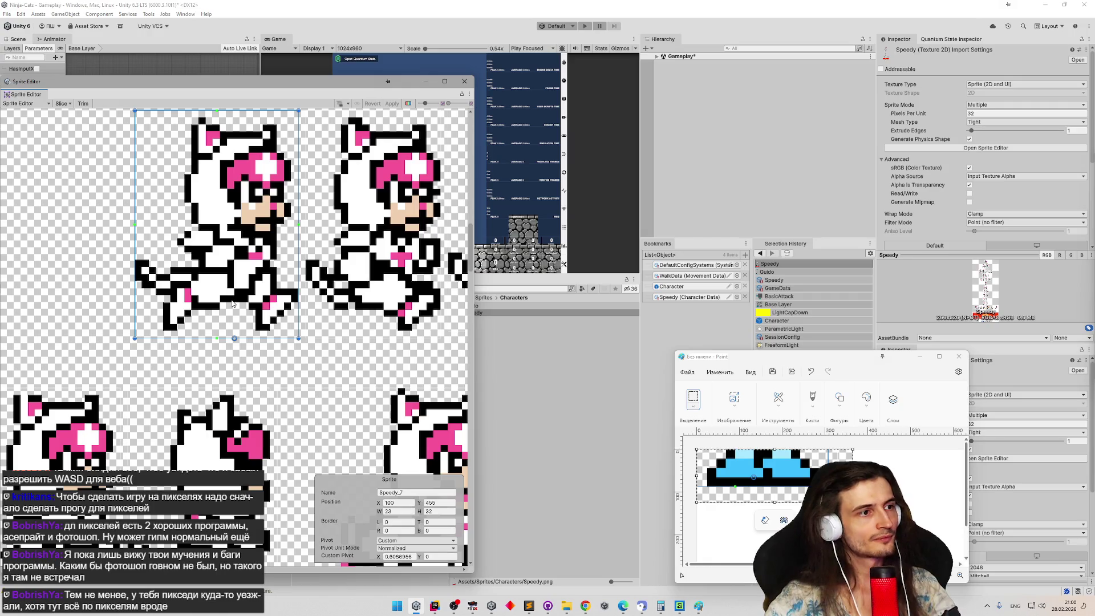
scroll(241, 277, "up", 1)
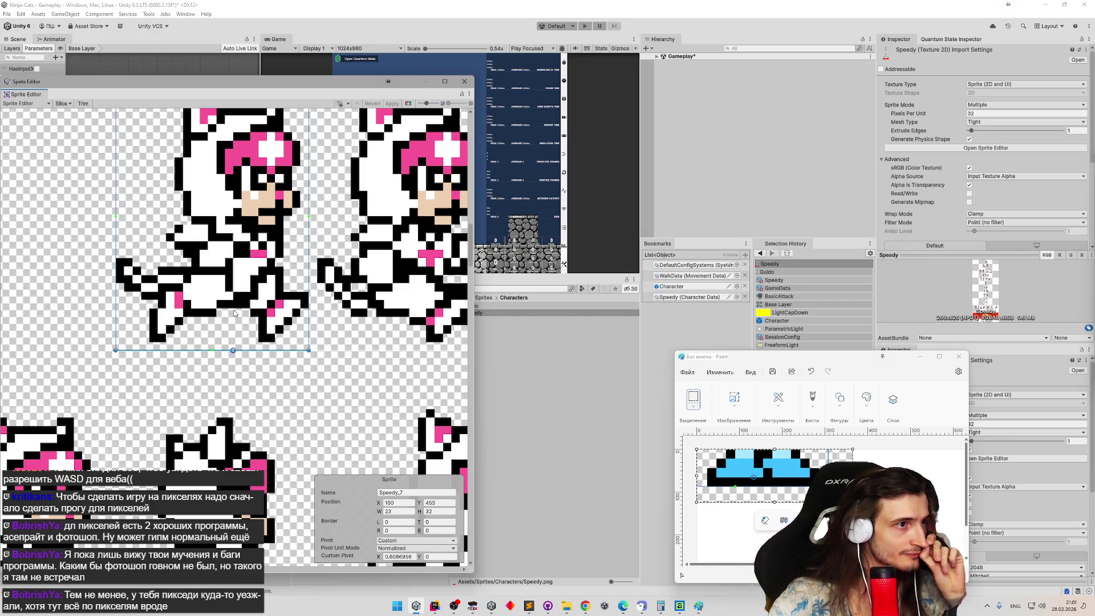
Flip between the Guido and Speedy sheets and load Speedy into the Sprite Editor.
left_click(512, 305)
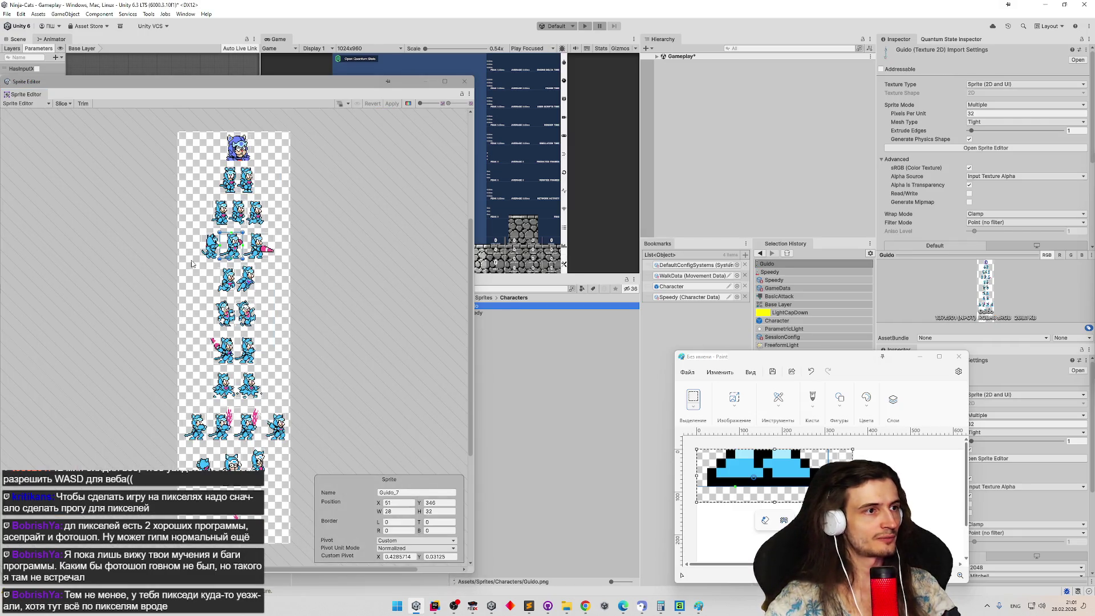
left_click(487, 312)
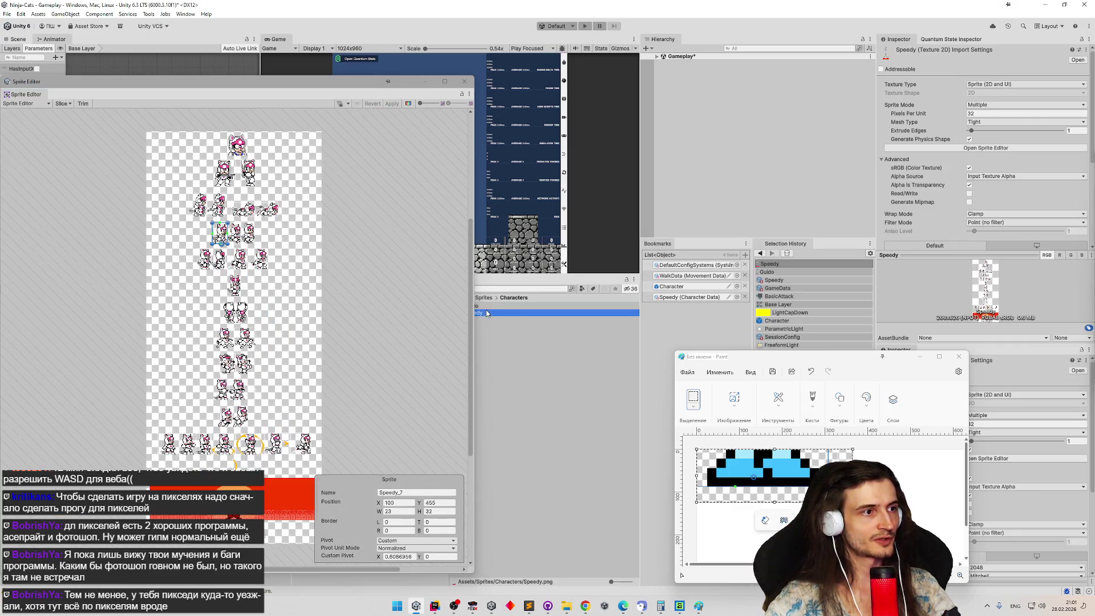
key("Up")
key("Down")
key("Up")
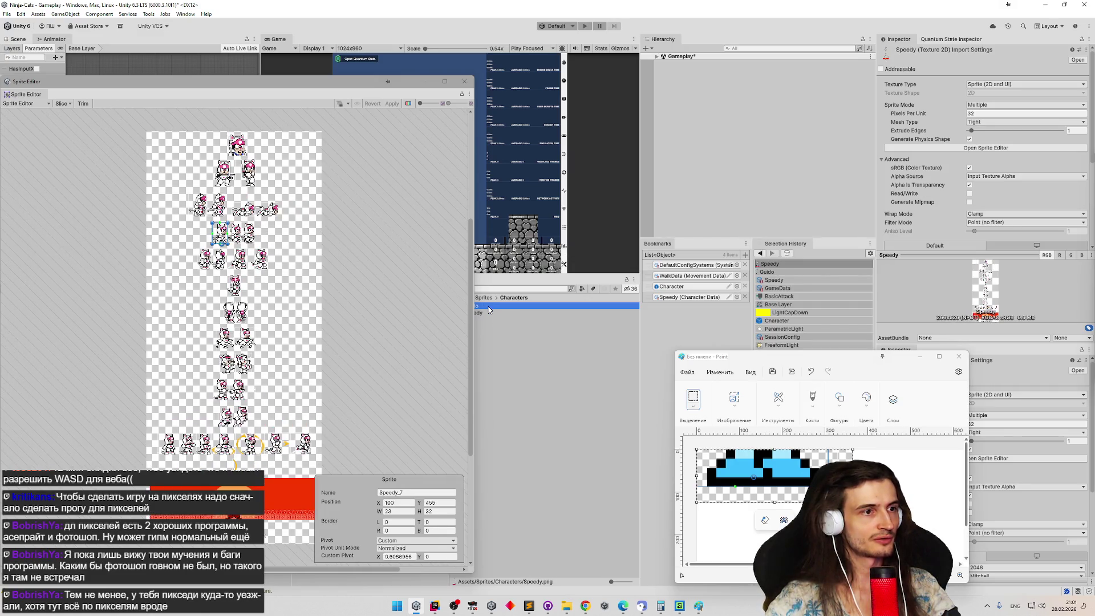
scroll(274, 257, "up", 5)
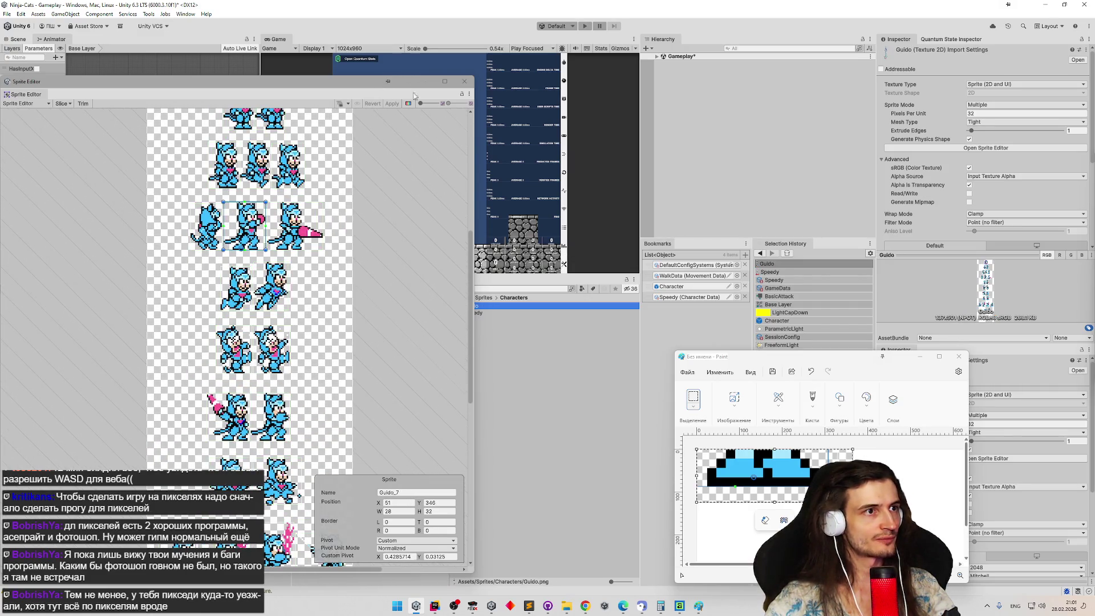
left_click(454, 98)
left_click(487, 314)
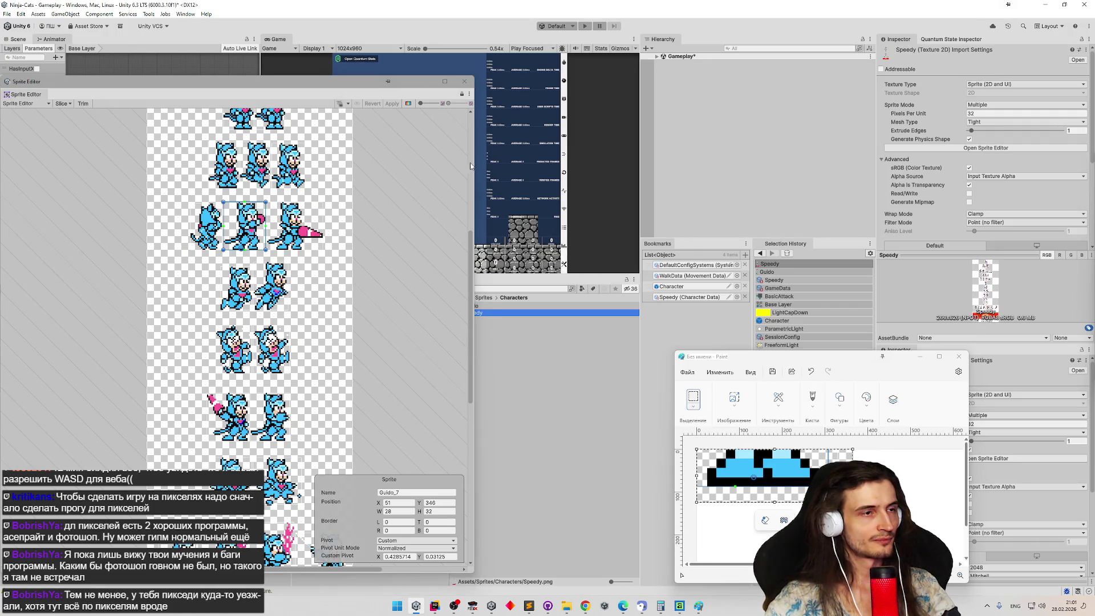
left_click(462, 94)
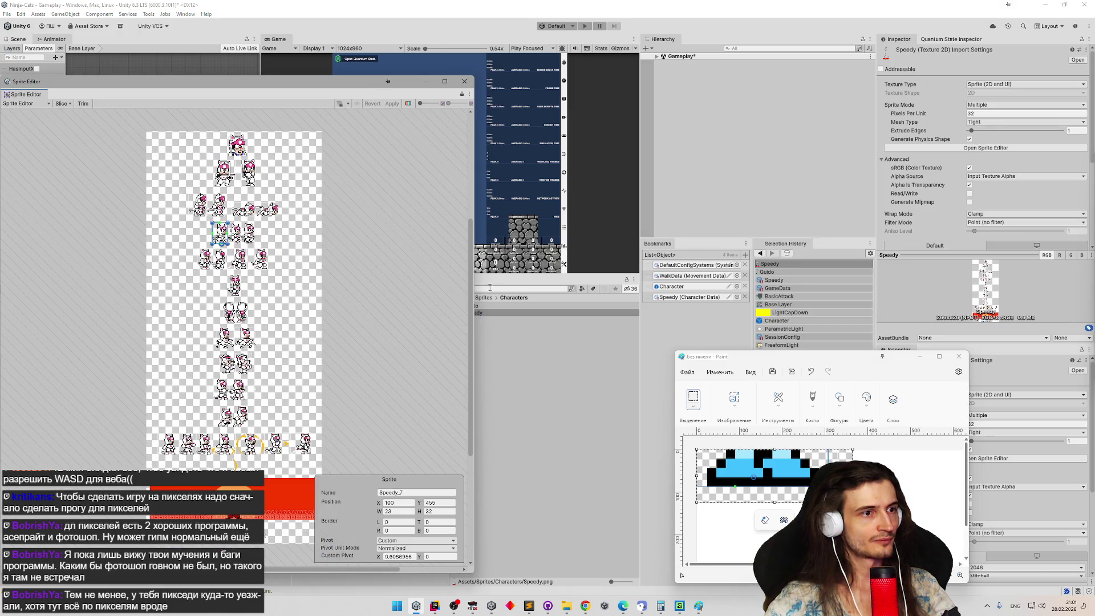
Check the Sprite Editor window options, then load the Guido sheet into it.
left_click(485, 306)
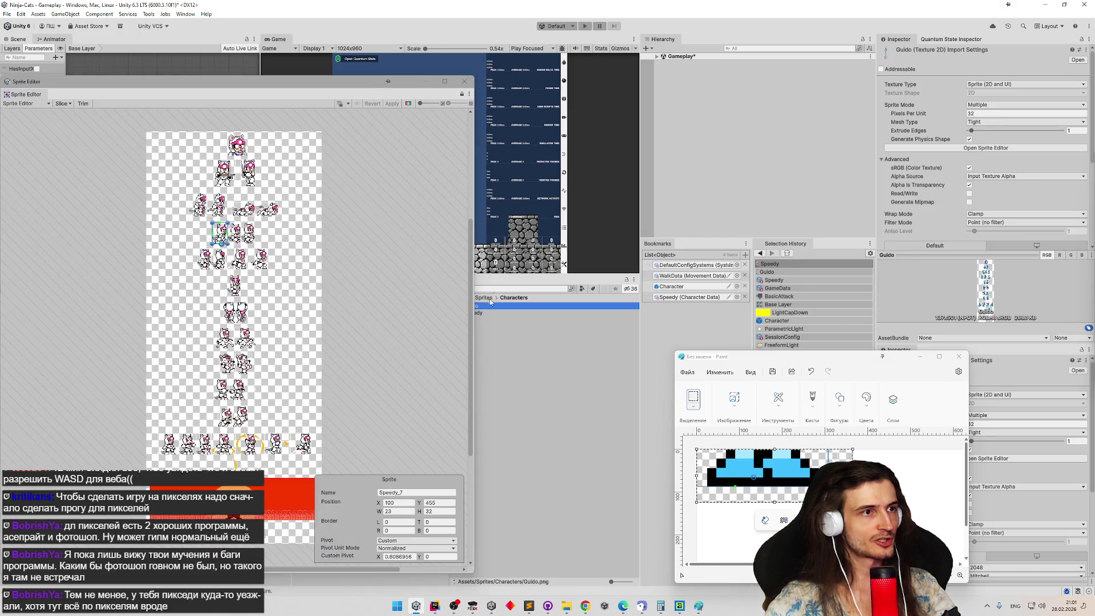
left_click(470, 94)
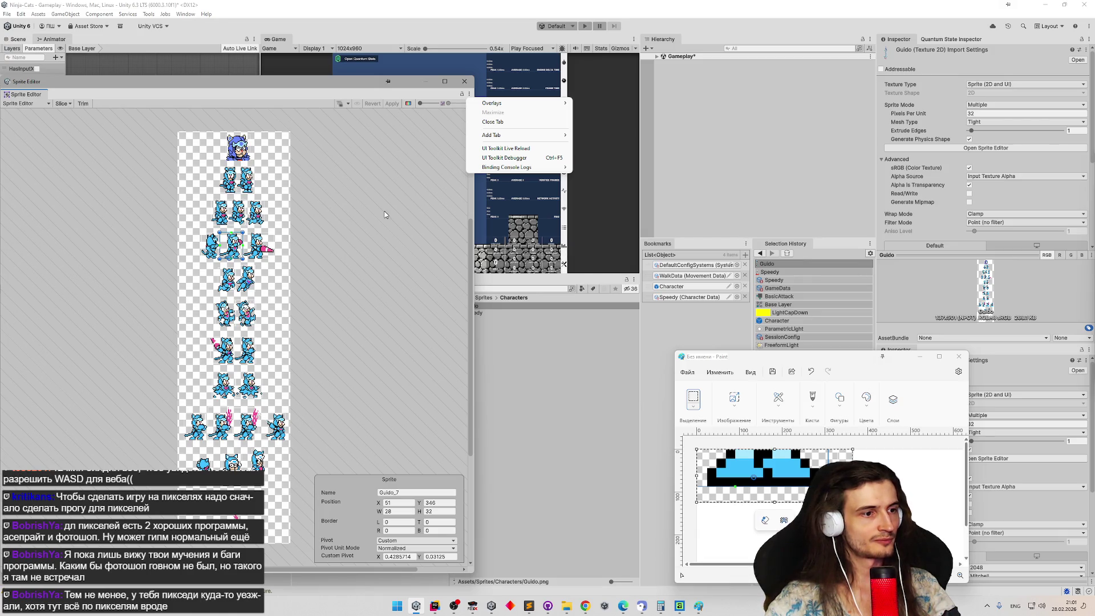
left_click(342, 255)
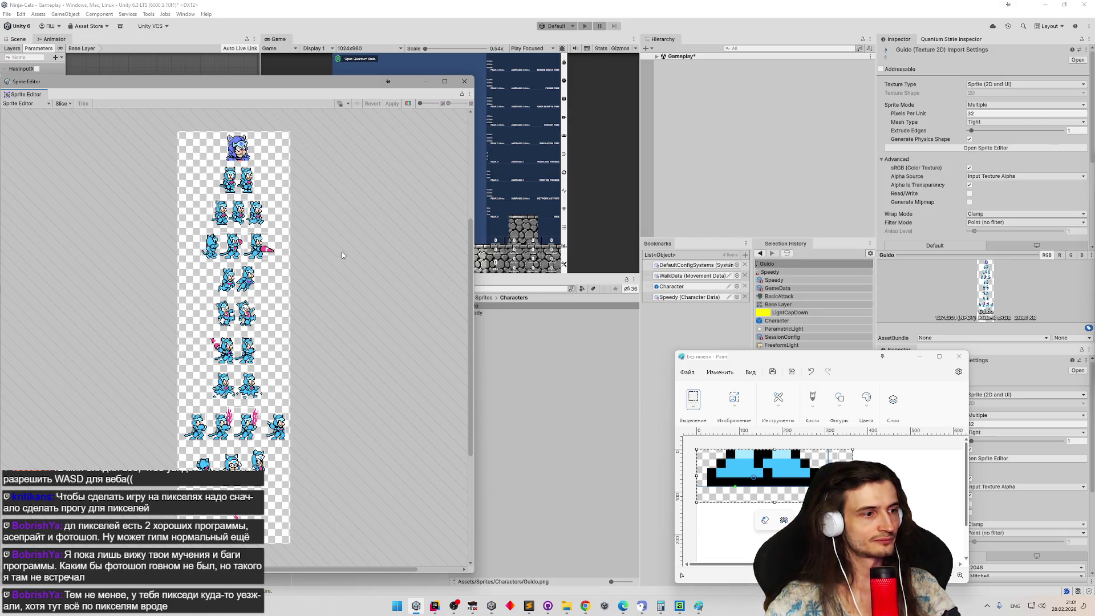
left_click(482, 306)
Select and zoom in on the Guido_3 and Guido_5 sprites to inspect them.
scroll(210, 171, "up", 5)
left_click(212, 170)
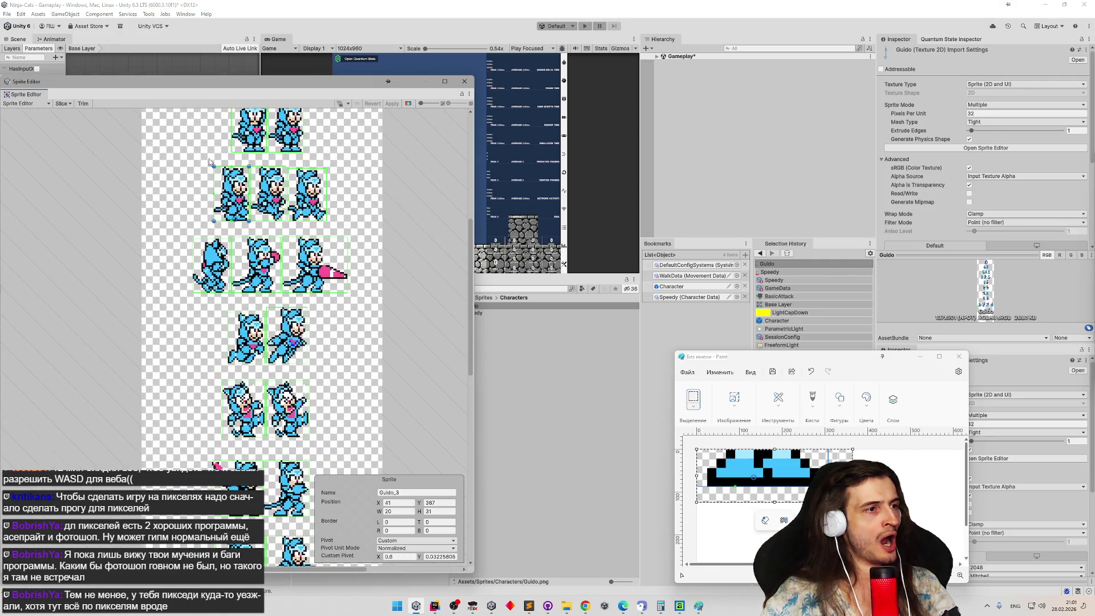
scroll(249, 171, "up", 2)
left_click(353, 245)
scroll(356, 262, "up", 4)
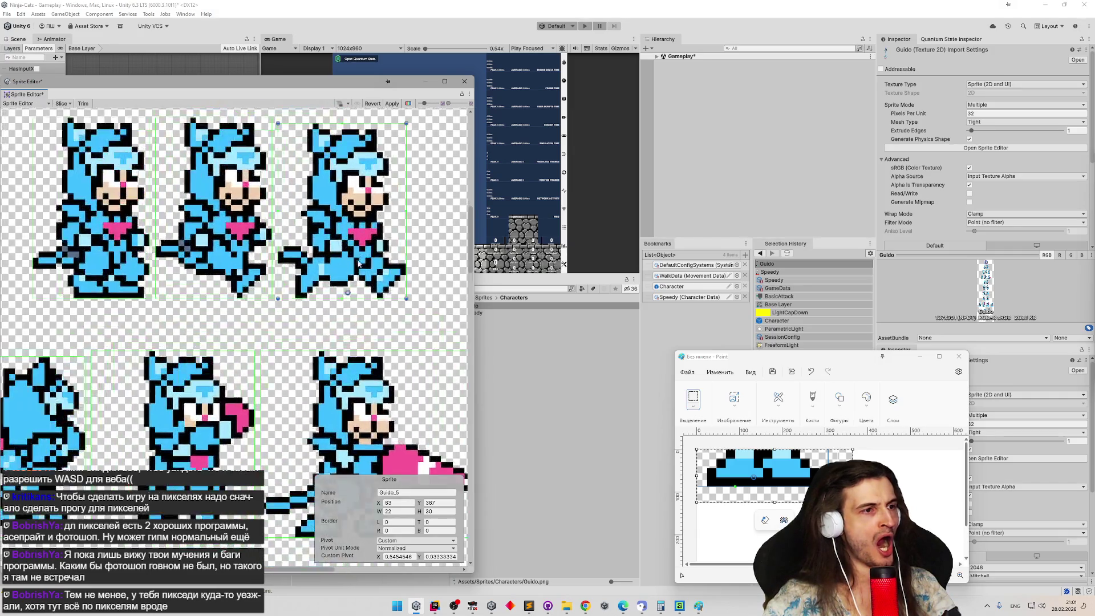
scroll(356, 261, "up", 2)
scroll(345, 225, "down", 2)
scroll(342, 217, "up", 3)
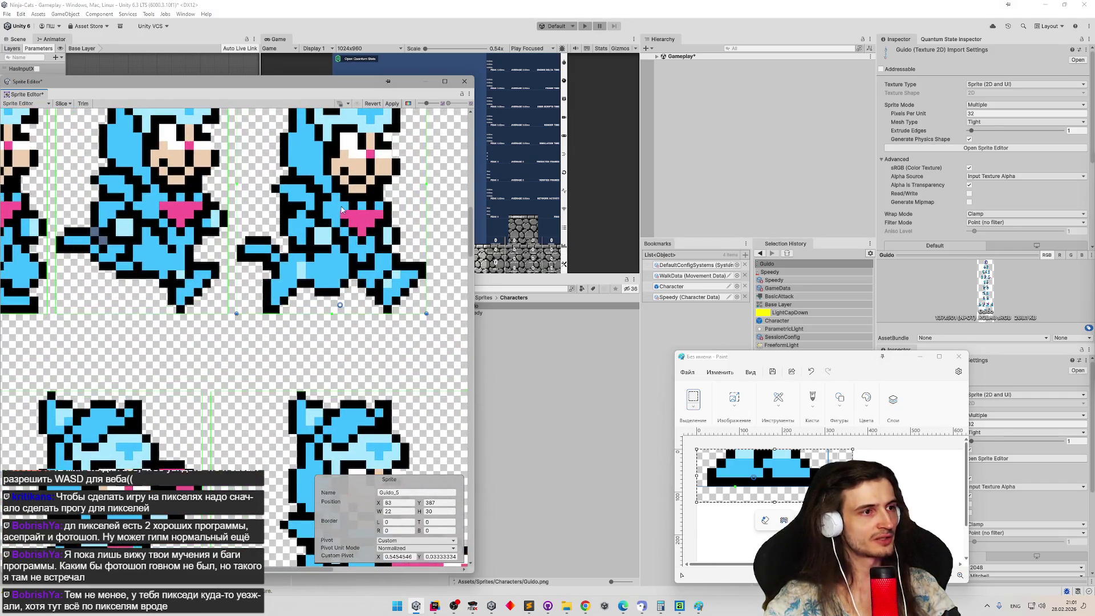
scroll(343, 217, "up", 3)
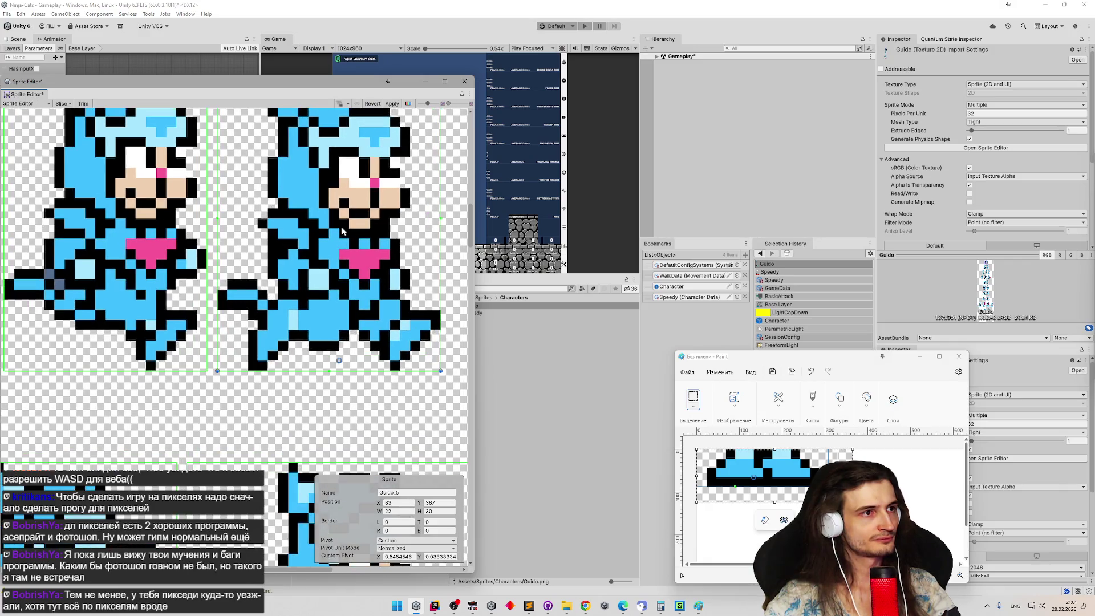
scroll(342, 229, "down", 1)
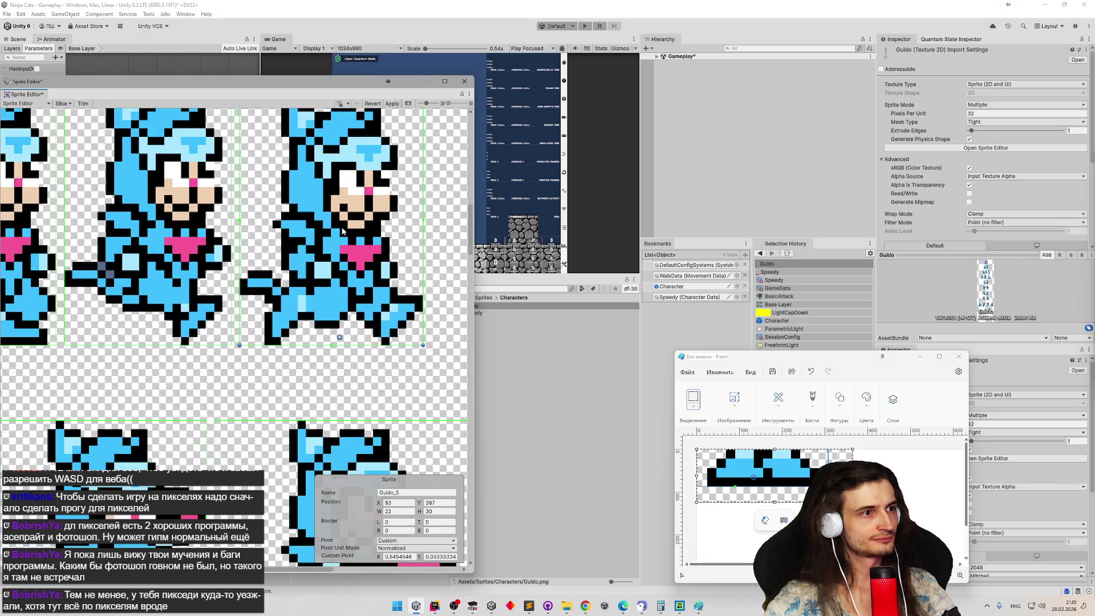
Revert the unapplied Guido changes when switching sheets, then reselect Guido and Speedy.
left_click(493, 314)
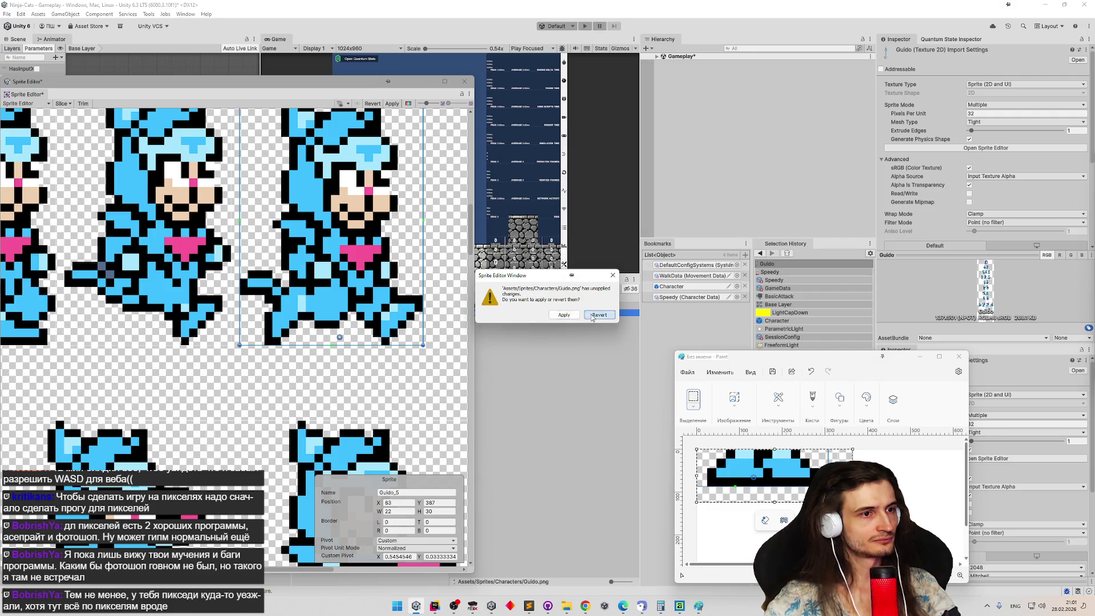
left_click(596, 315)
left_click(489, 308)
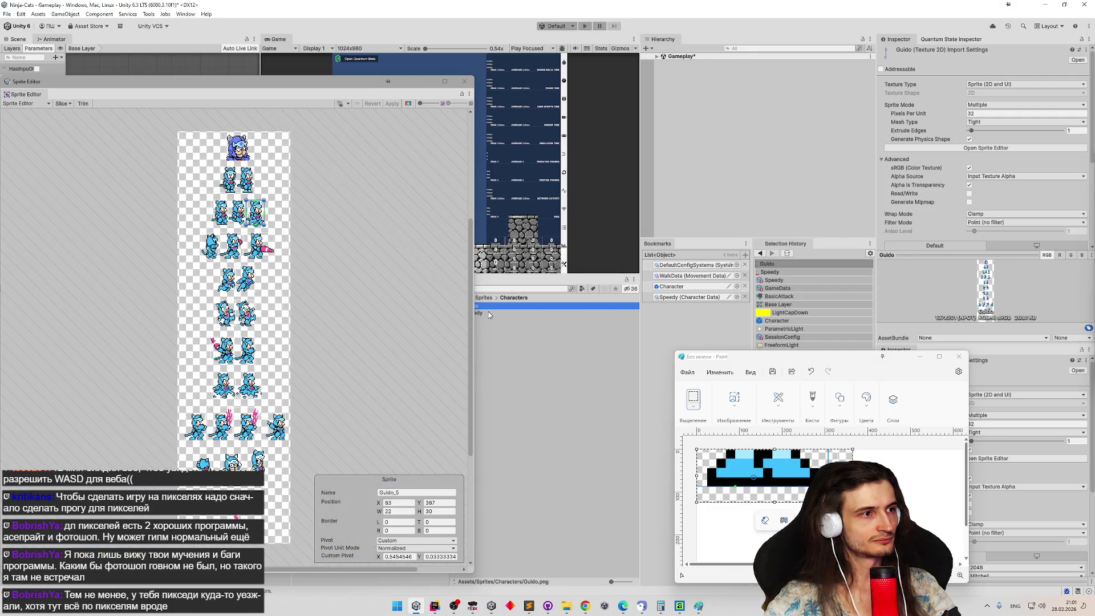
left_click(489, 314)
Select Speedy_7 and switch its pivot unit mode to Pixels, custom pivot 14, 0.
scroll(229, 226, "up", 4)
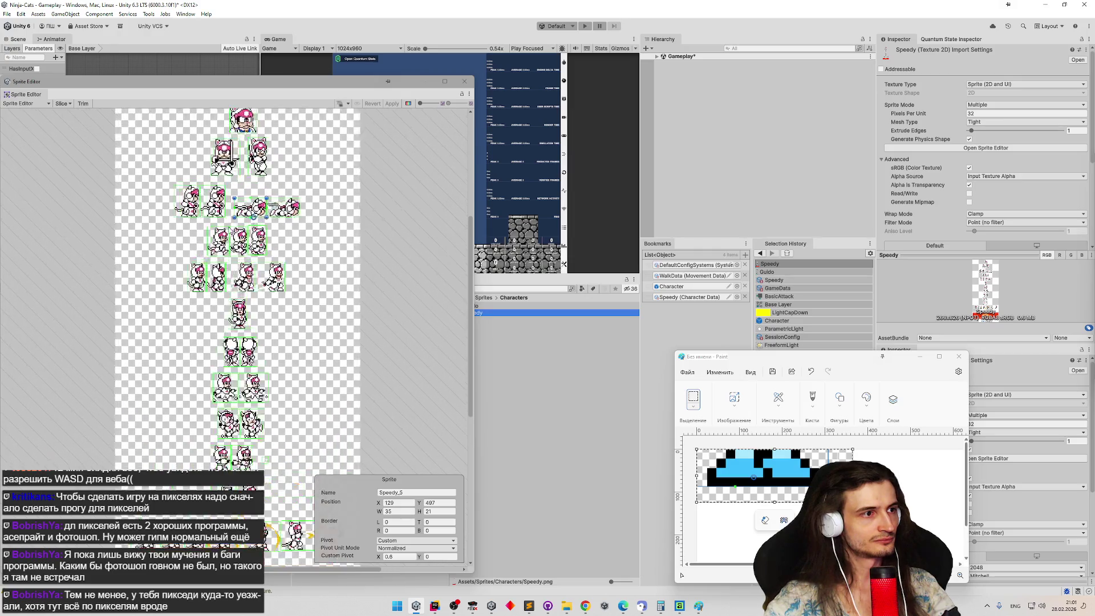
scroll(229, 225, "up", 6)
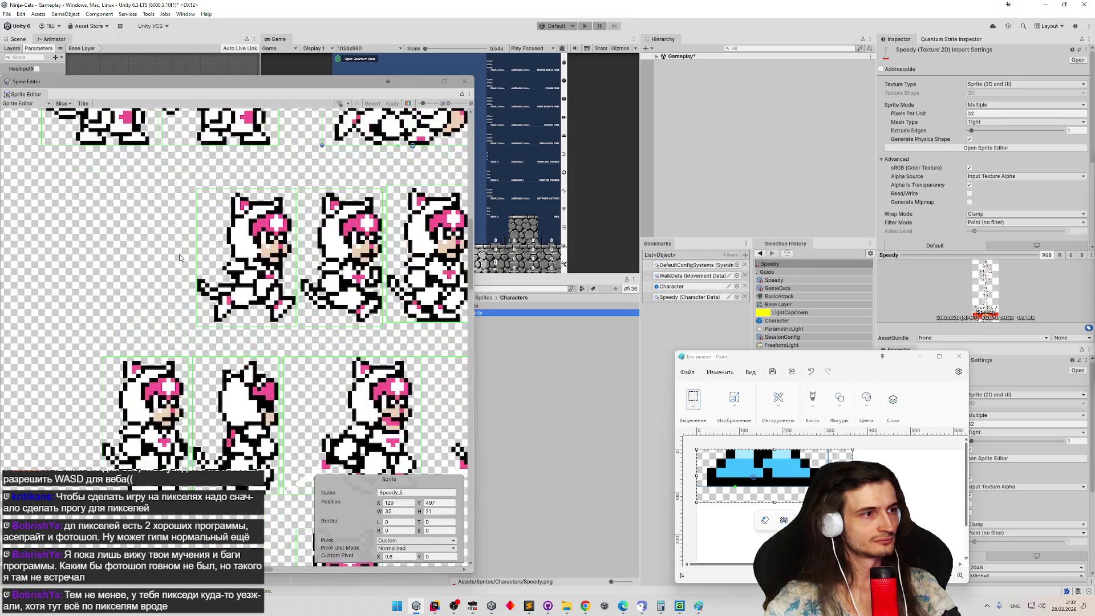
left_click(256, 260)
scroll(264, 253, "up", 3)
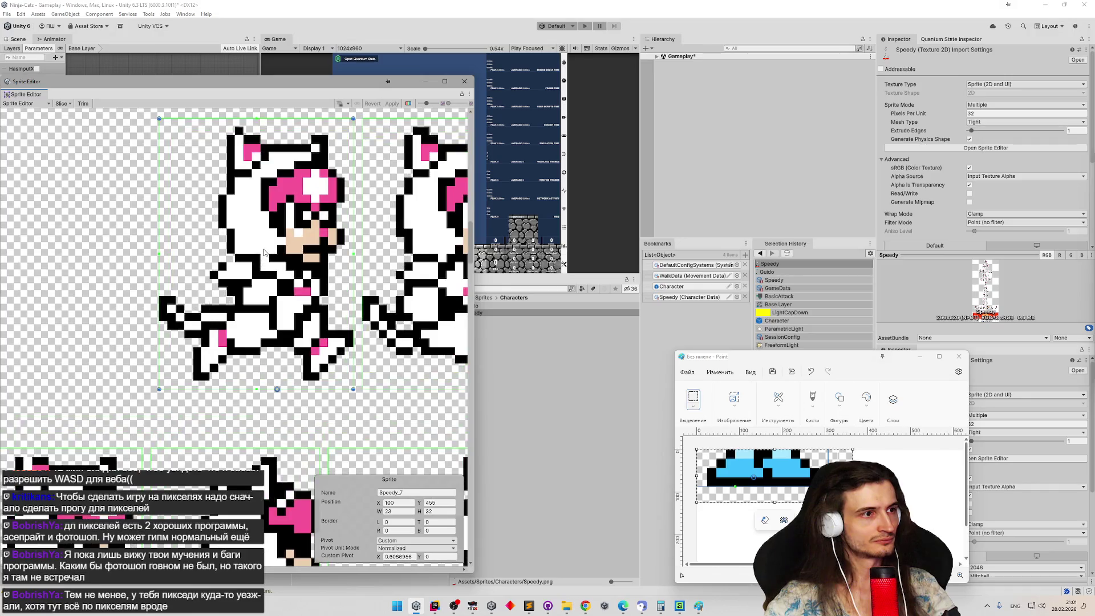
scroll(264, 253, "up", 1)
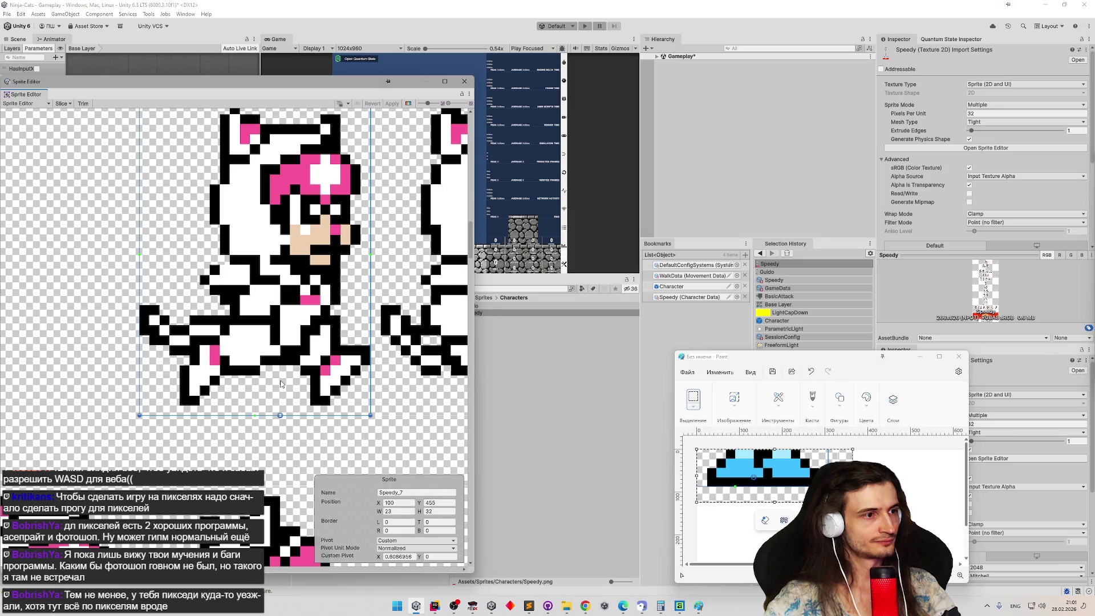
mouse_move(474, 257)
left_mouse_down()
mouse_move(474, 270)
mouse_move(473, 231)
left_mouse_up()
left_click(417, 548)
left_click(400, 567)
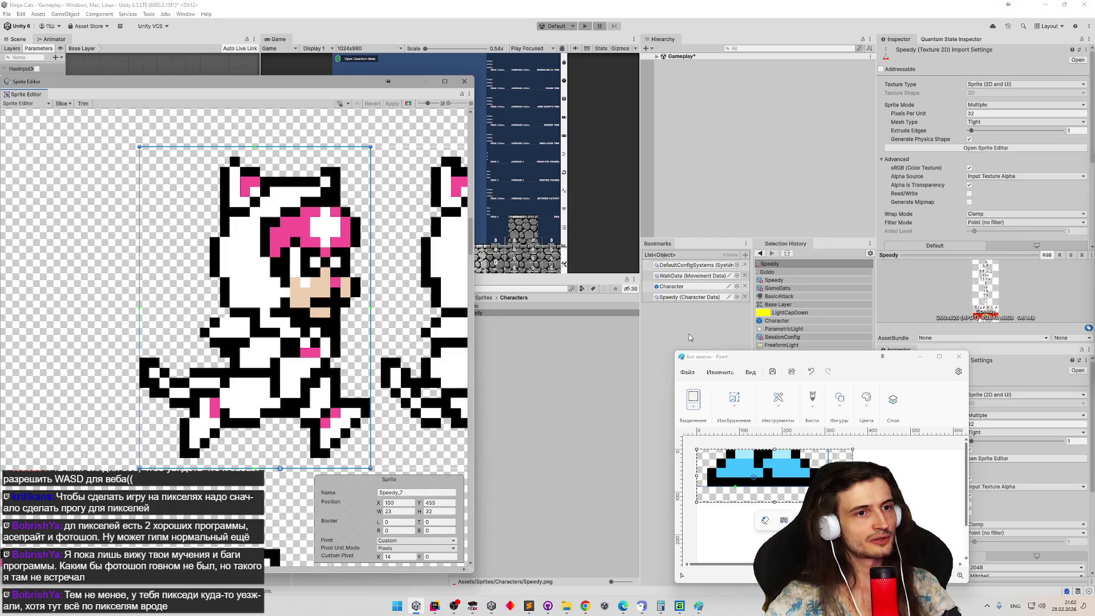
Load the Guido sheet and set Guido_5's custom pivot X to 11.
left_click(518, 306)
scroll(182, 223, "up", 4)
scroll(174, 221, "up", 5)
scroll(333, 184, "up", 5)
left_click(343, 240)
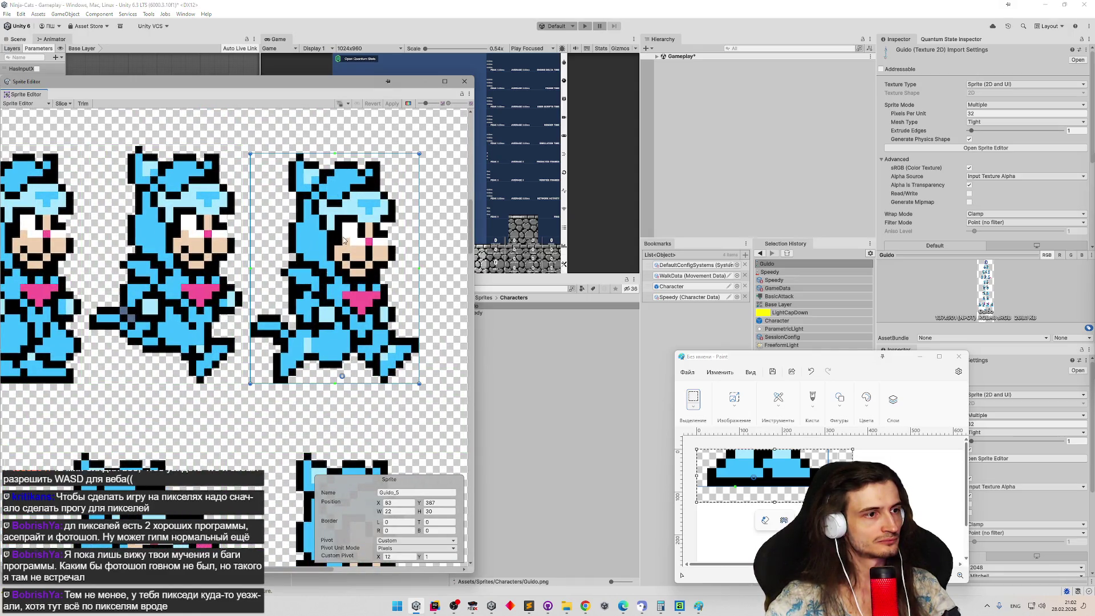
scroll(260, 245, "down", 3)
scroll(276, 216, "up", 3)
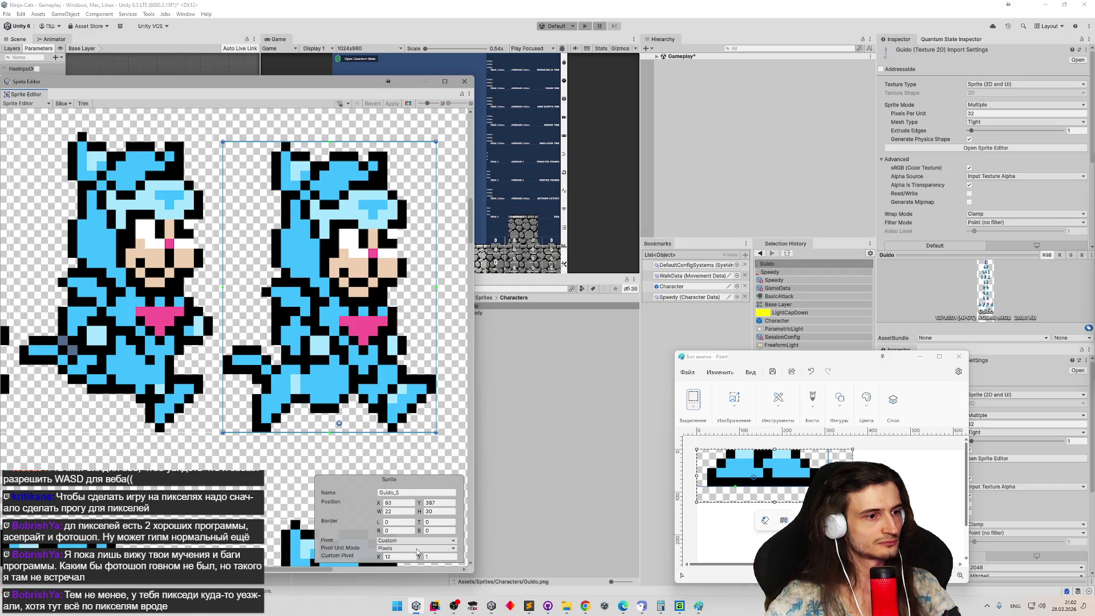
scroll(348, 413, "up", 2)
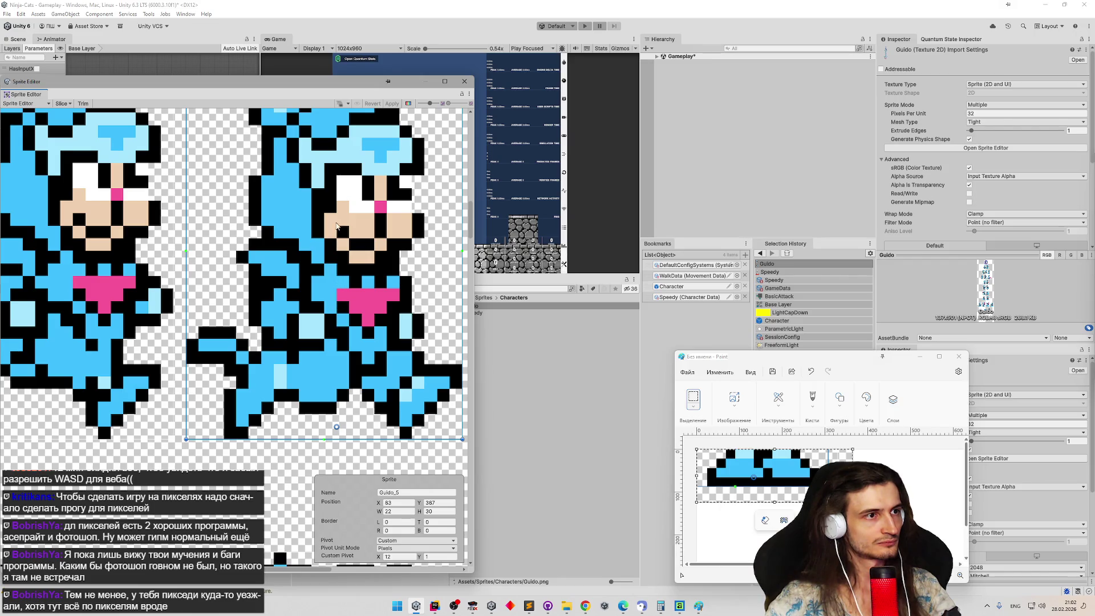
scroll(372, 533, "down", 1)
left_click(393, 555)
type("11")
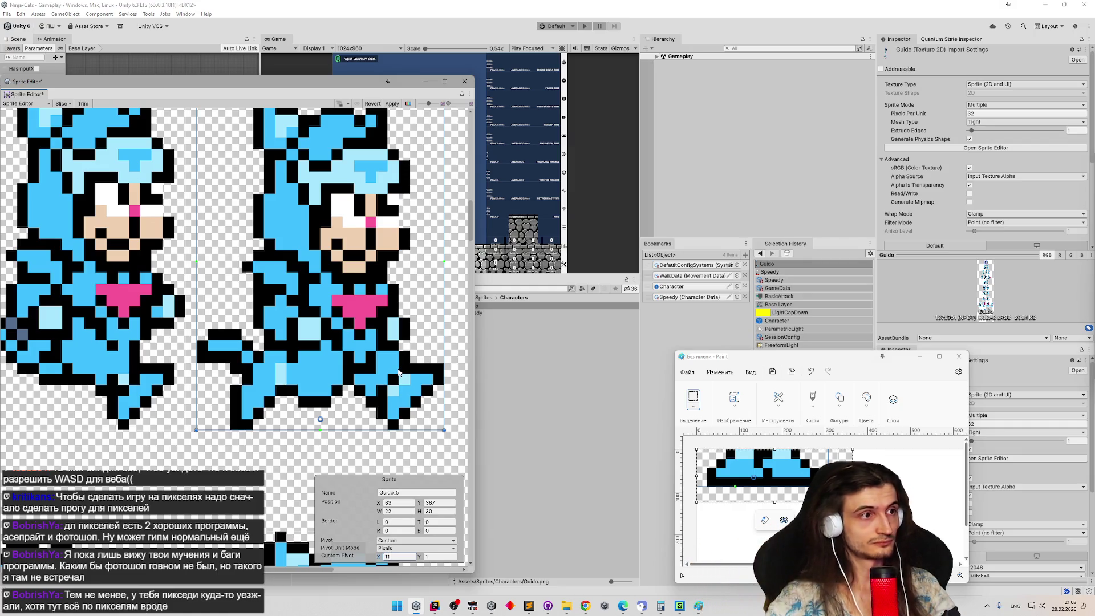
Set Guido_4's custom pivot X to 11 as well.
scroll(299, 352, "down", 4)
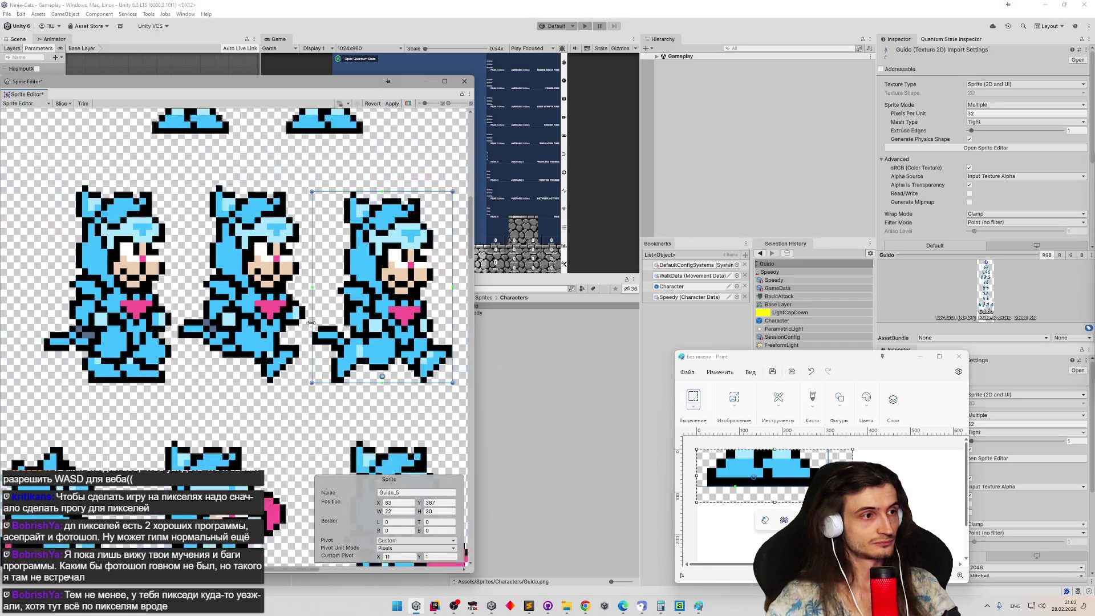
left_click(260, 321)
left_click(394, 557)
type("11")
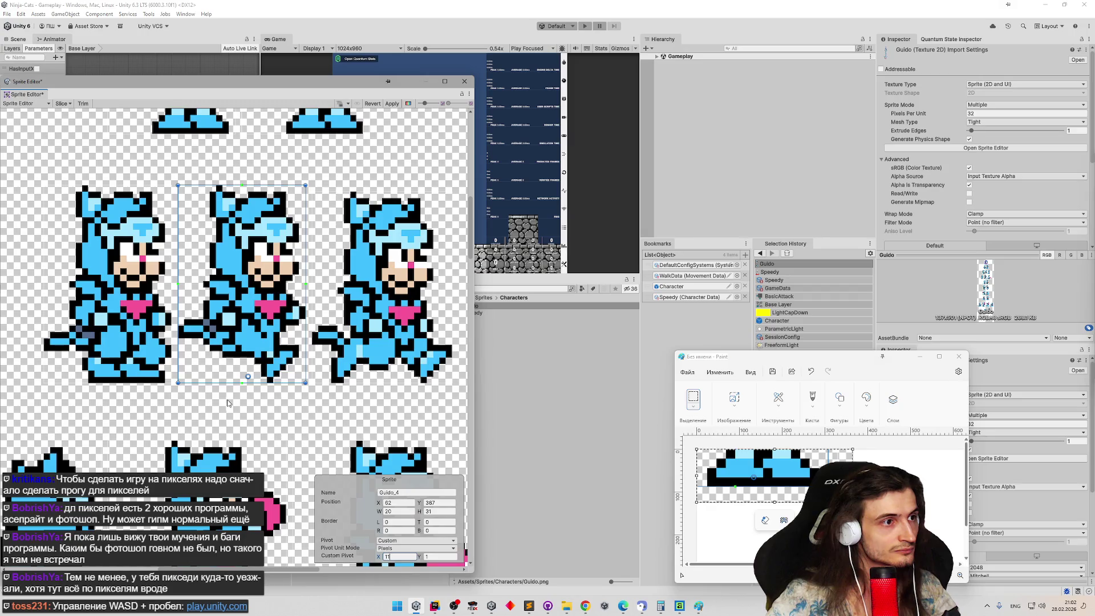
Apply the pending Guido pivot changes when switching to Speedy, then close the Sprite Editor.
left_click(526, 312)
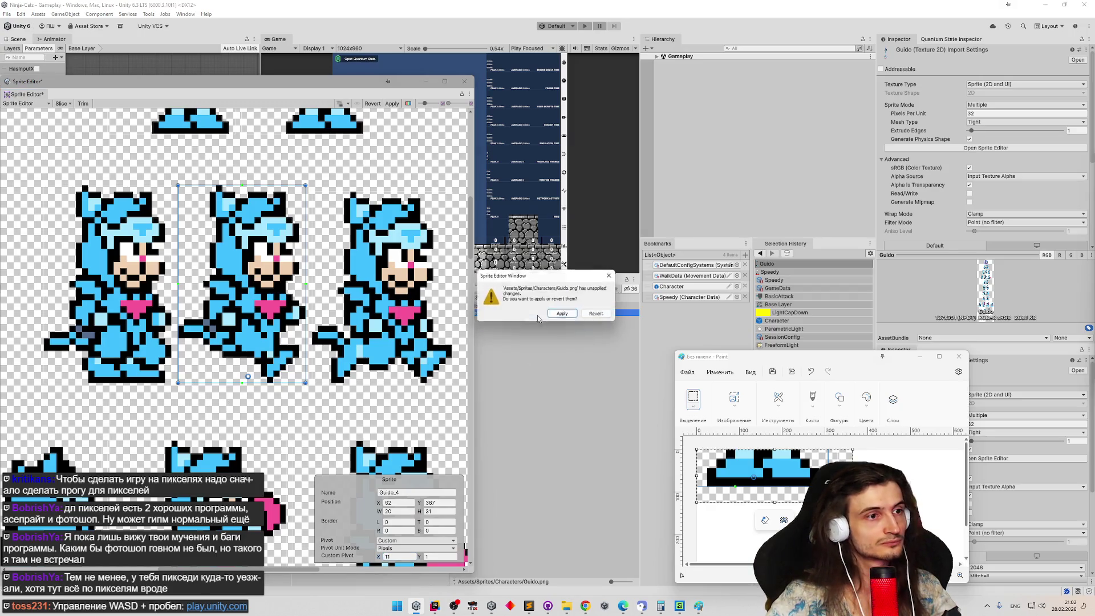
left_click(603, 315)
scroll(232, 242, "up", 8)
scroll(223, 232, "up", 5)
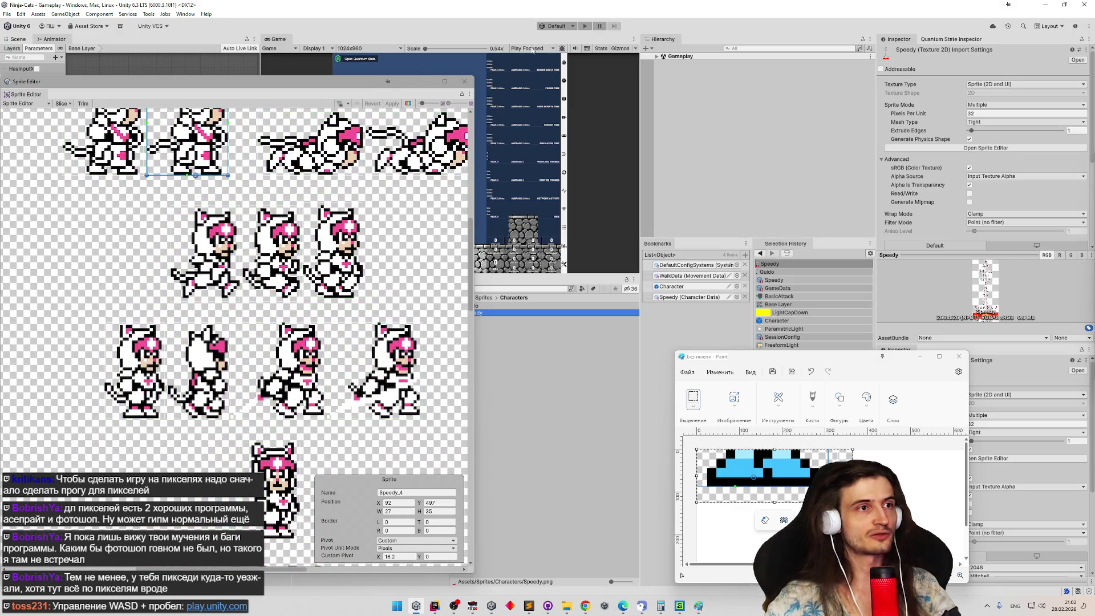
left_click(464, 81)
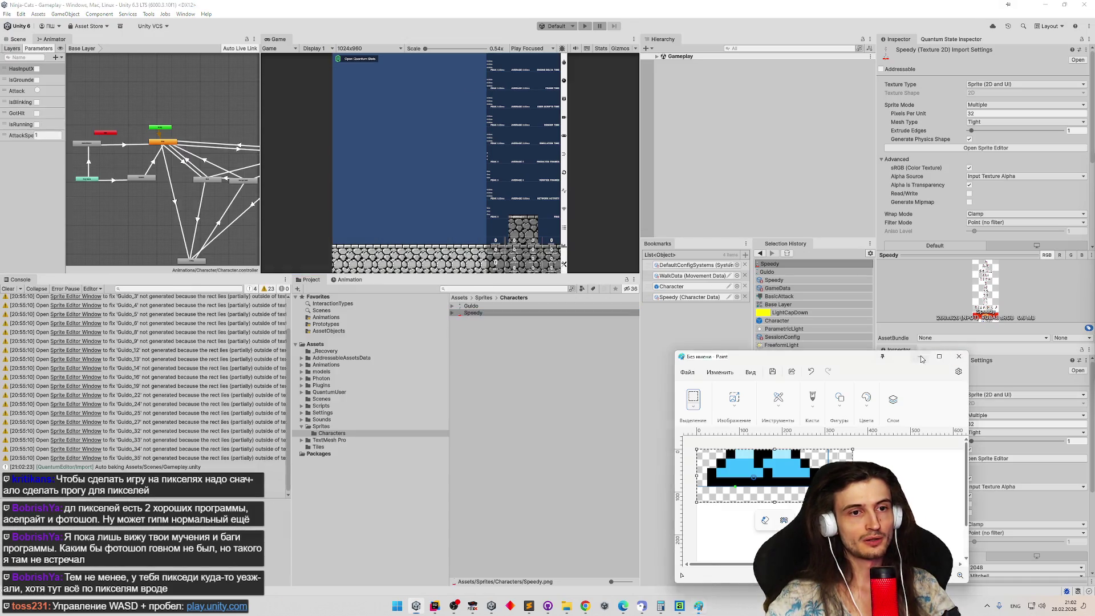
Minimise the Paint window.
left_click(920, 357)
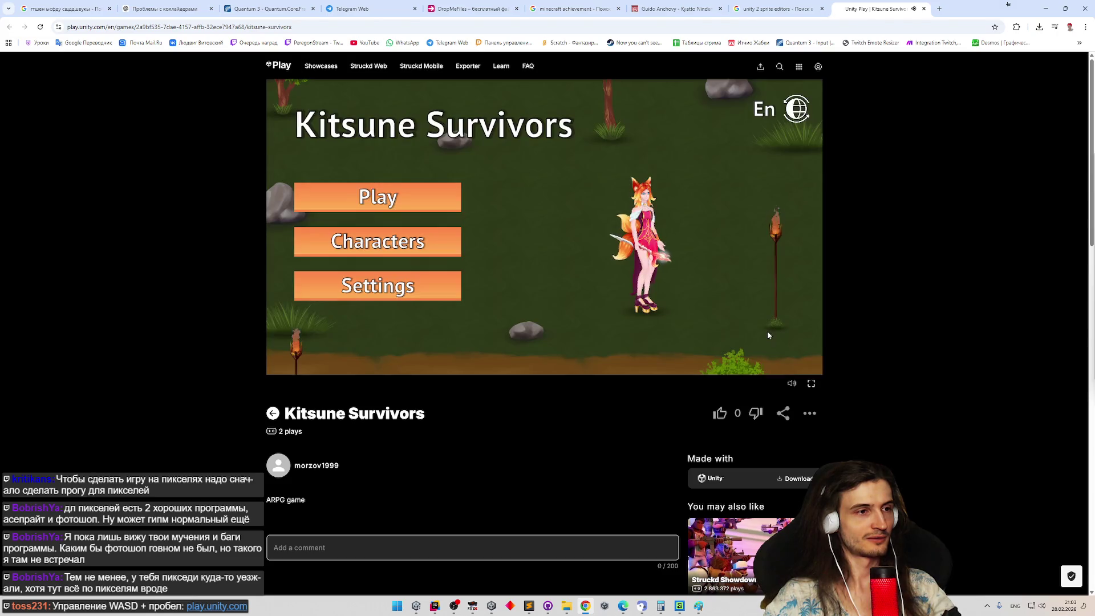
Put Kitsune Survivors in fullscreen, exit and re-enter it, then view the equipment screen.
left_click(810, 386)
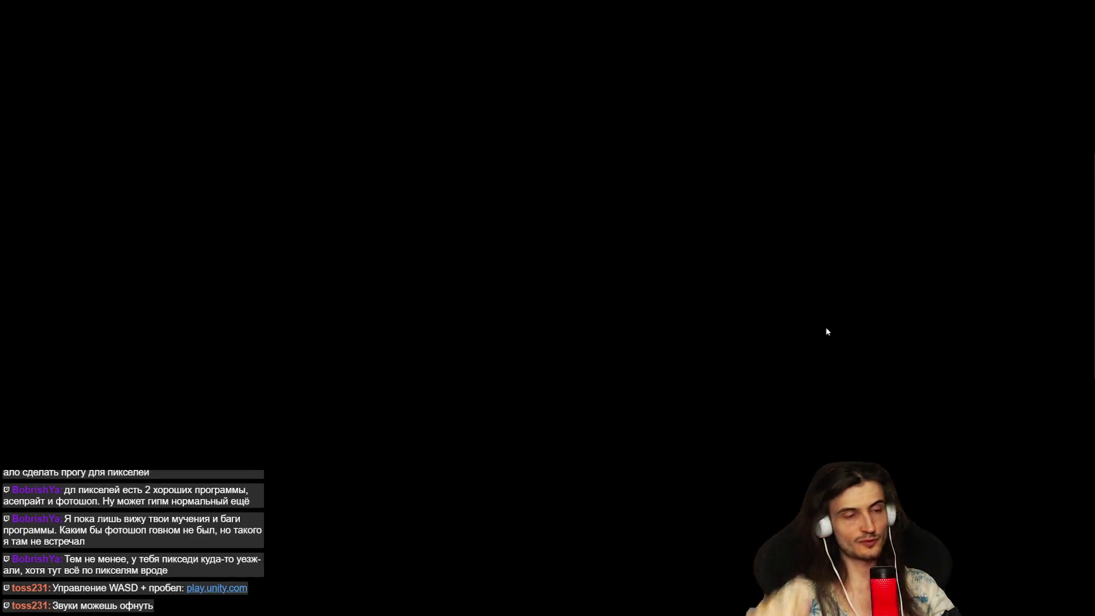
key("Escape")
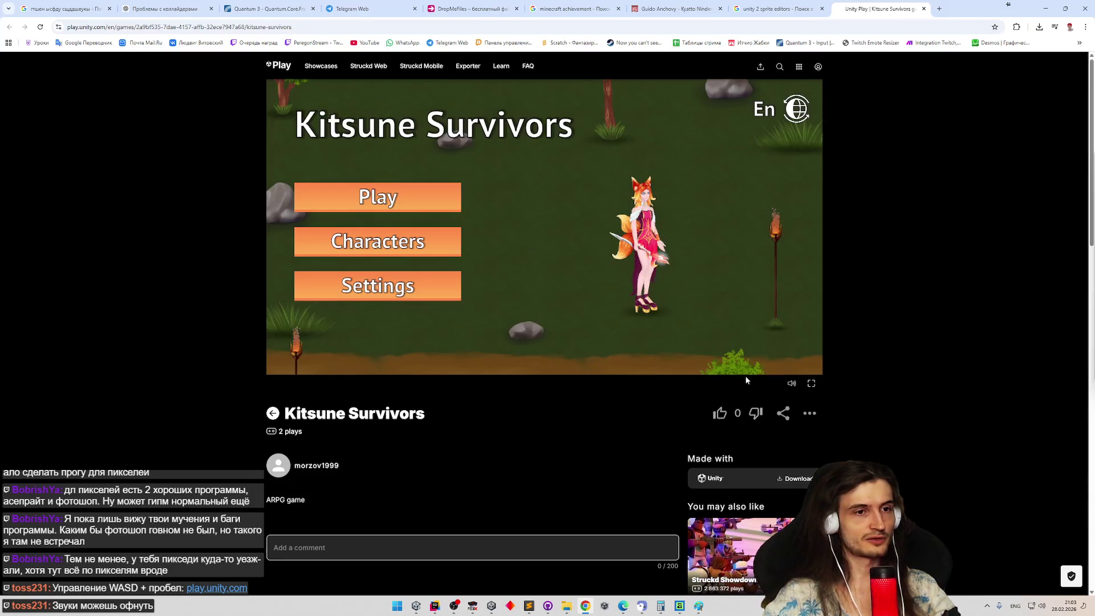
left_click(812, 385)
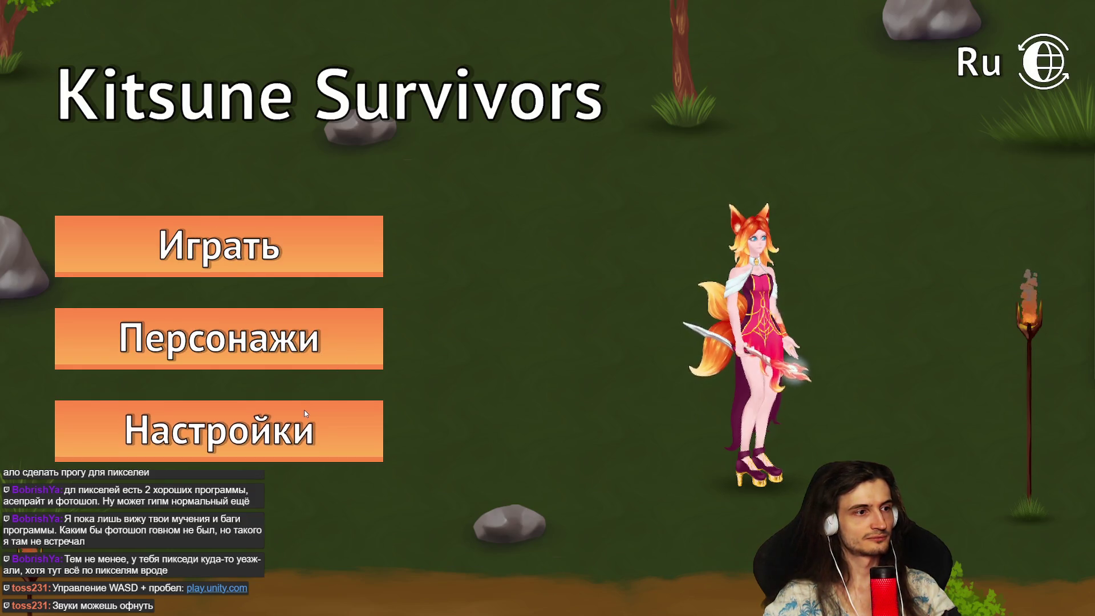
left_click(326, 345)
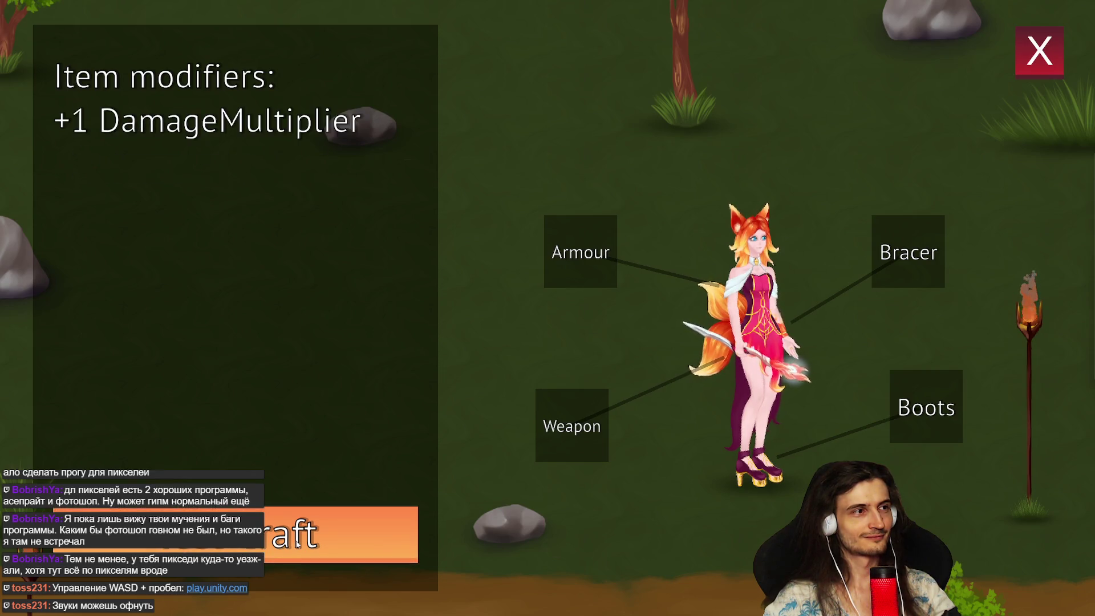
Close the equipment screen and start a new Kitsune Survivors run from the main menu.
left_click(1020, 73)
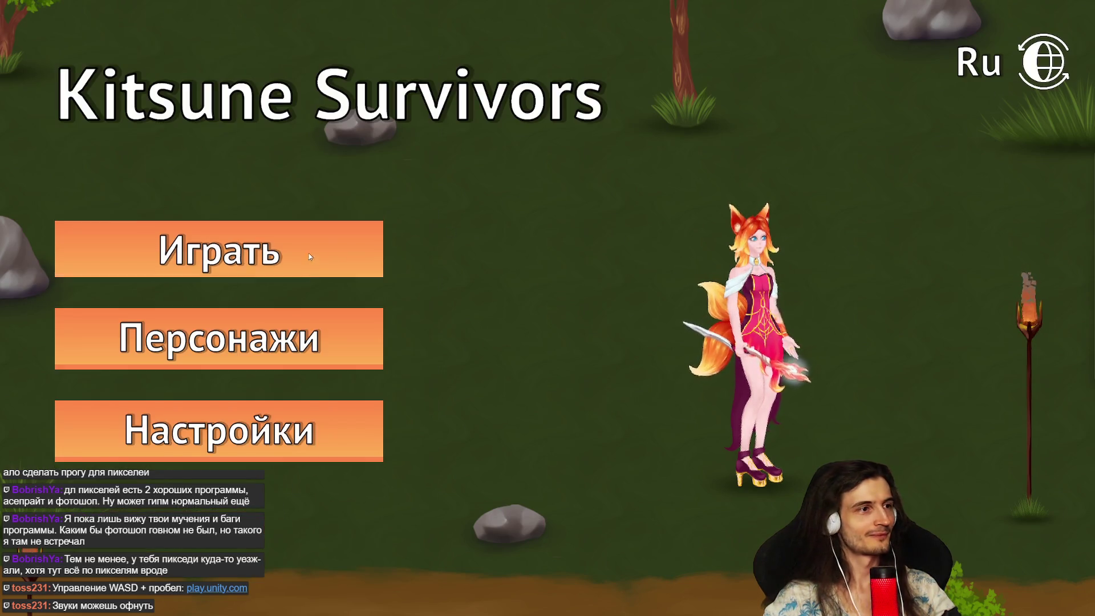
left_click(310, 257)
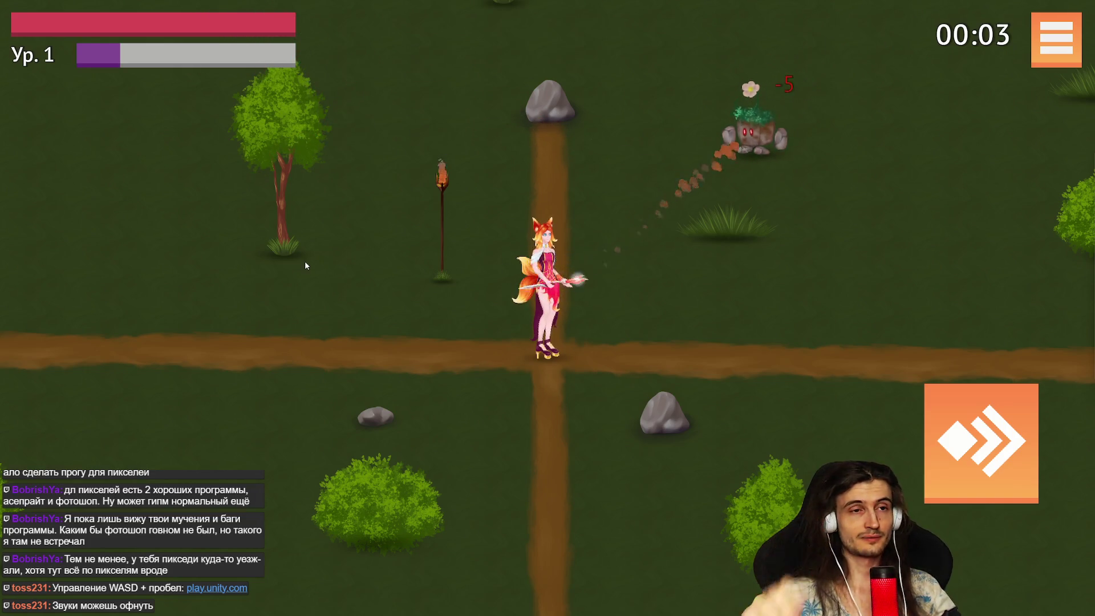
Walk the fox around the field, collecting experience until the level 4 picker appears.
key("s")
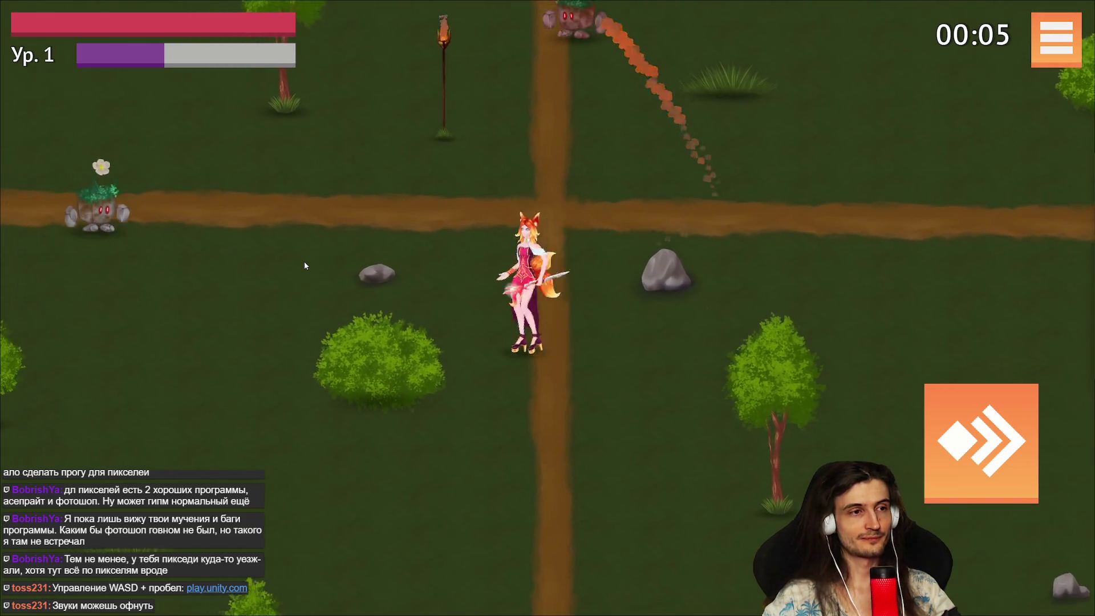
key("w")
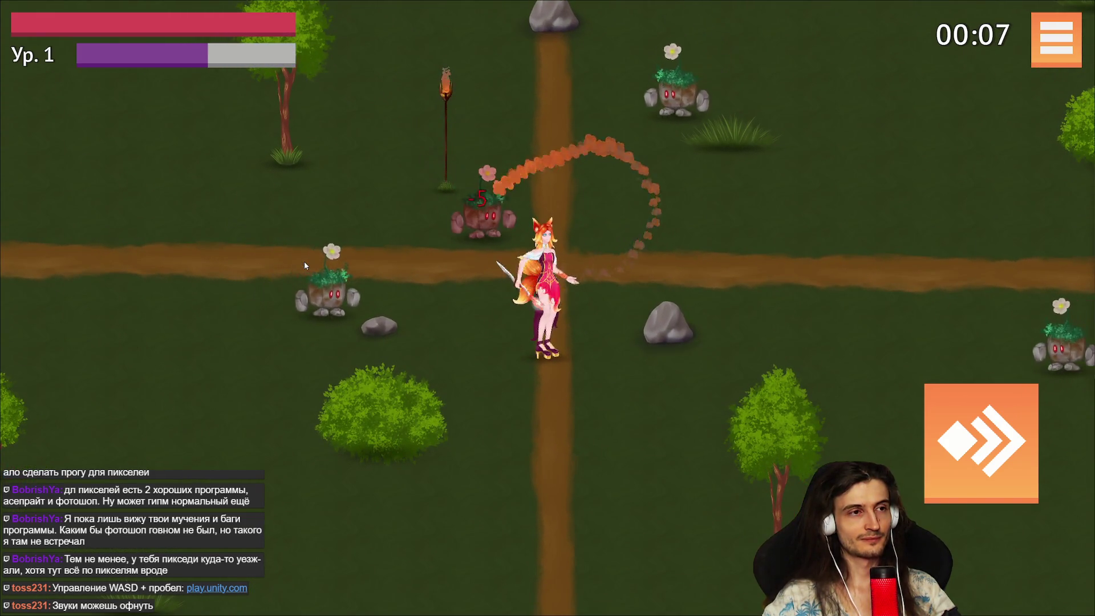
key("s")
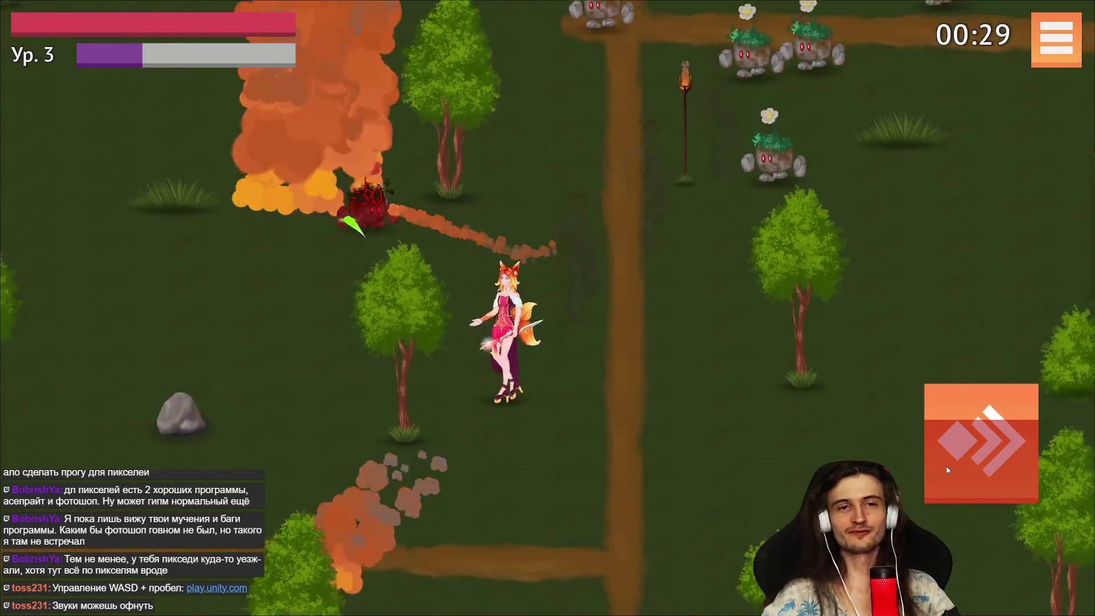
key("a")
key("s")
key("w")
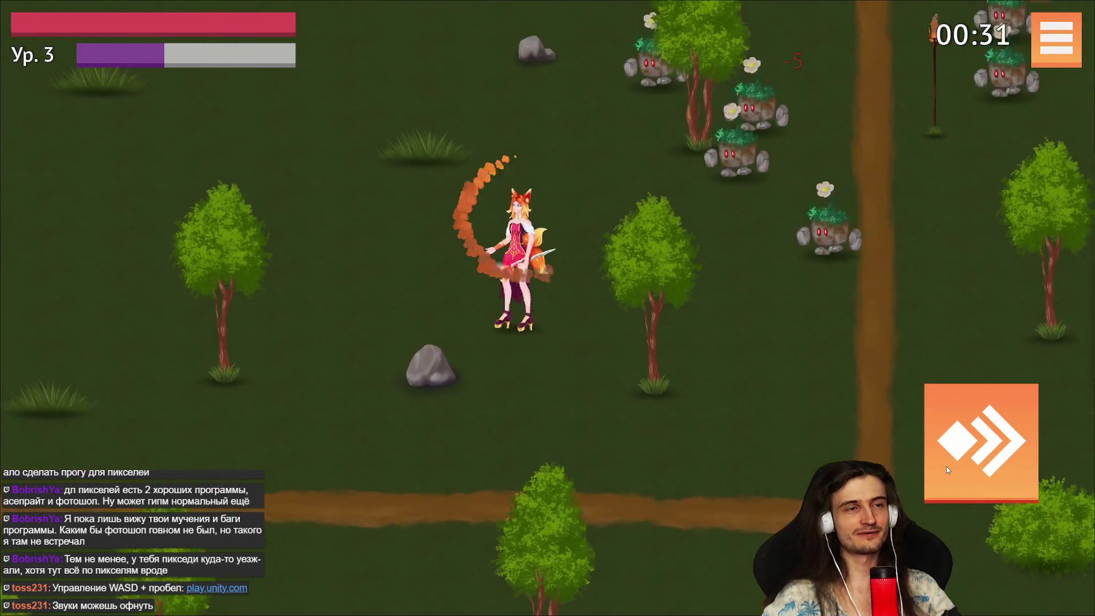
key("a")
key("w")
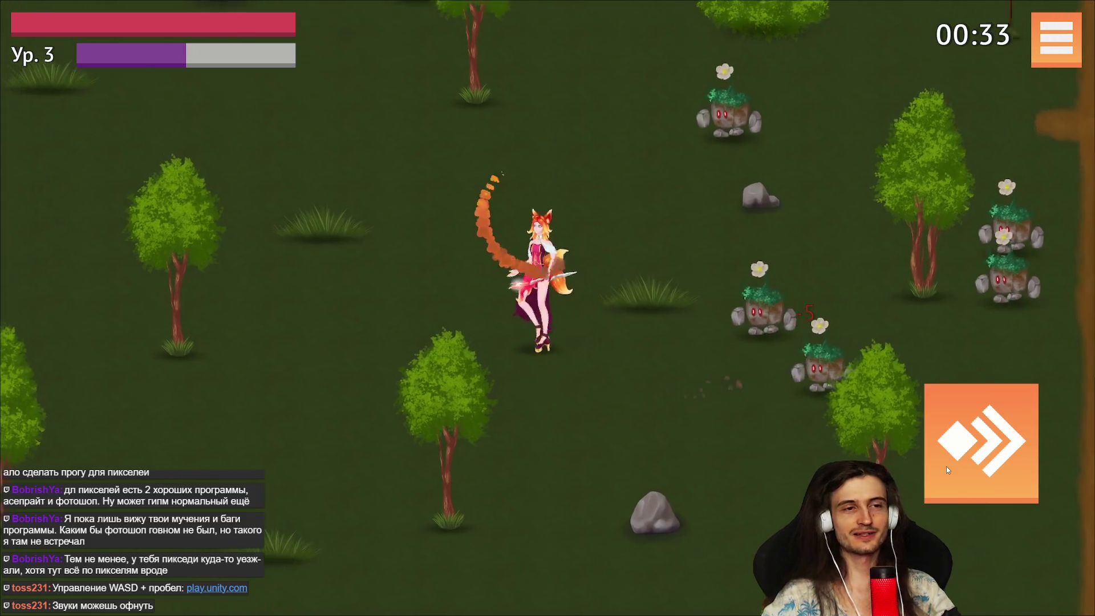
key("s")
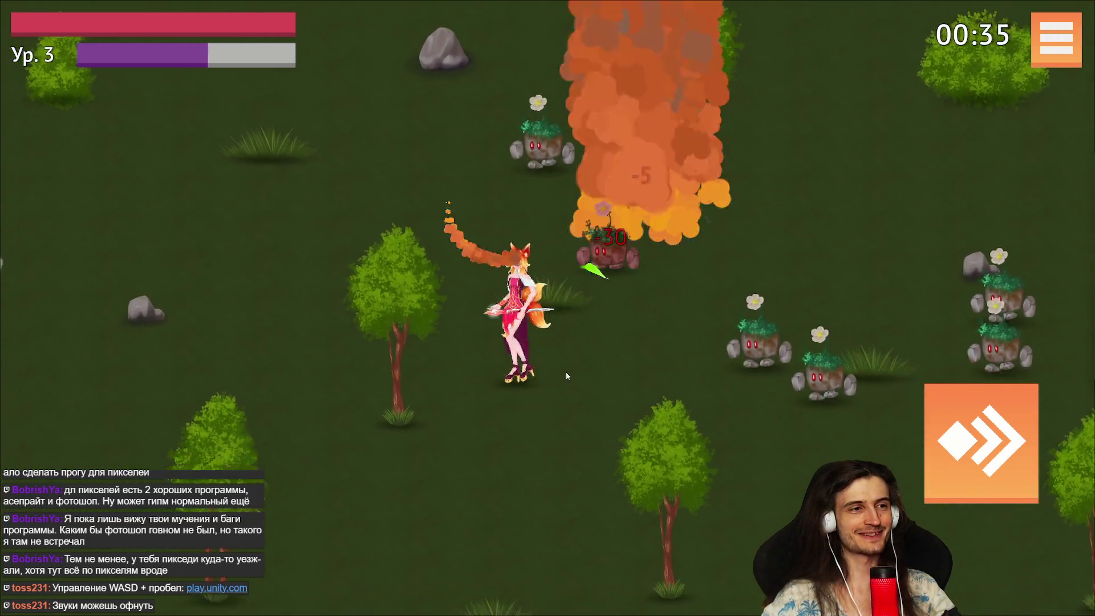
key("s")
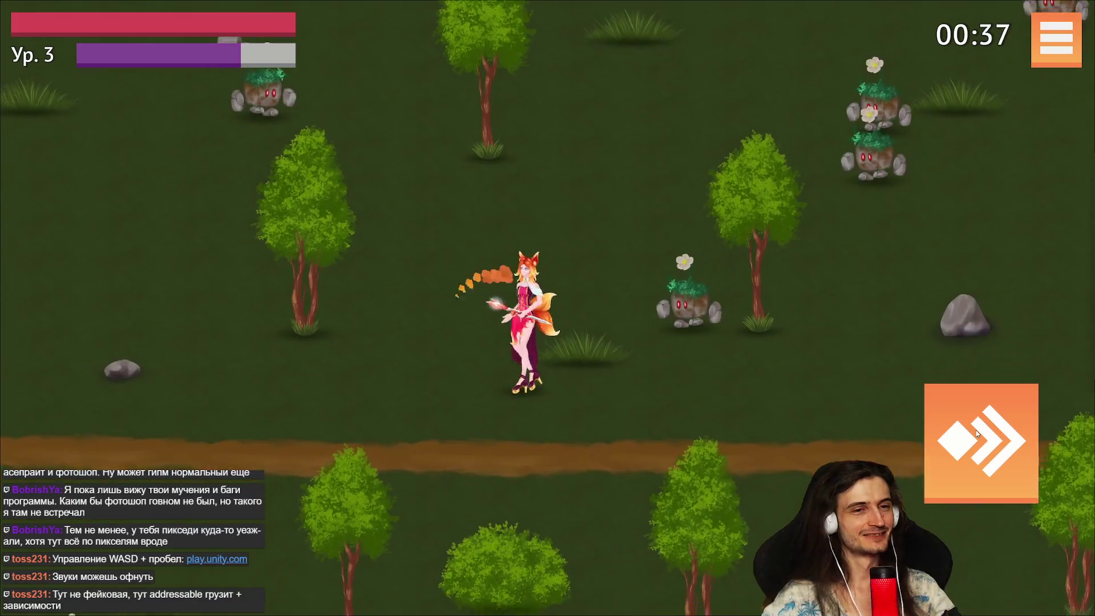
key("a")
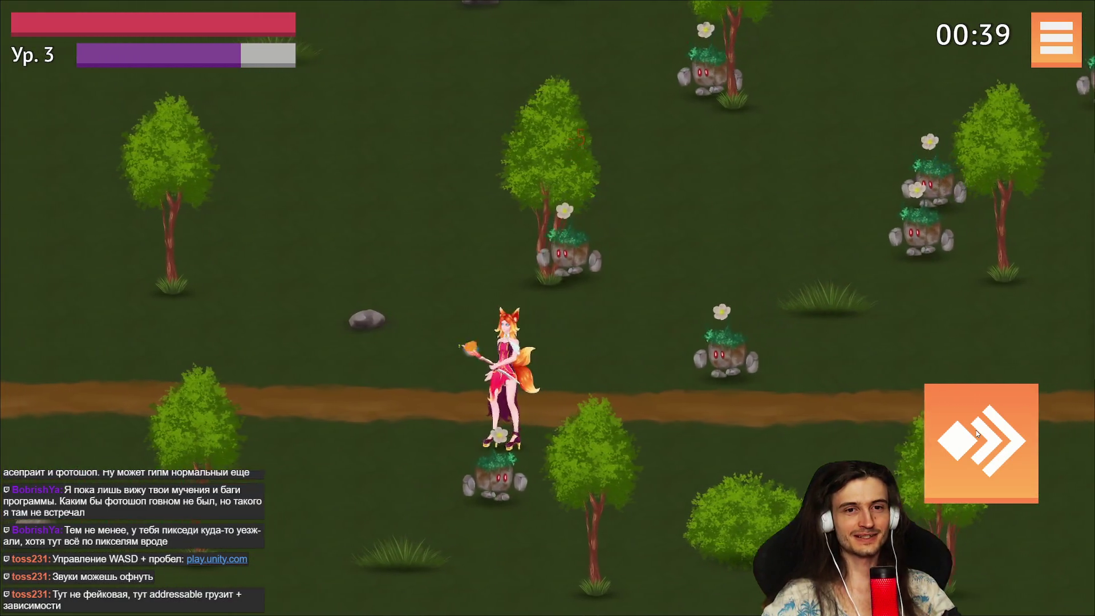
key("a")
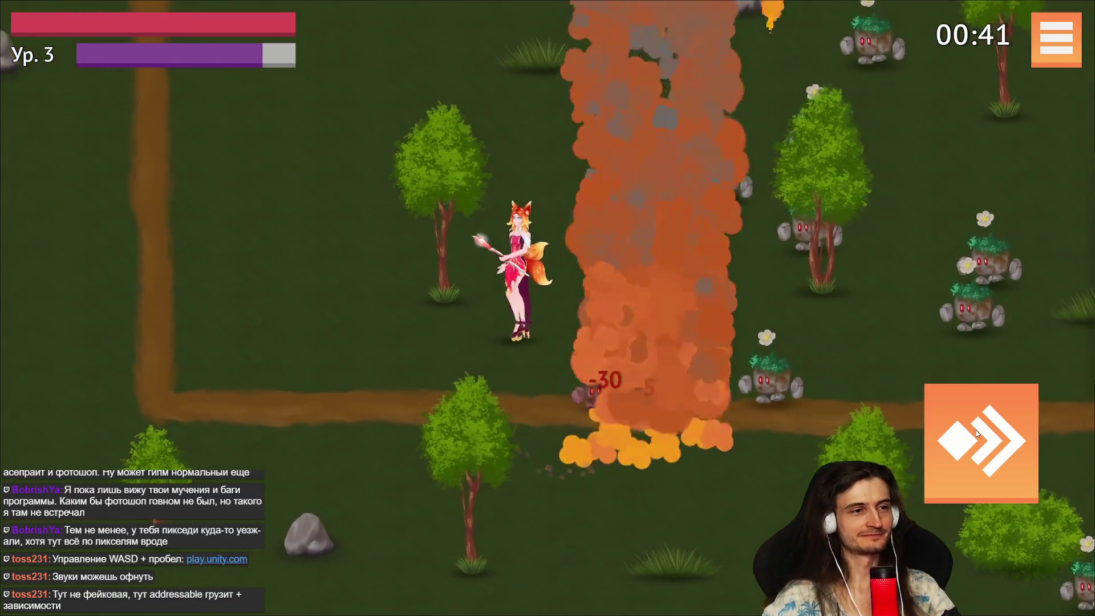
key("w")
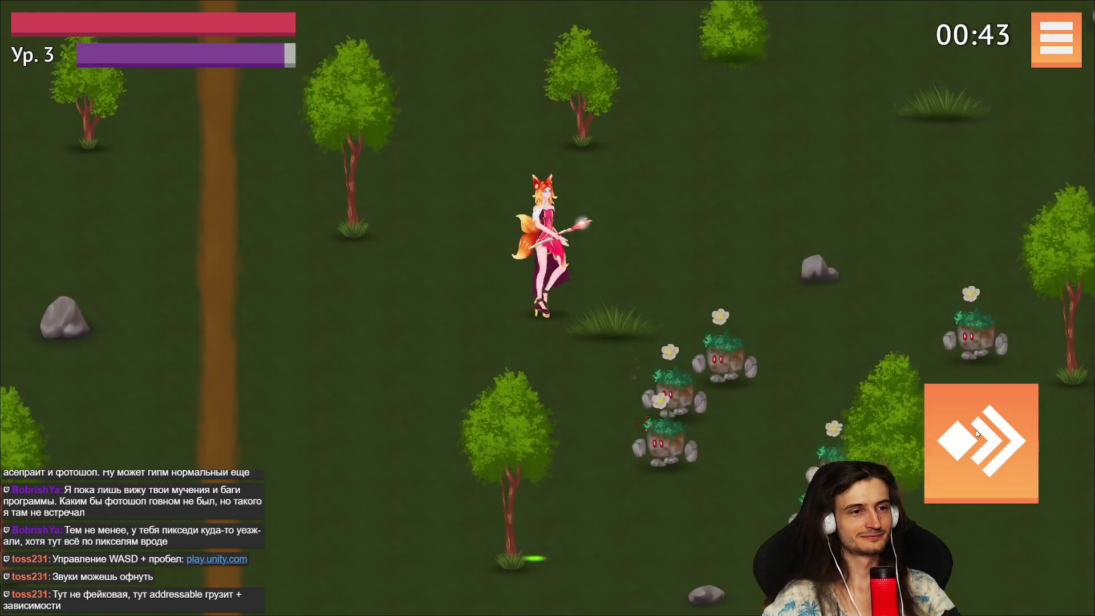
key("w")
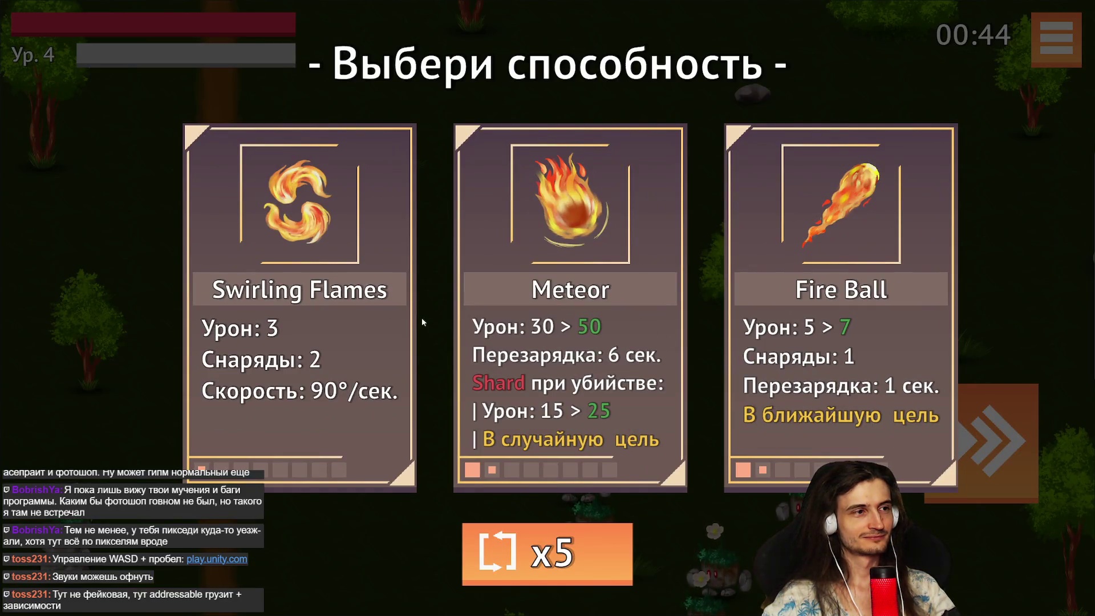
Take the Swirling Flames ability and keep roaming right and down among the enemies.
left_click(367, 306)
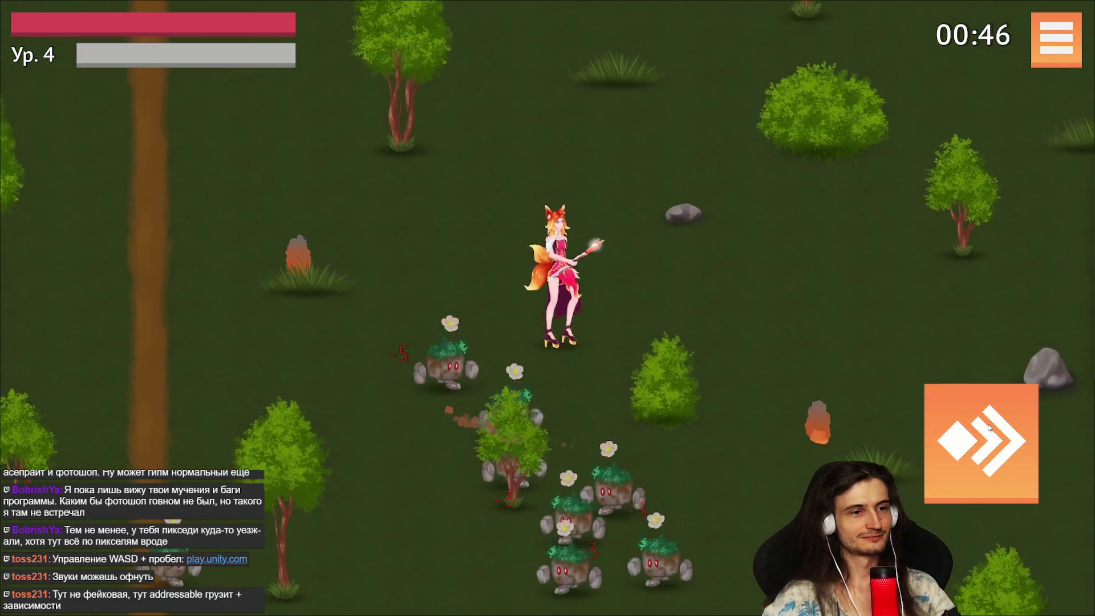
key("w")
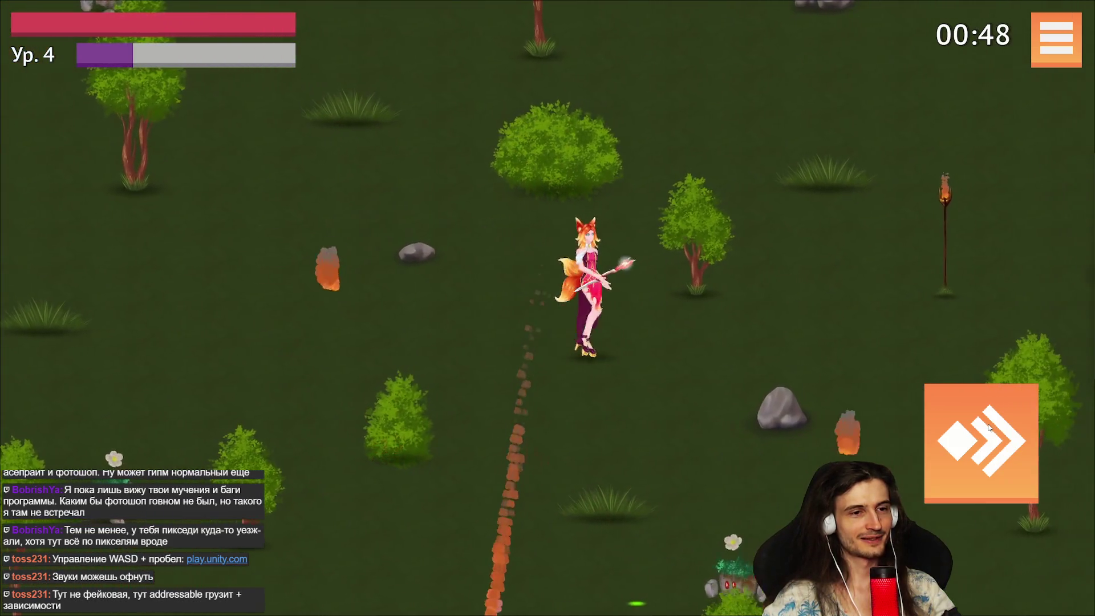
key("d")
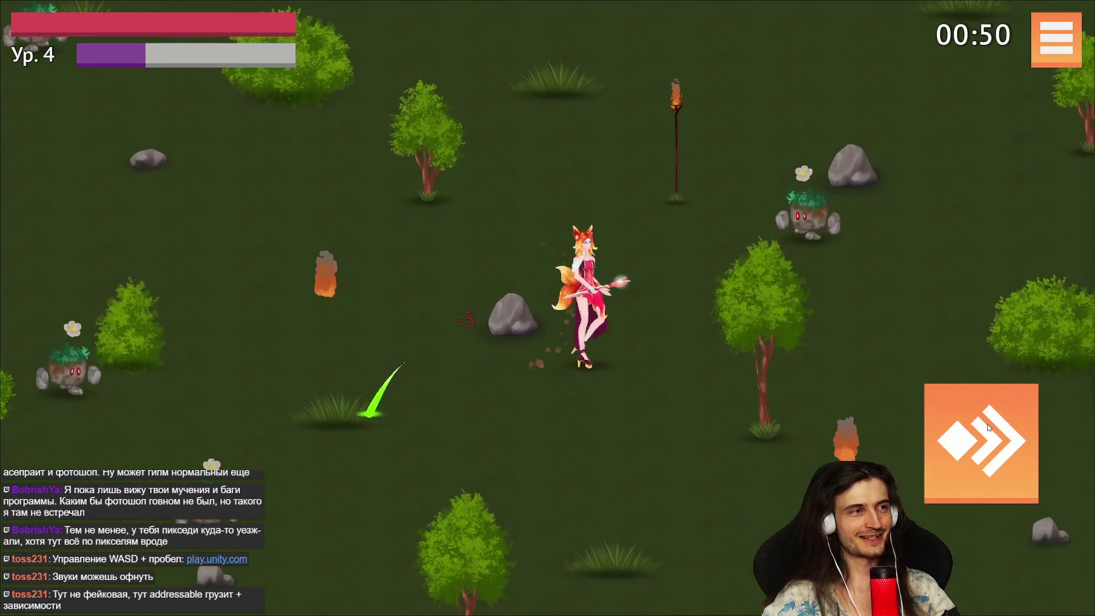
key("d")
key("s")
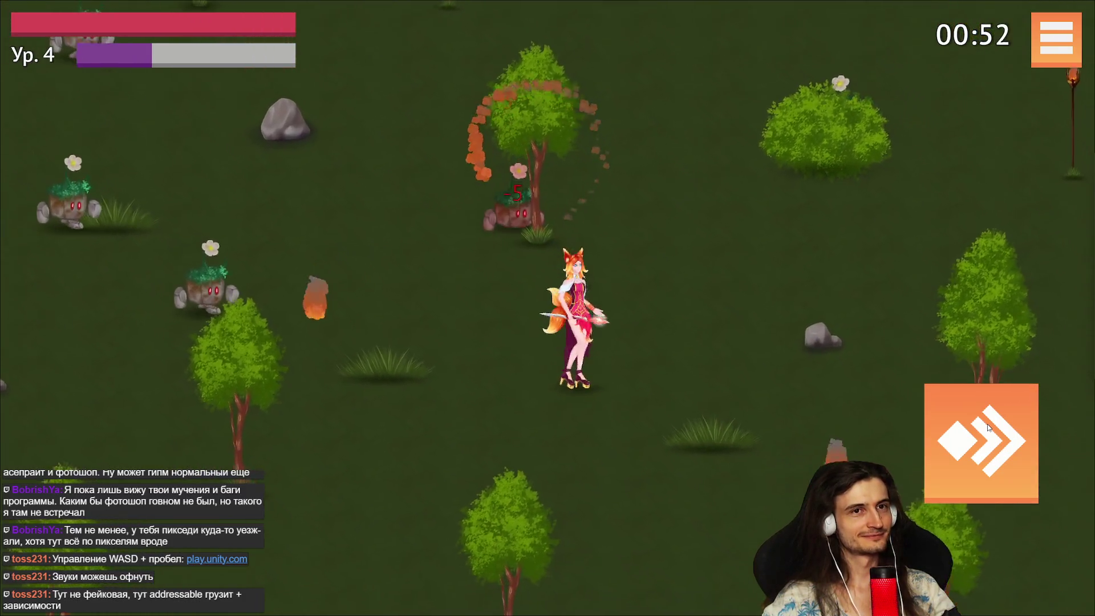
key("d")
key("s")
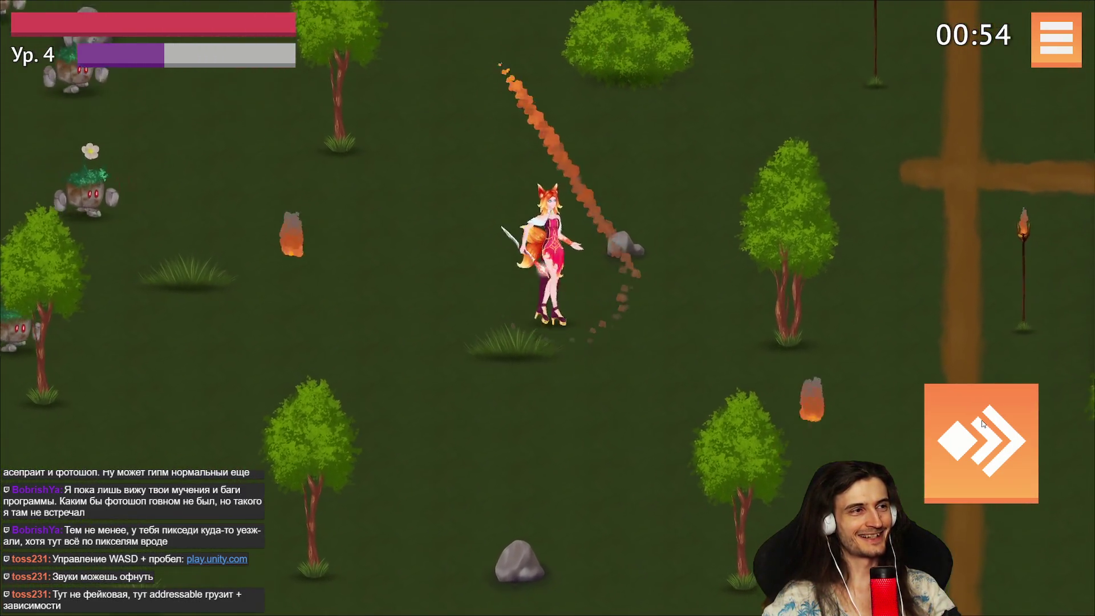
key("a")
key("w")
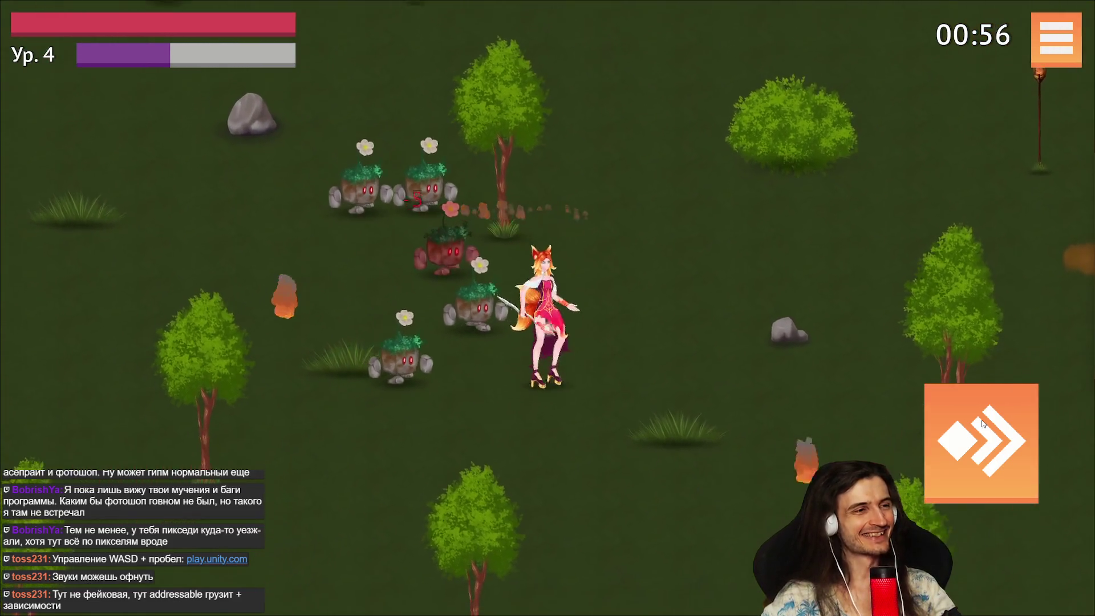
key("d")
key("s")
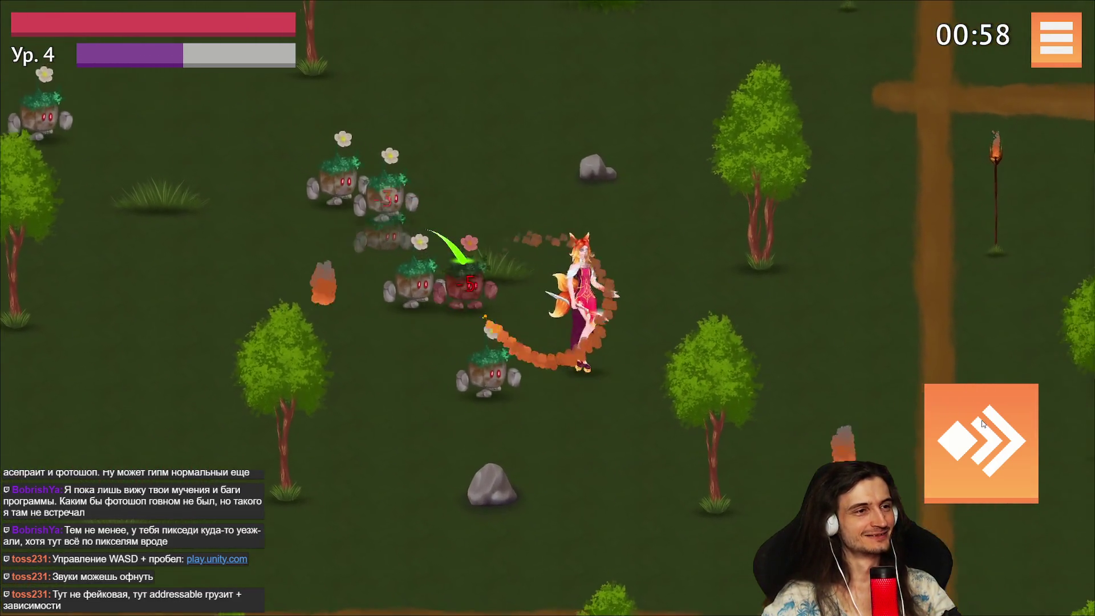
key("d")
key("w")
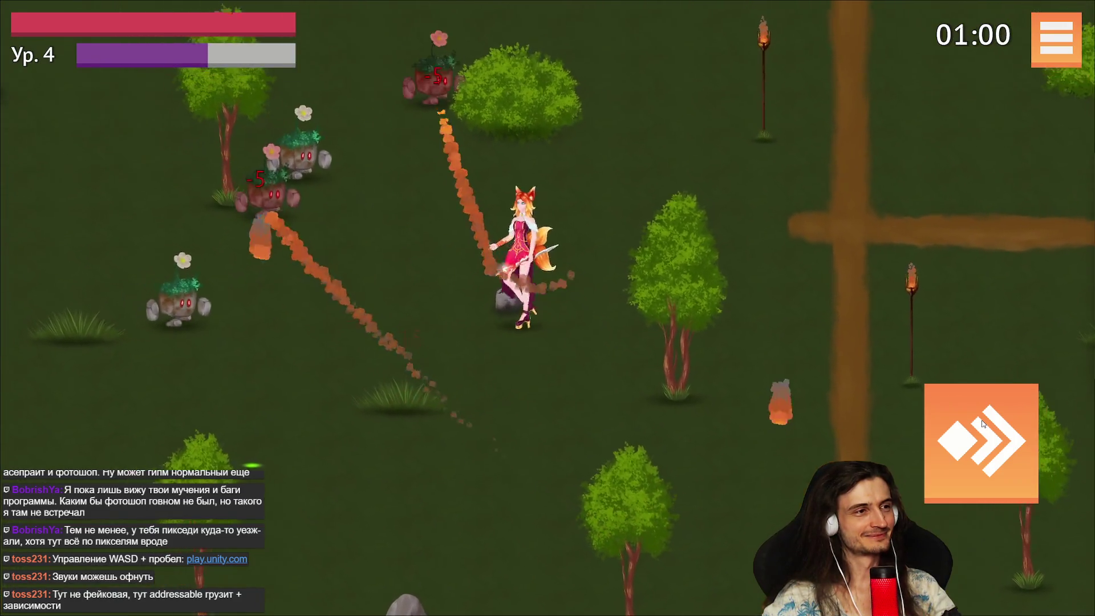
Keep dodging enemies with WASD and dash with Space until the level 5 picker appears.
key("a")
key("w")
key("s")
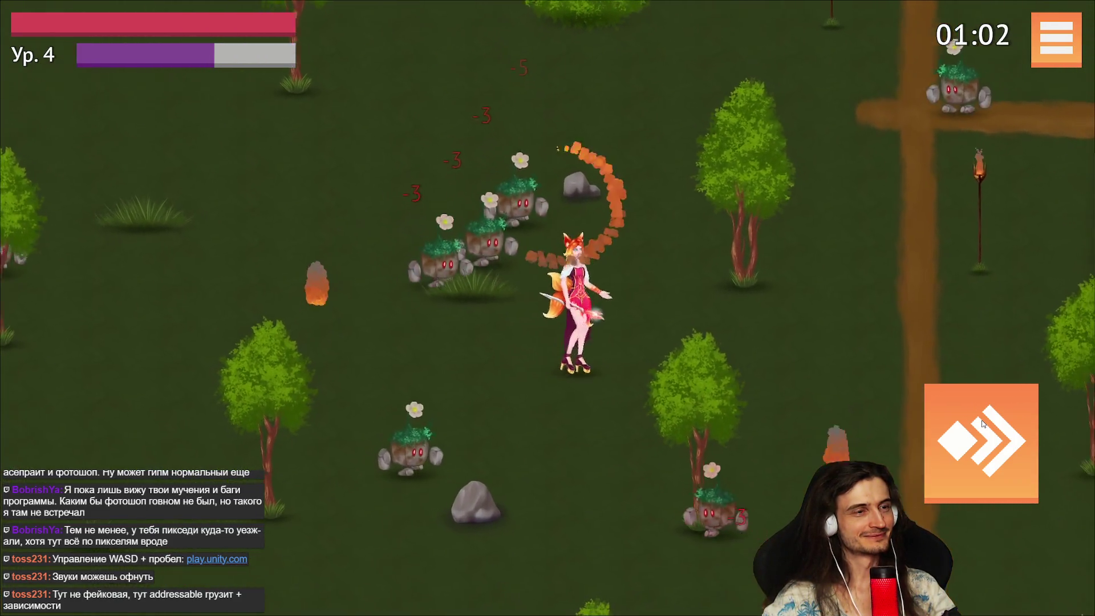
key("d")
key("w")
key("s")
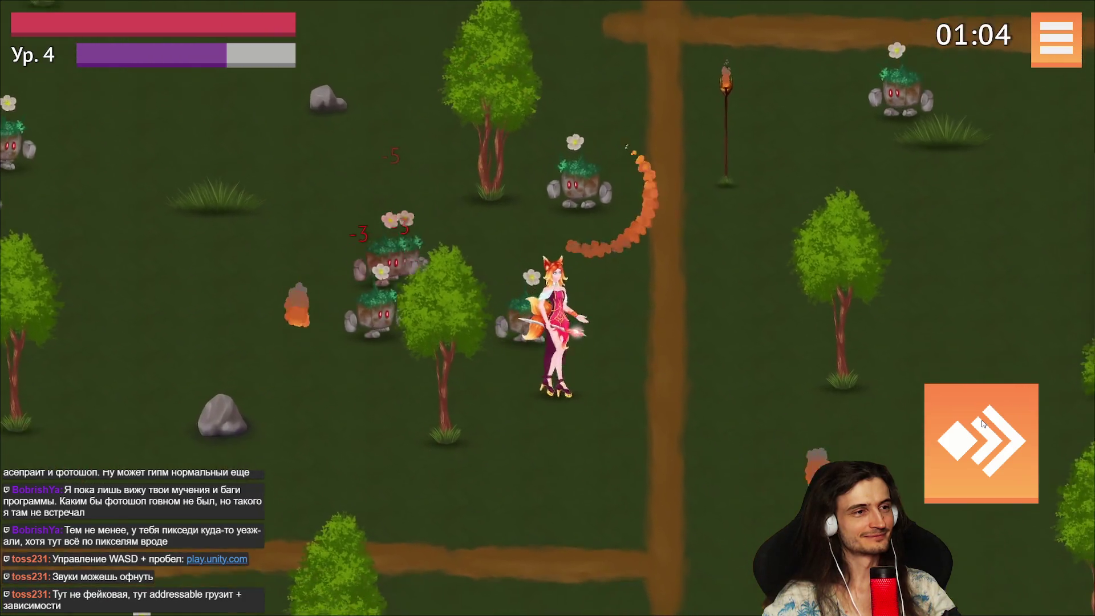
key("s")
key("d")
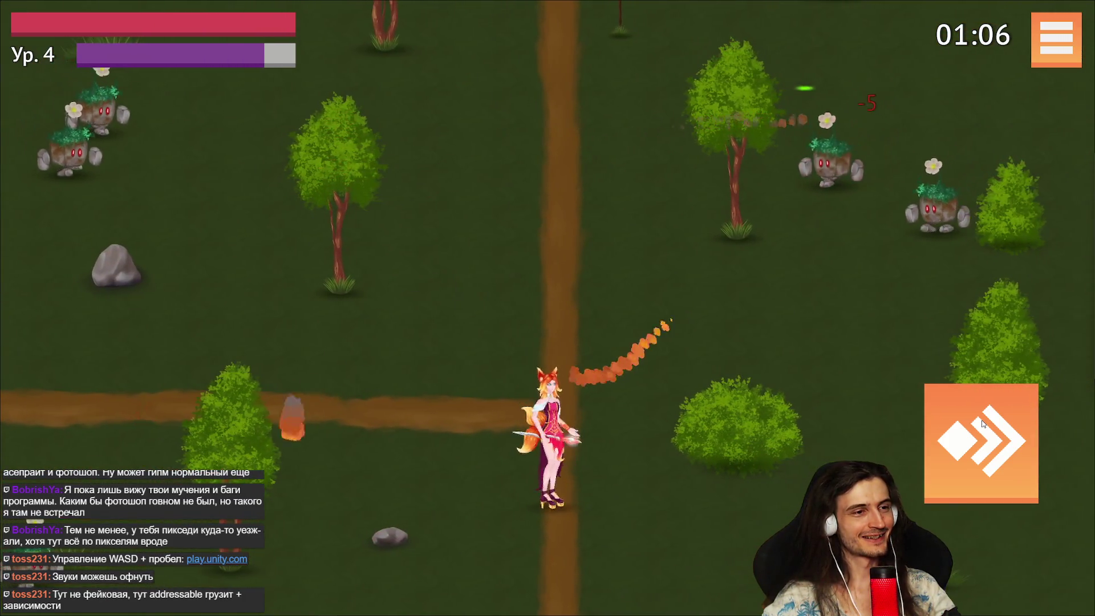
key("d")
key("w")
key("a")
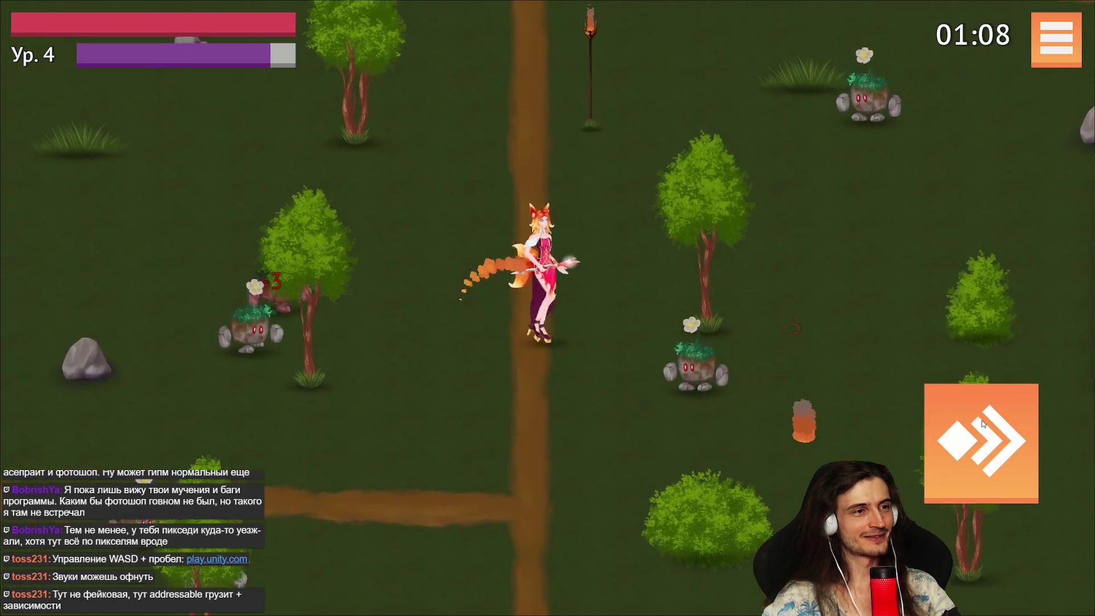
key("w")
key("d")
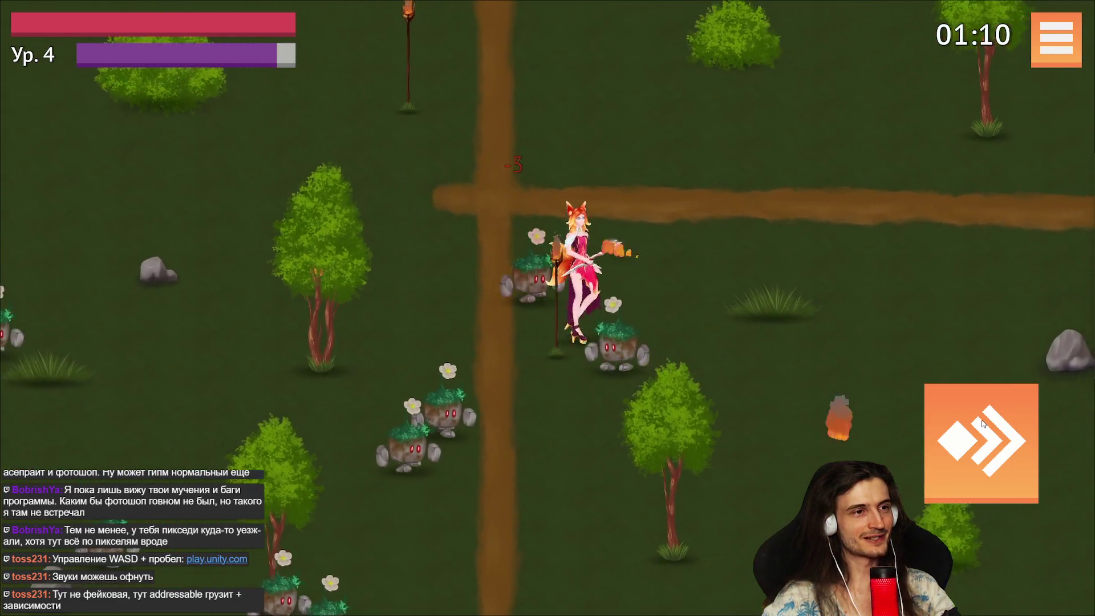
key("space")
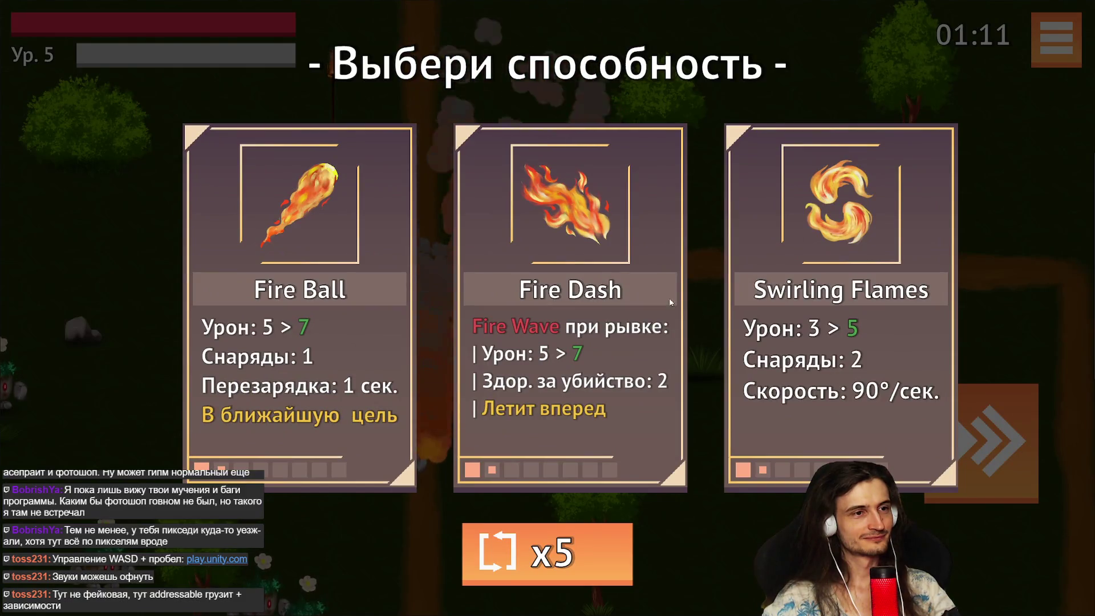
Take the Fire Dash ability and walk right and down, burning plant creatures.
left_click(608, 265)
key("w")
key("d")
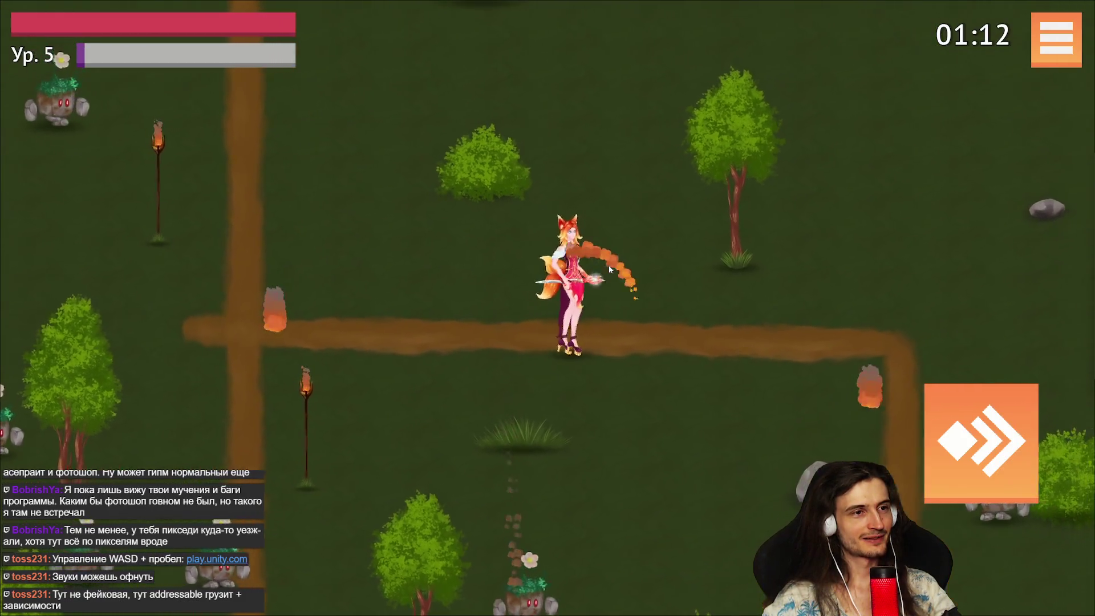
key("d")
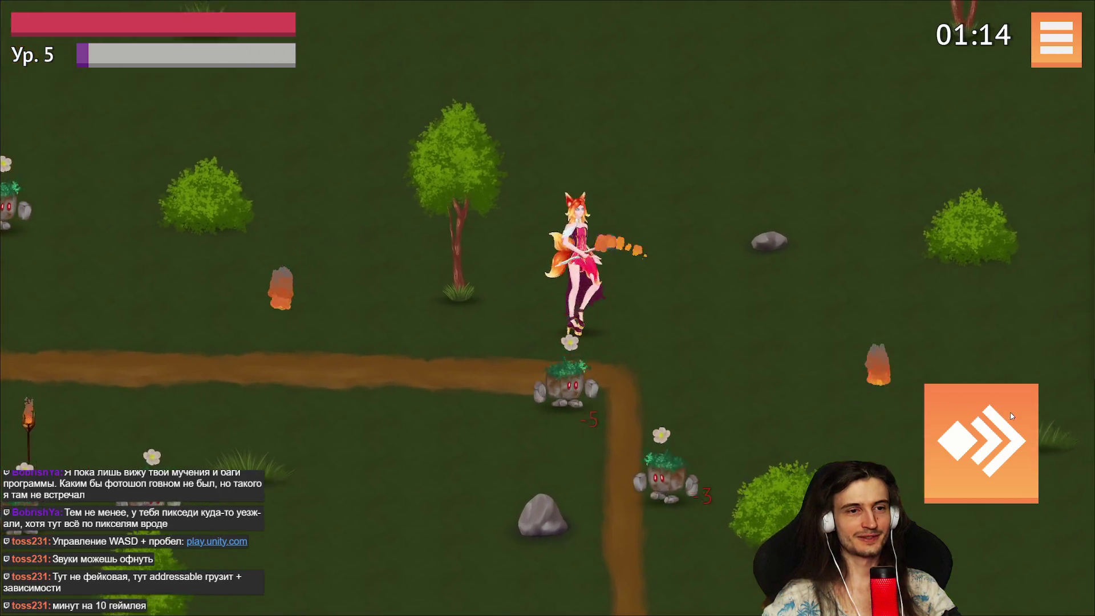
key("s")
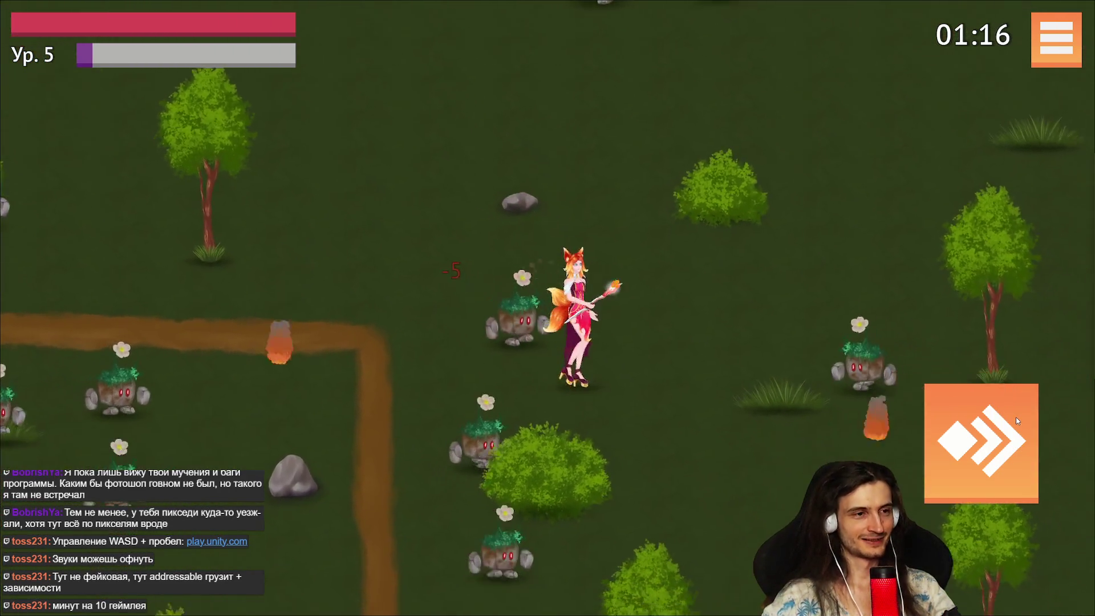
key("s")
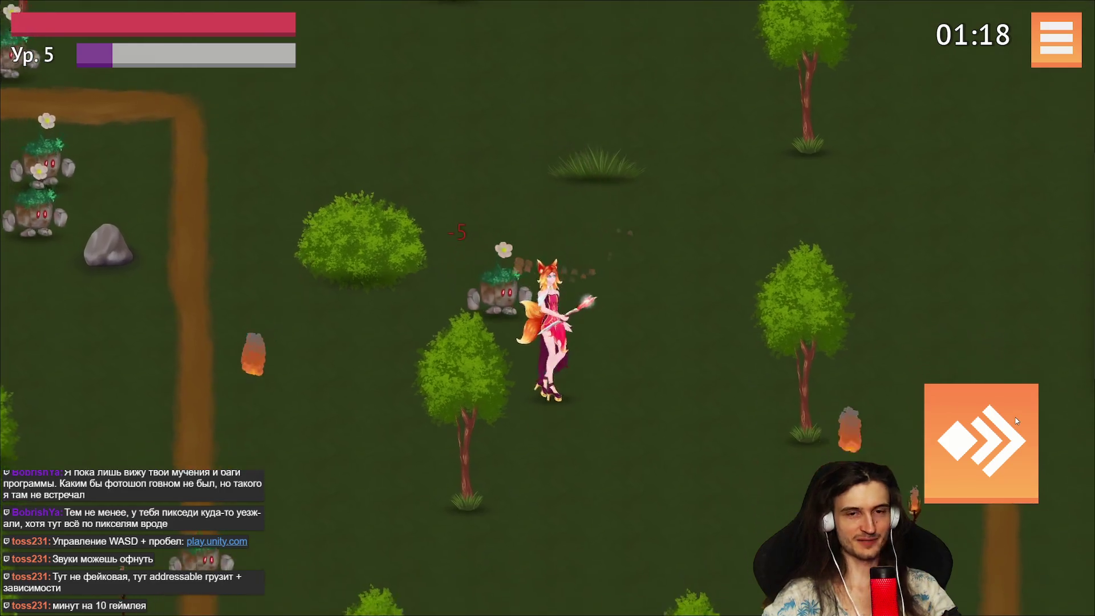
key("s")
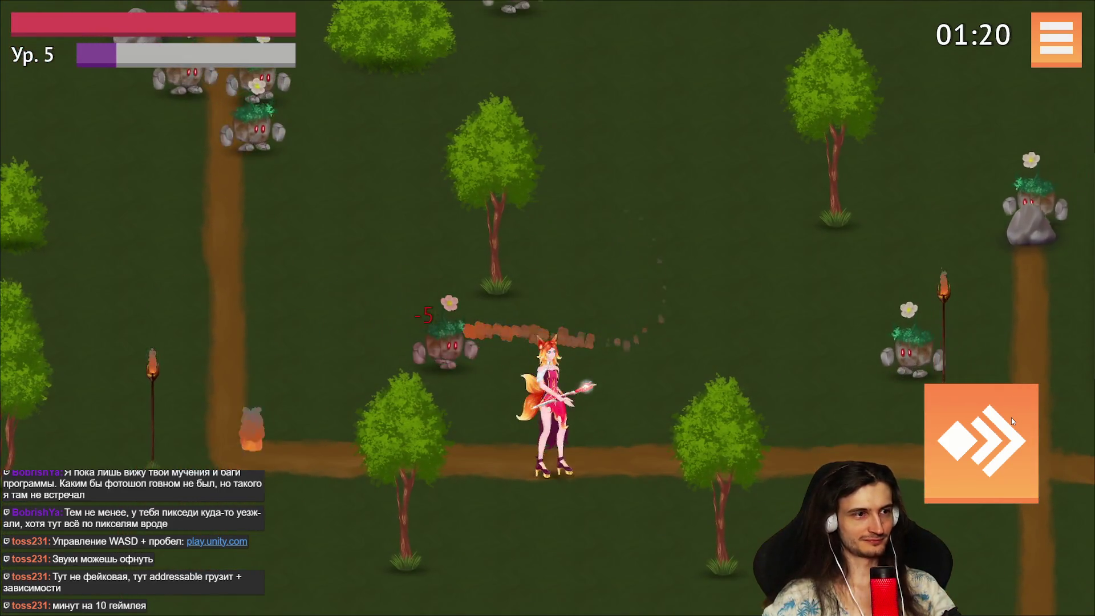
key("d")
key("d")
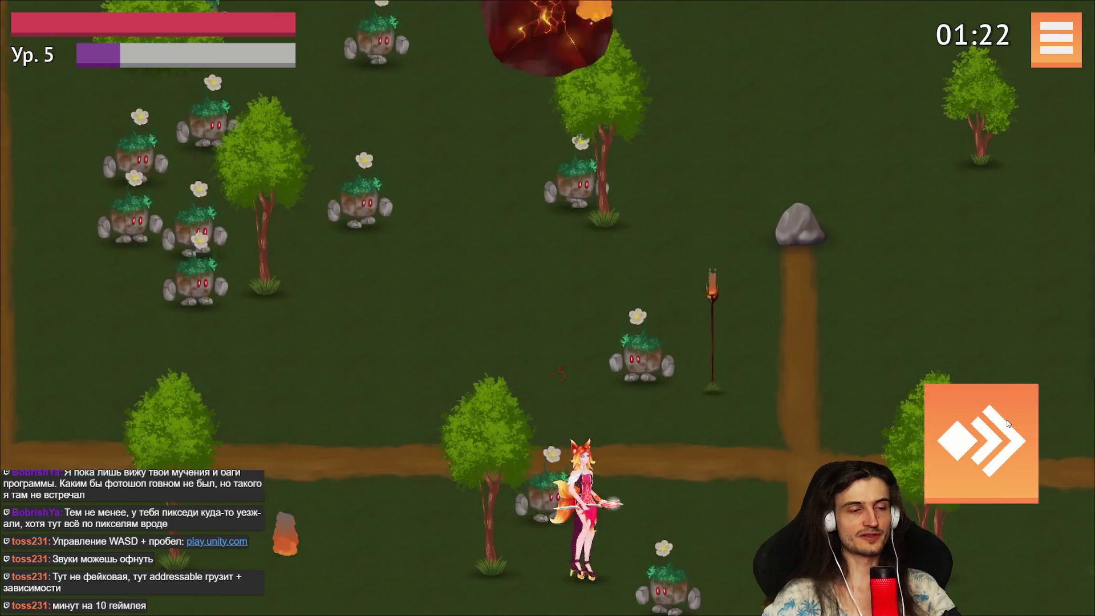
key("d")
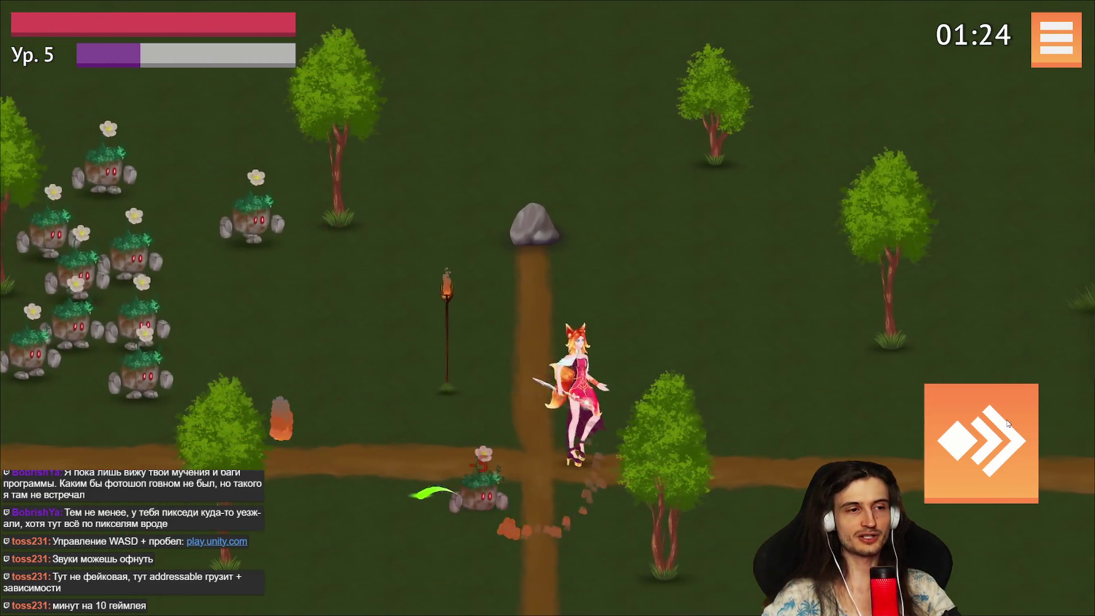
key("d")
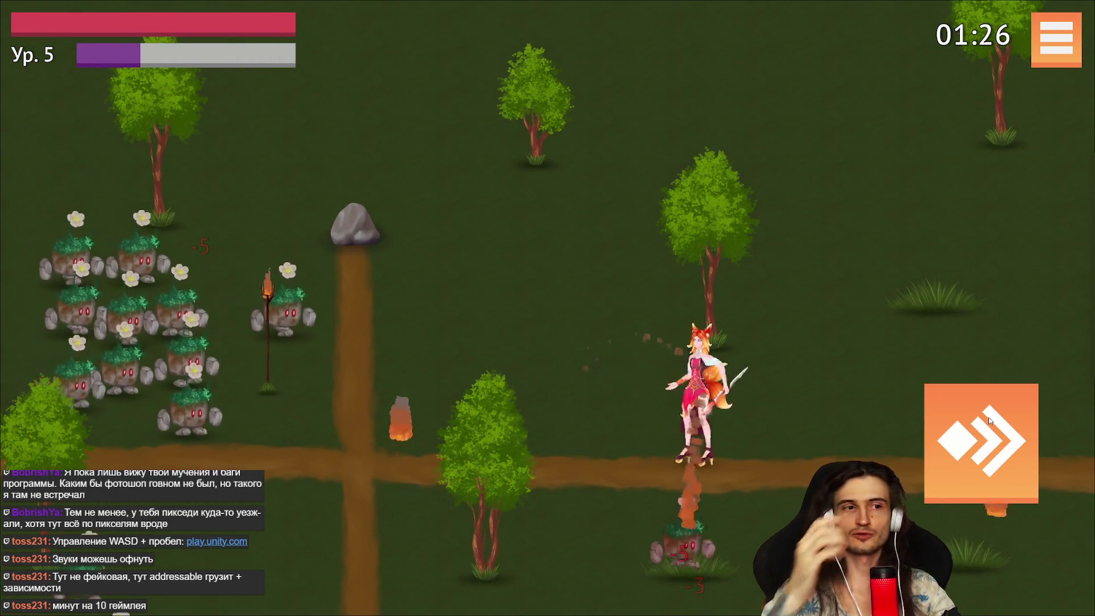
Push up-left, then down-left through the plant creature group to gain experience.
key("a")
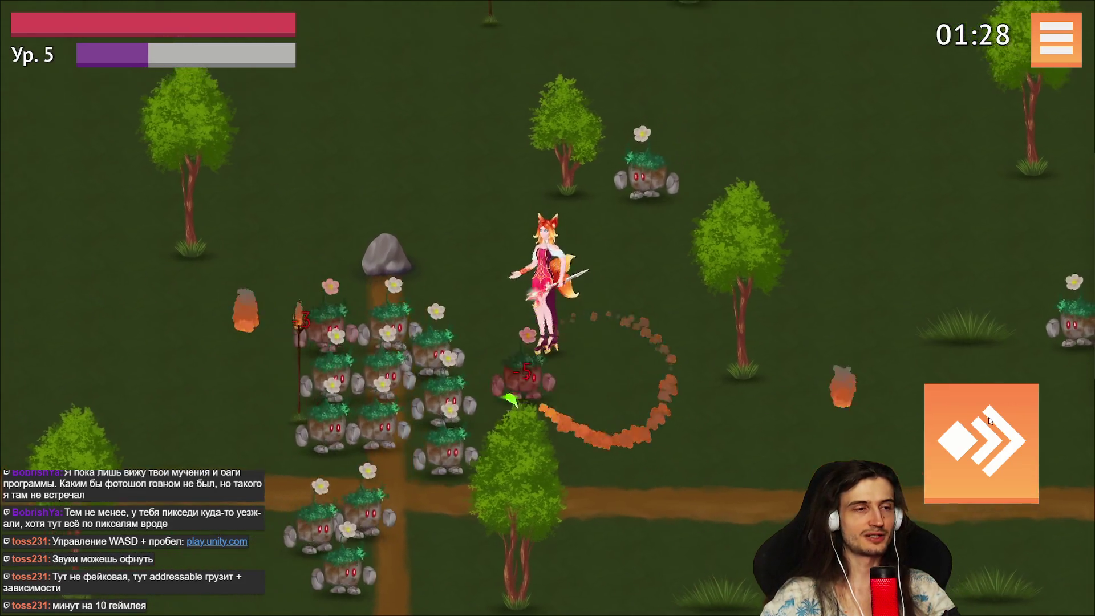
key("w")
key("a")
key("w")
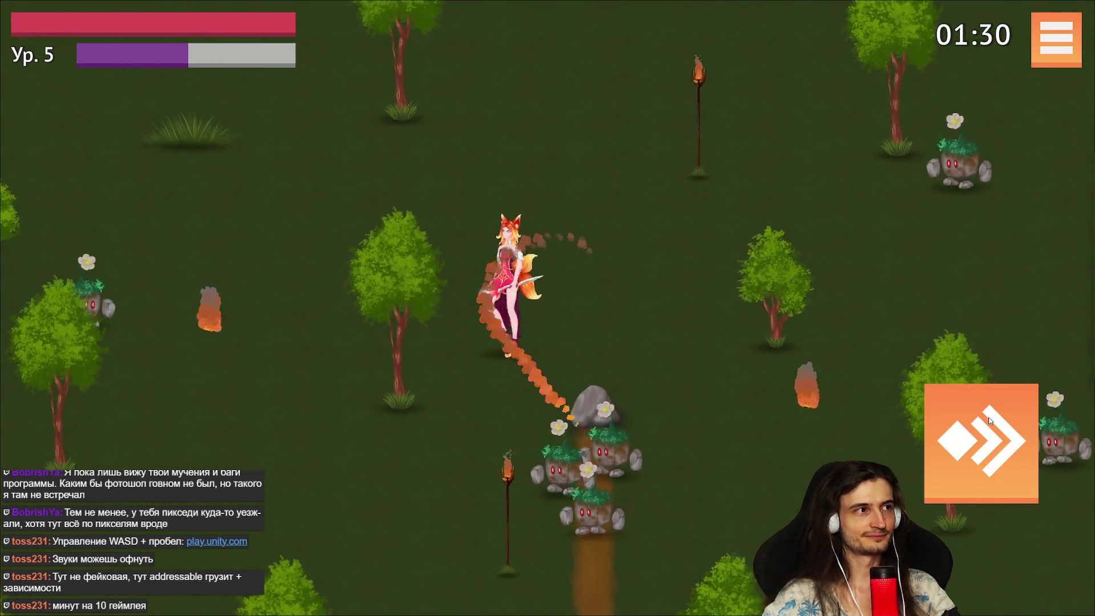
key("a")
key("w")
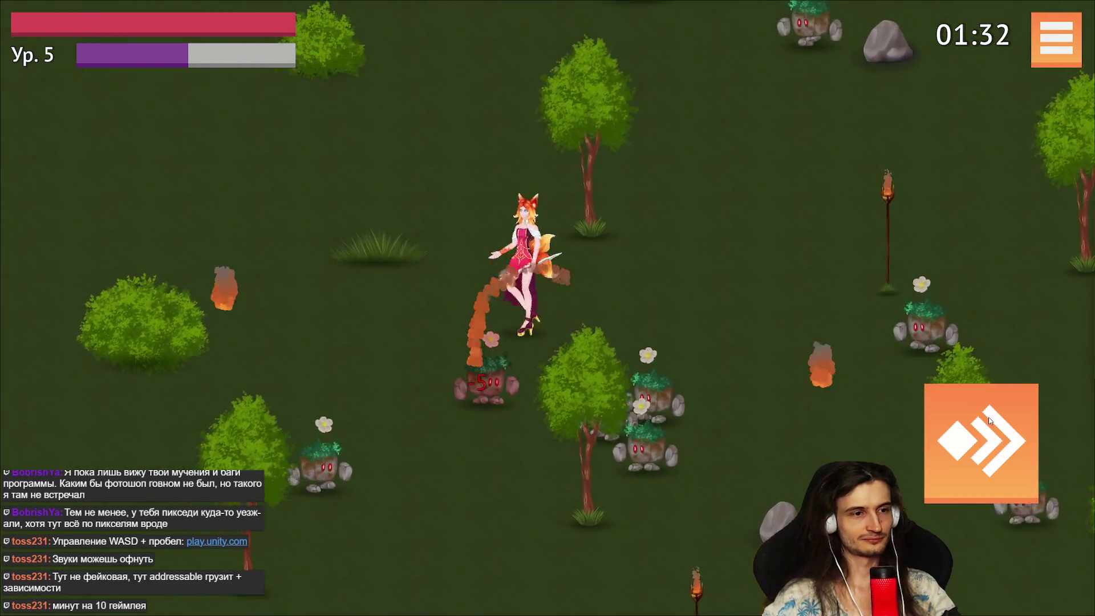
key("a")
key("w")
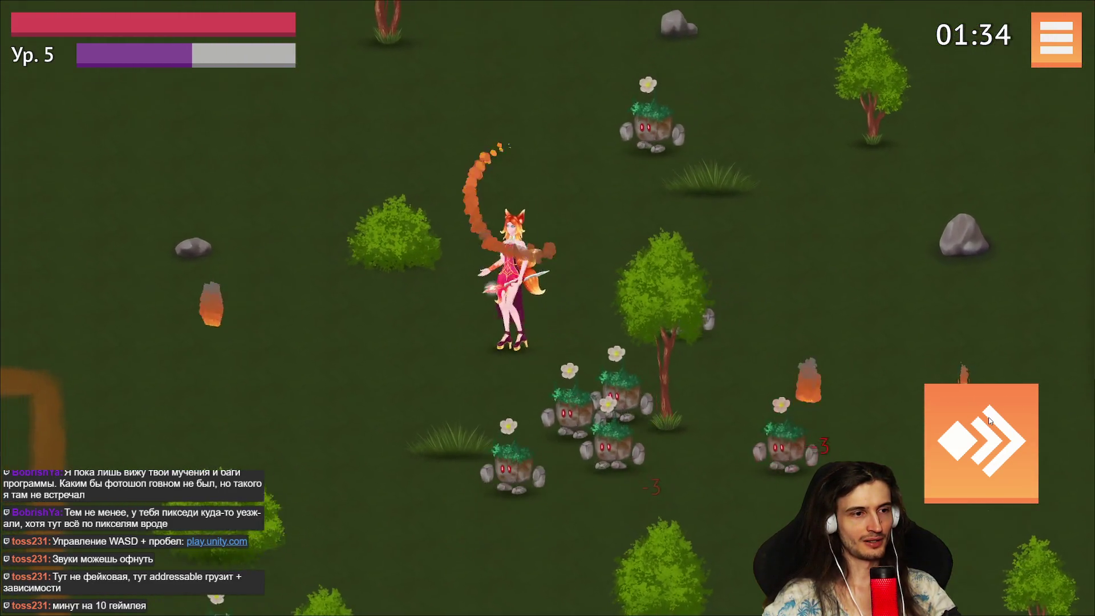
key("s")
key("a")
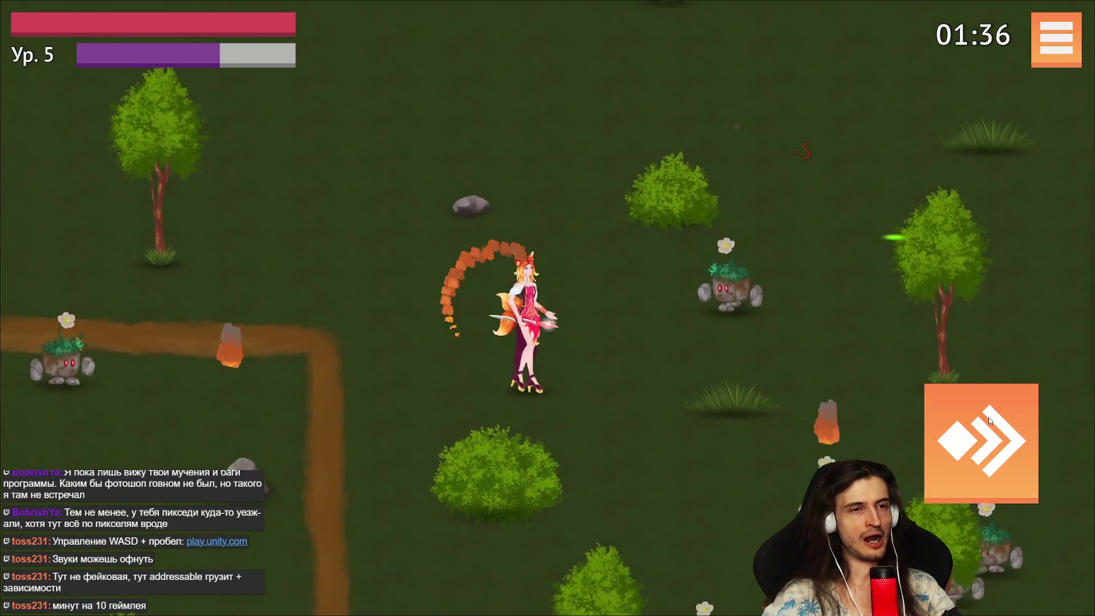
key("s")
key("a")
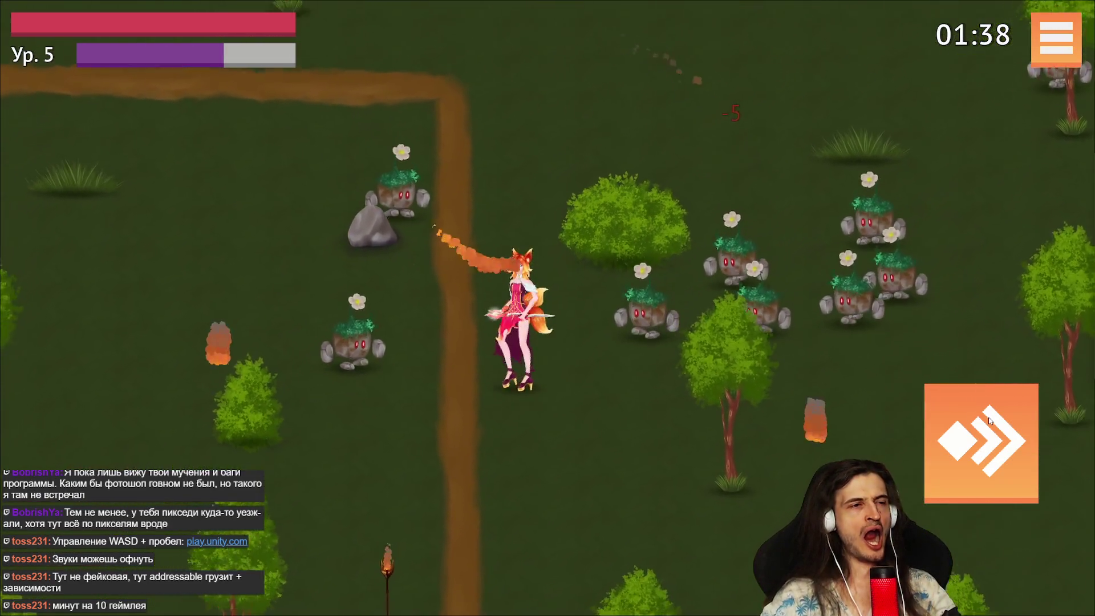
Head left and up, then dash downward past the path as the XP bar nears full.
key("a")
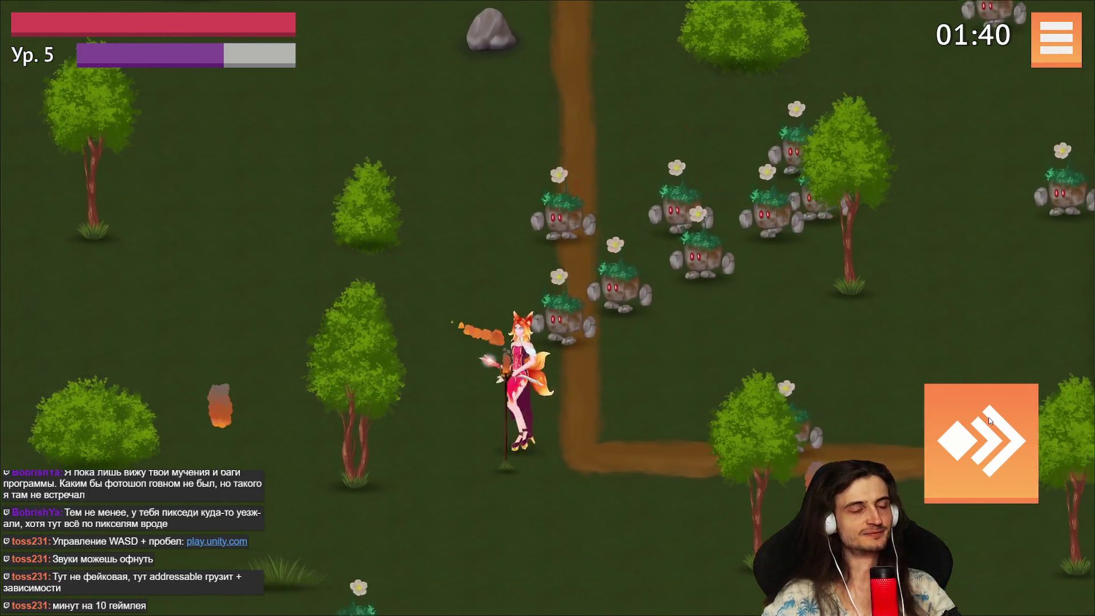
key("w")
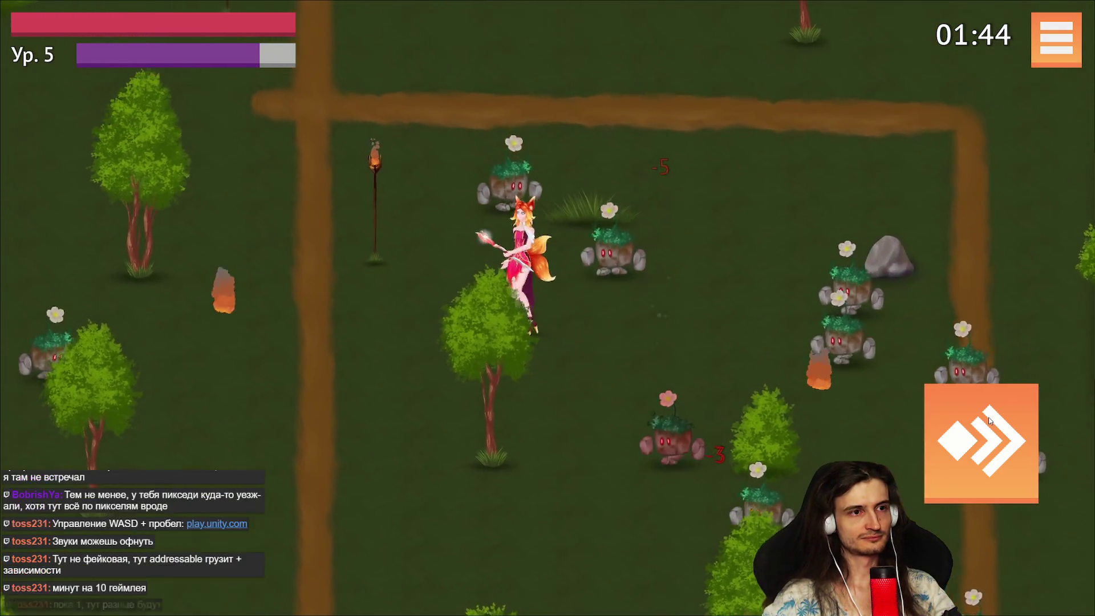
key("a")
key("w")
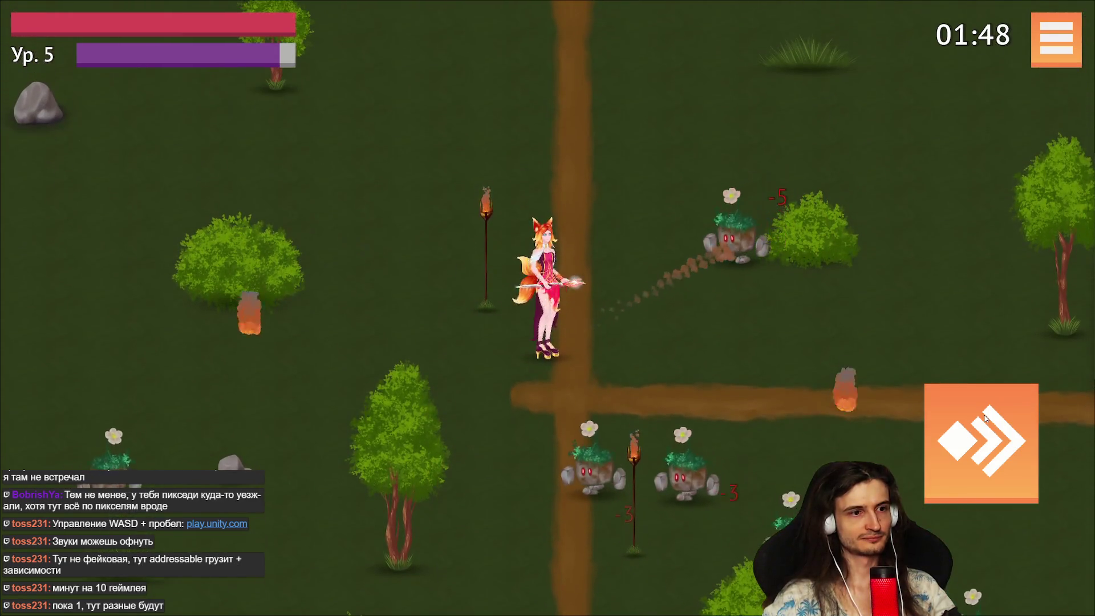
key("s")
left_click(985, 418)
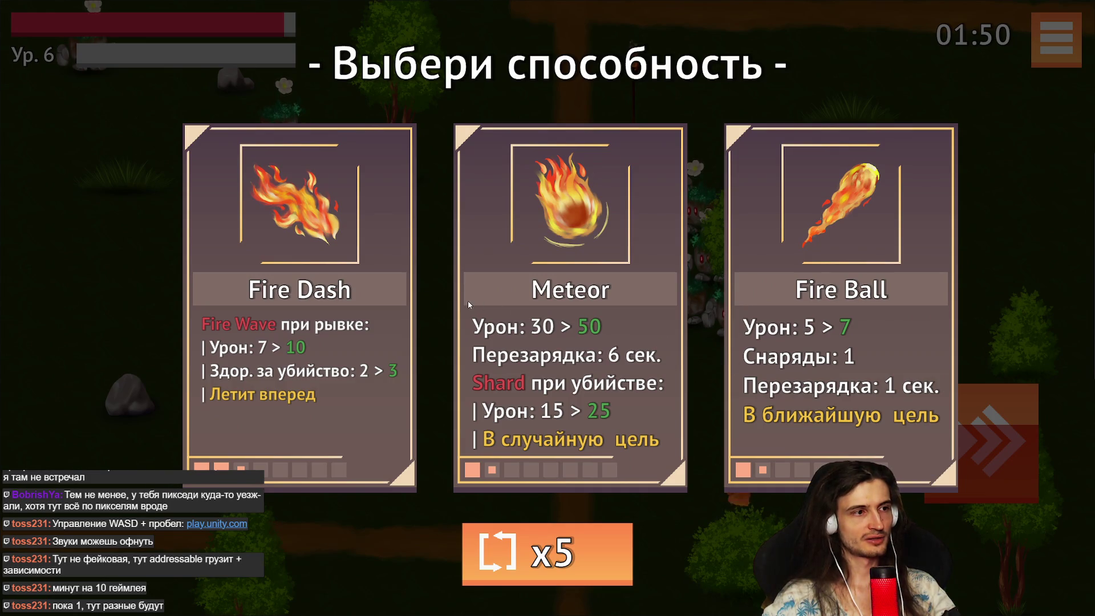
Take the Fire Ball upgrade, then move left and up and dash upward.
left_click(770, 297)
key("s")
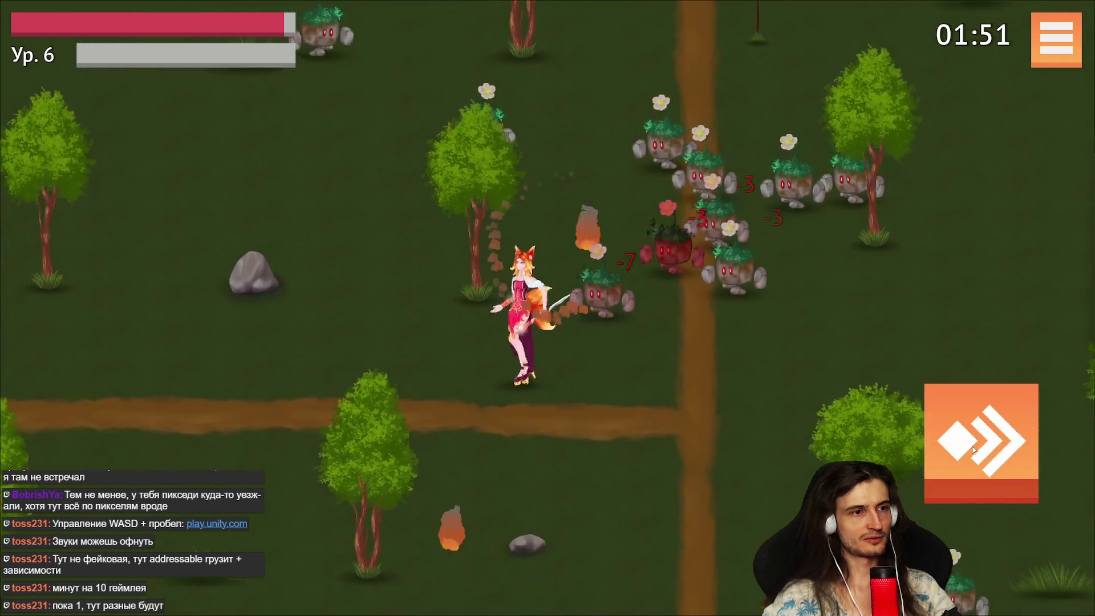
key("a")
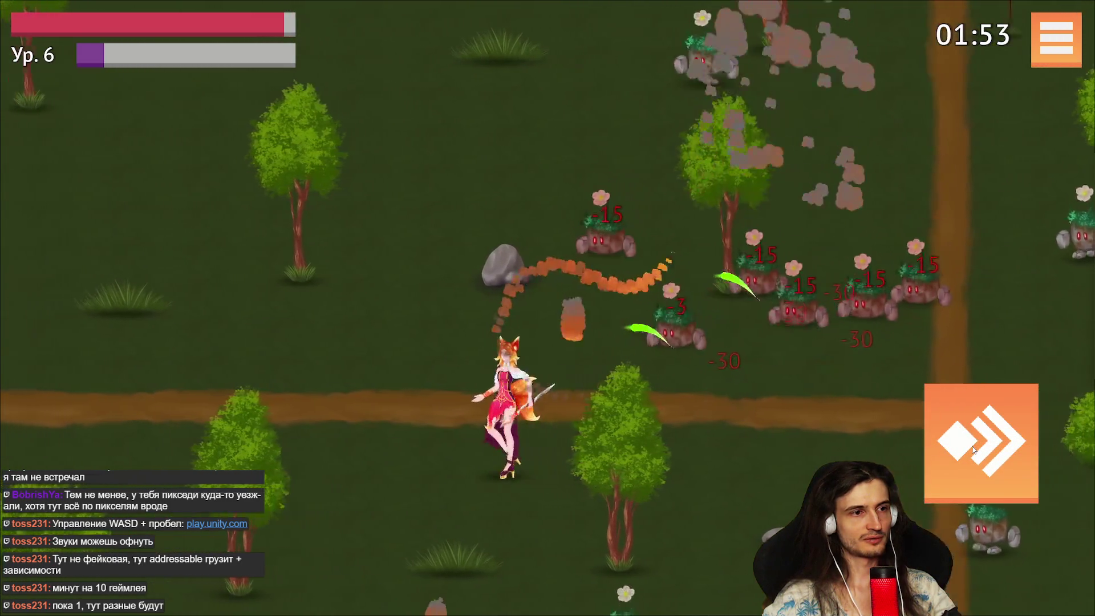
key("a")
key("w")
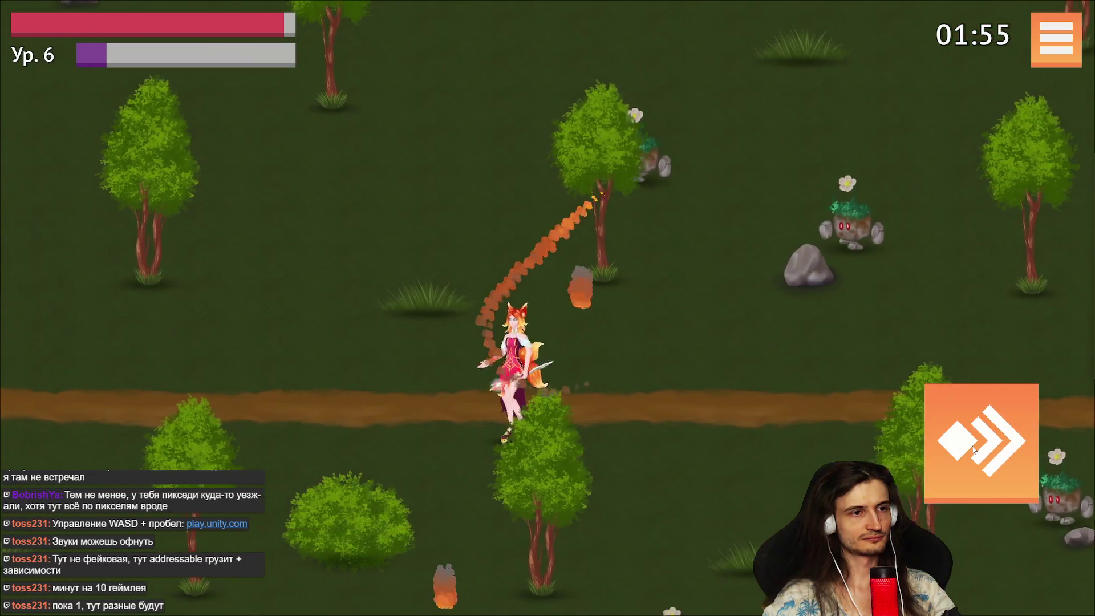
key("d")
key("space")
Weave around the stone golems, dashing left past one and up through the group.
key("a")
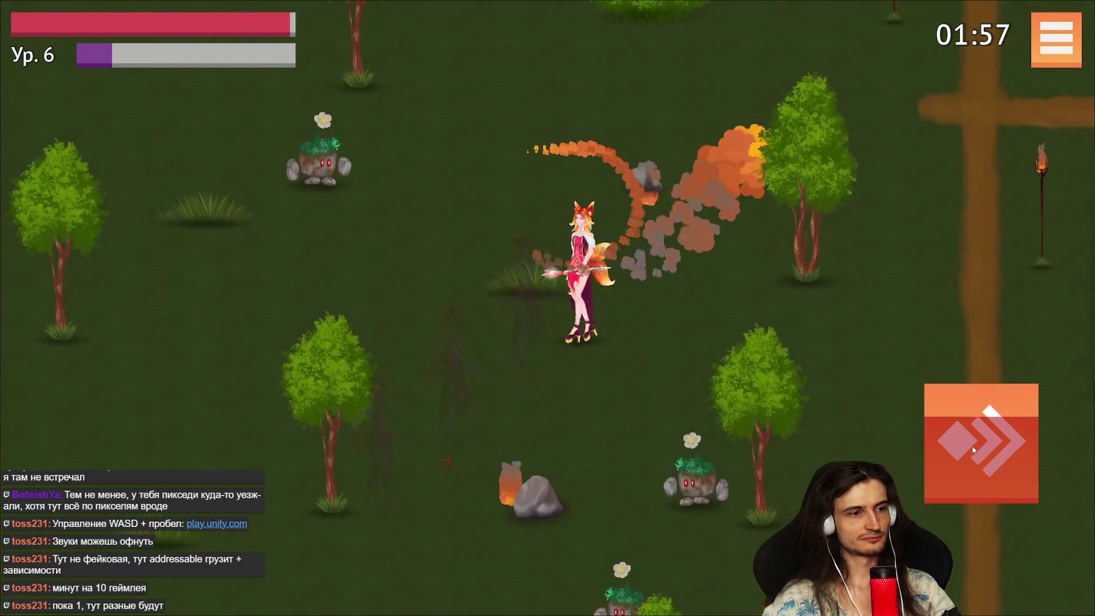
key("s")
key("w")
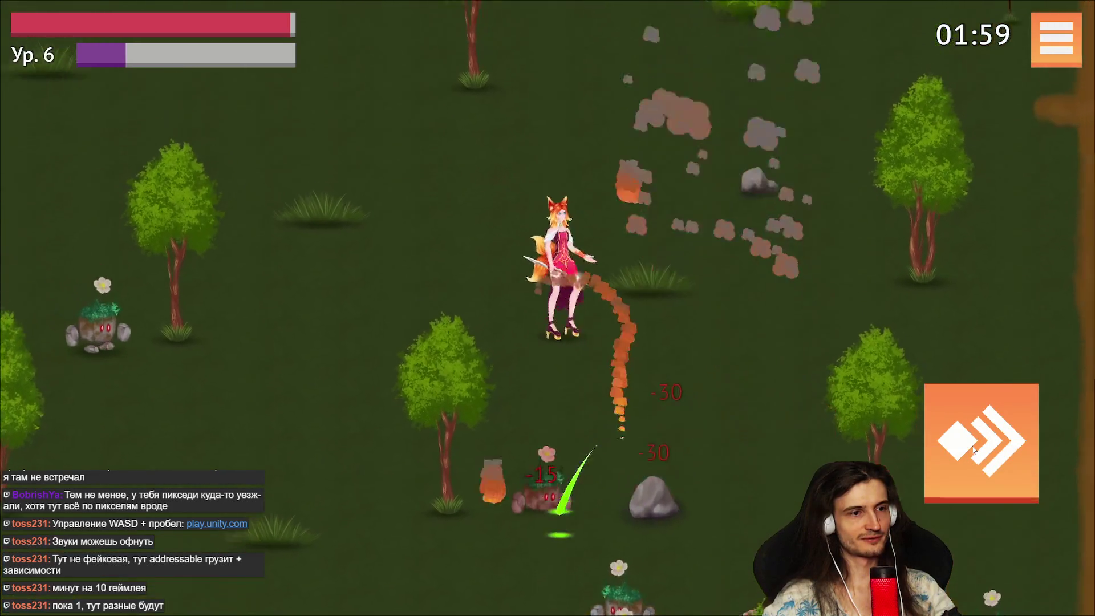
key("d")
key("a")
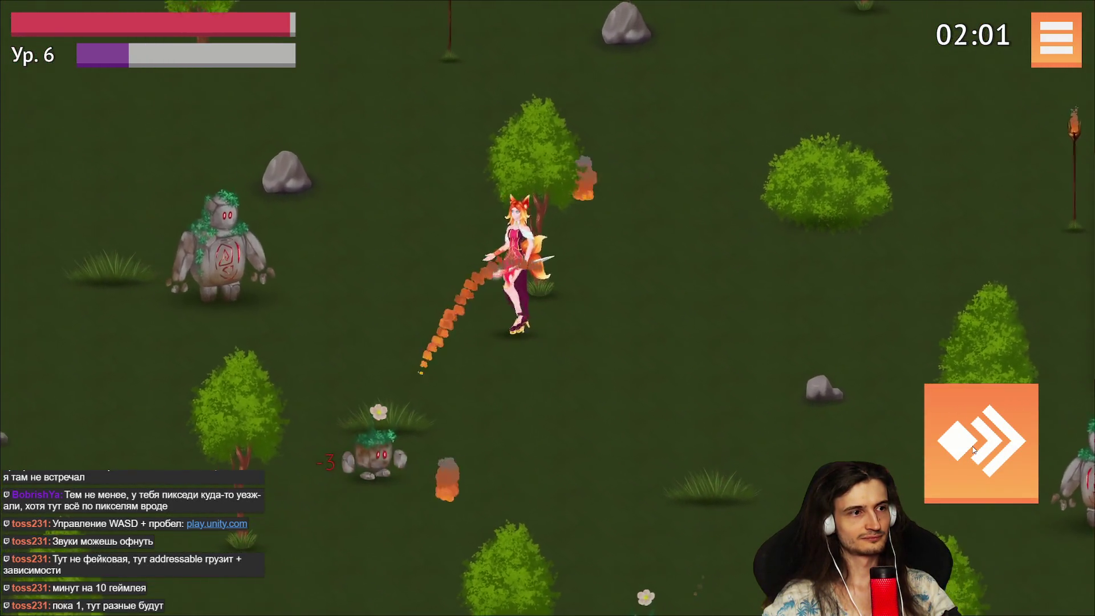
key("space")
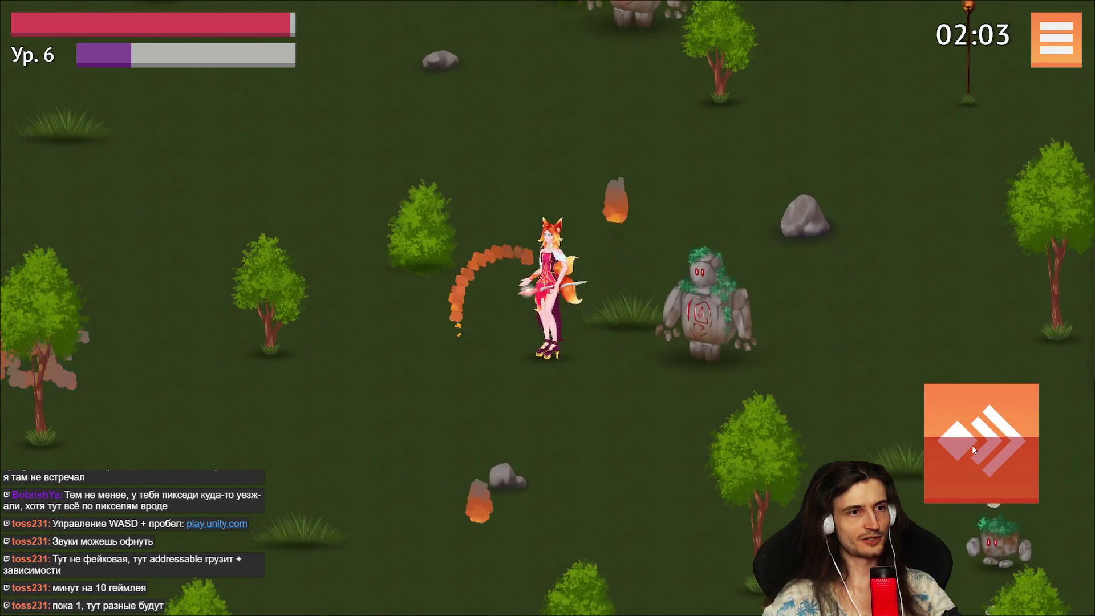
key("a")
key("s")
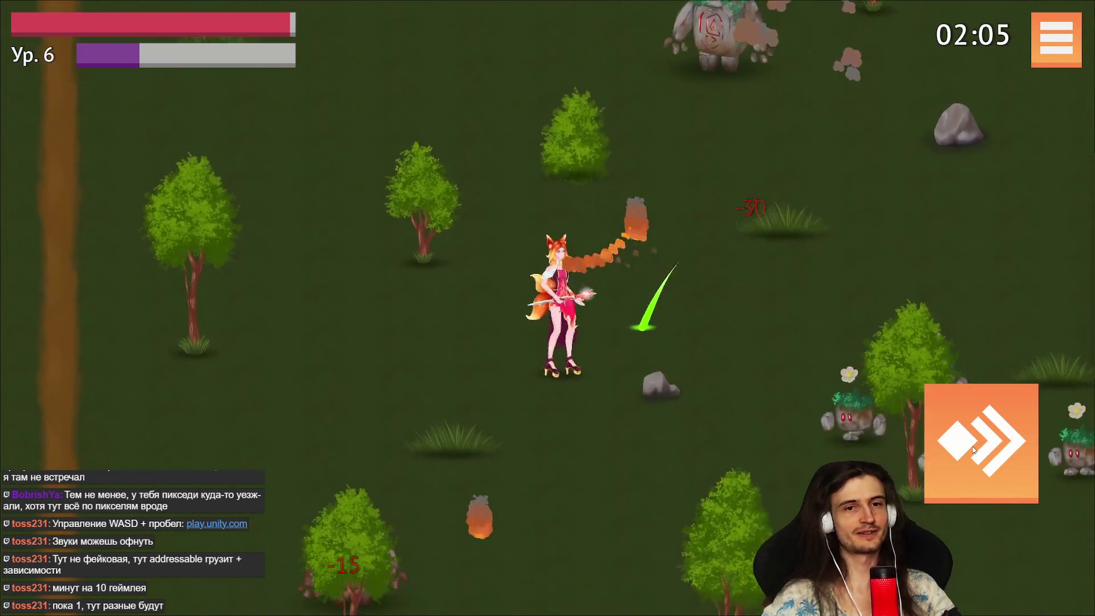
key("a")
key("s")
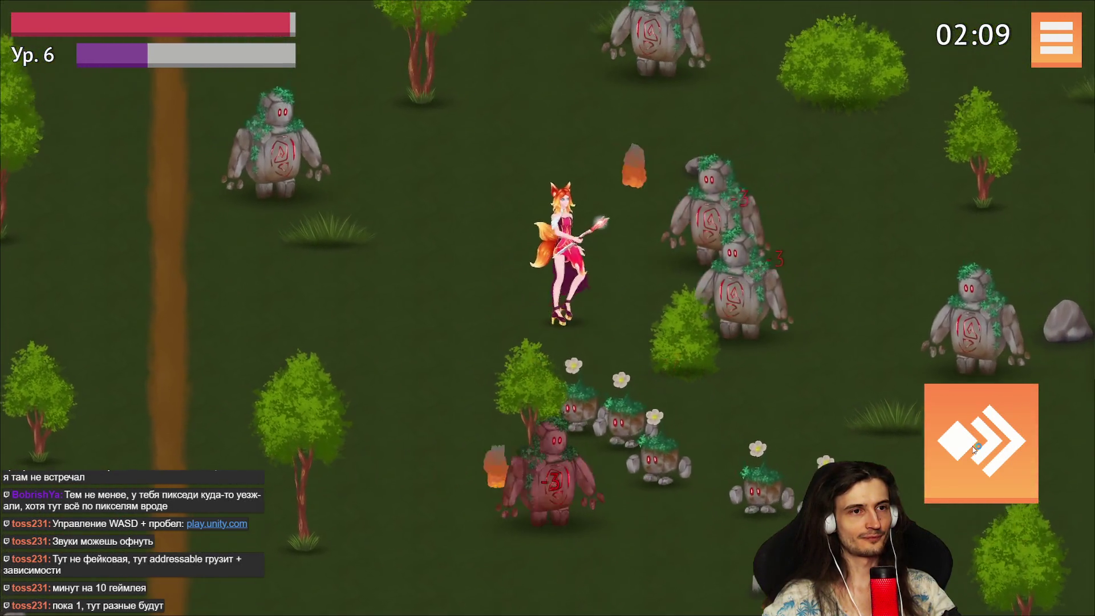
key("w")
key("space")
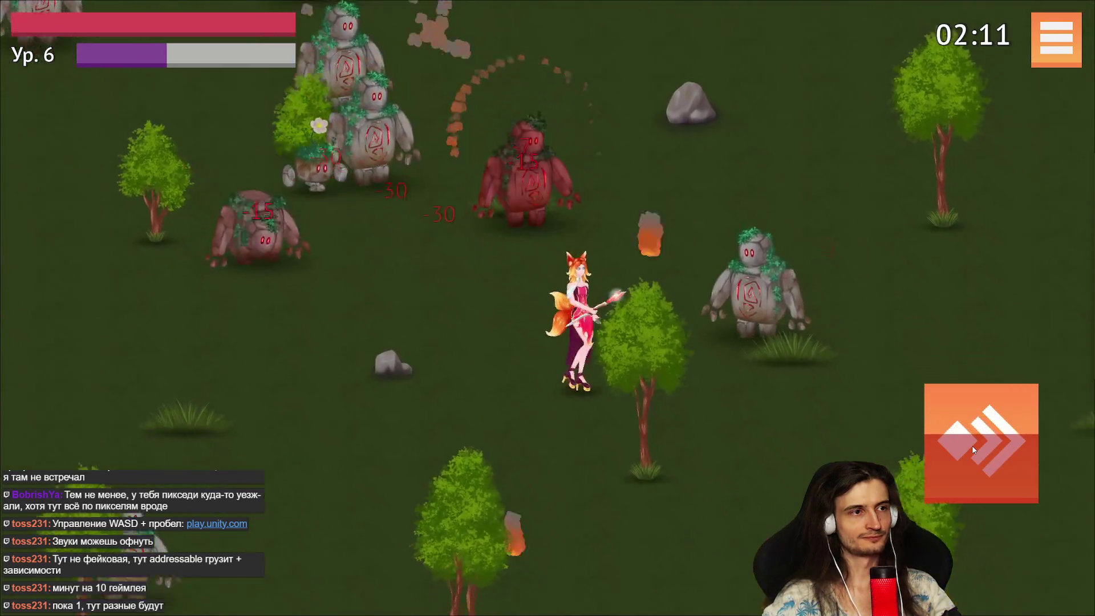
Keep moving down-left, then right and up, staying clear of the golems.
key("a")
key("s")
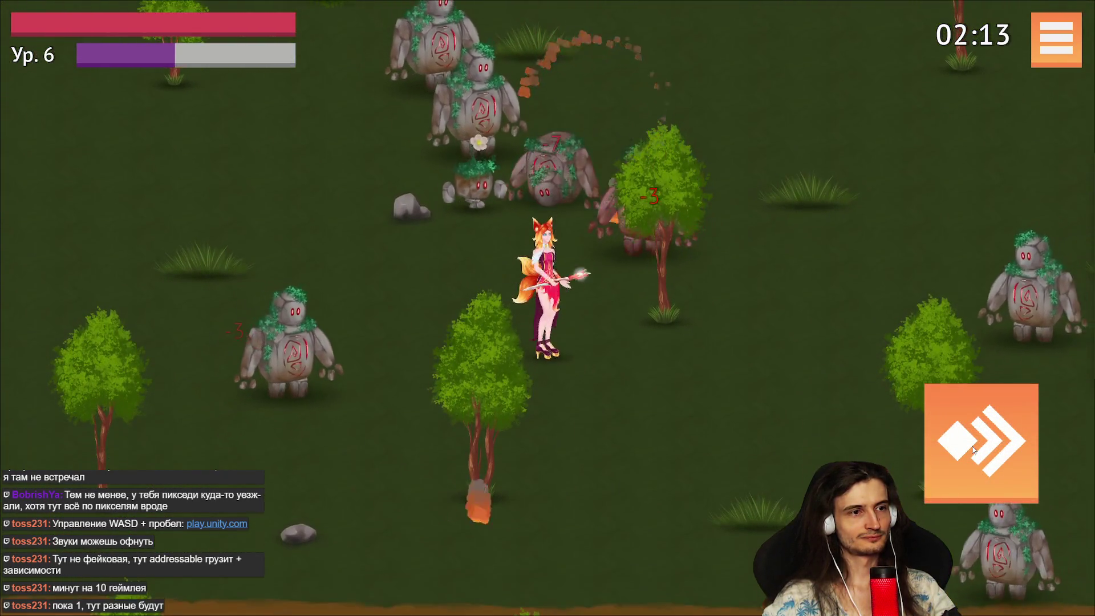
key("s")
key("a")
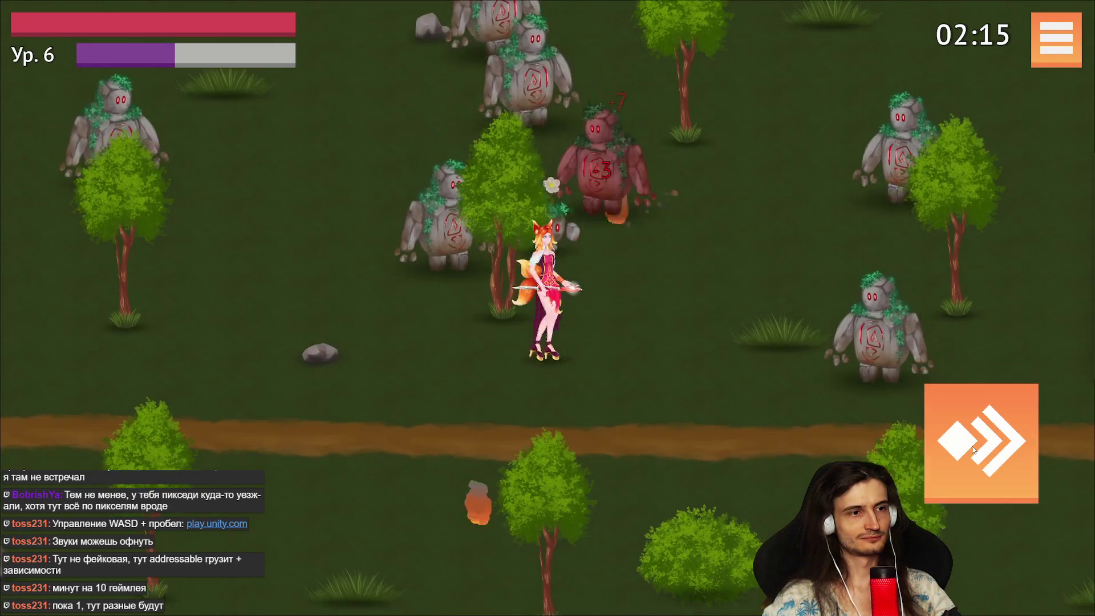
key("d")
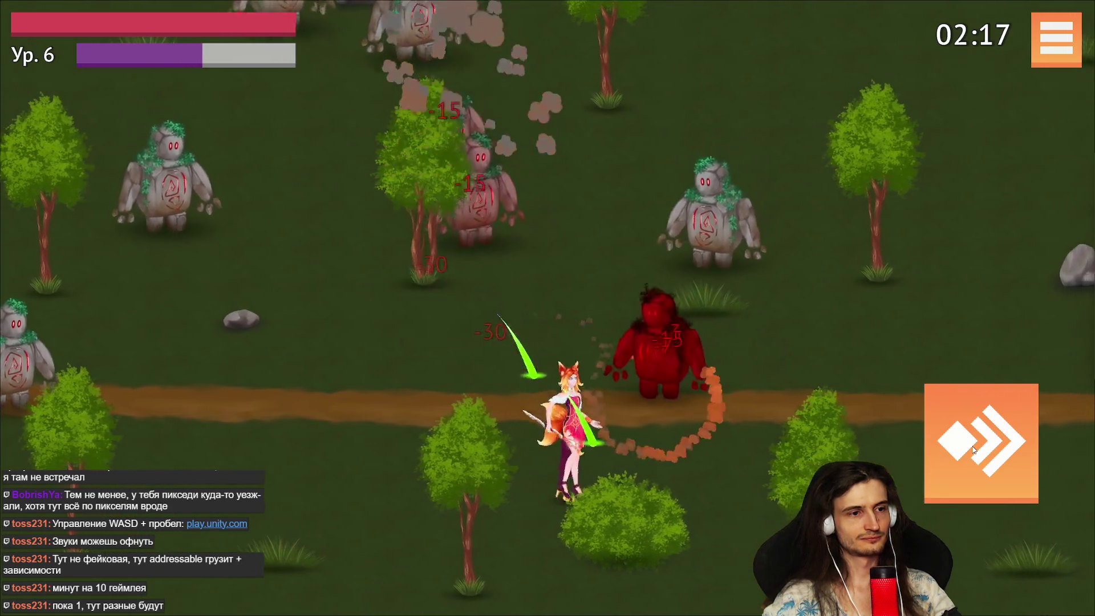
key("w")
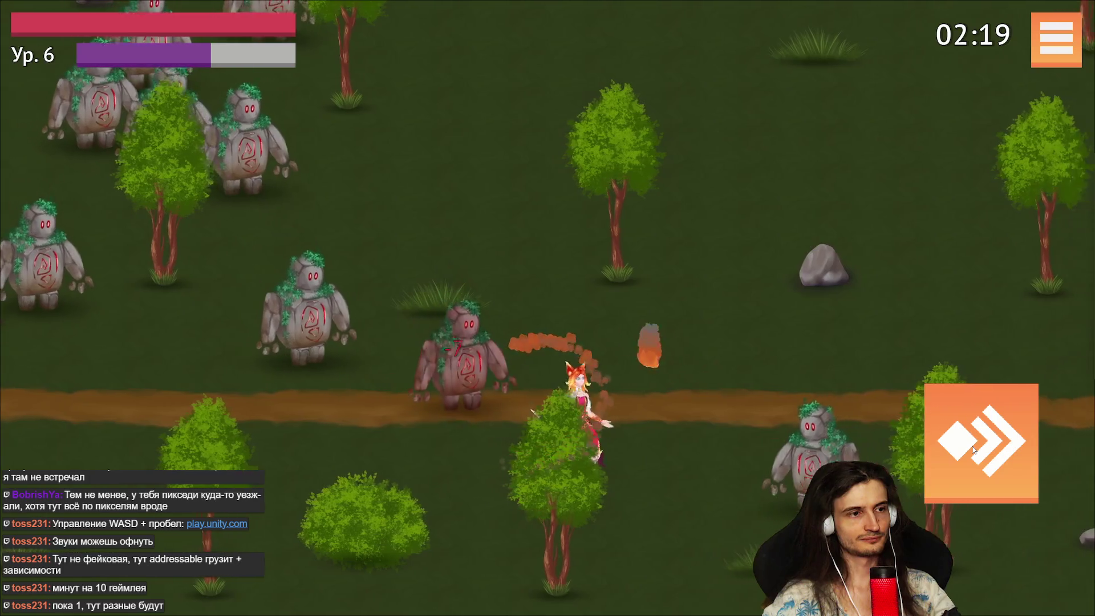
key("d")
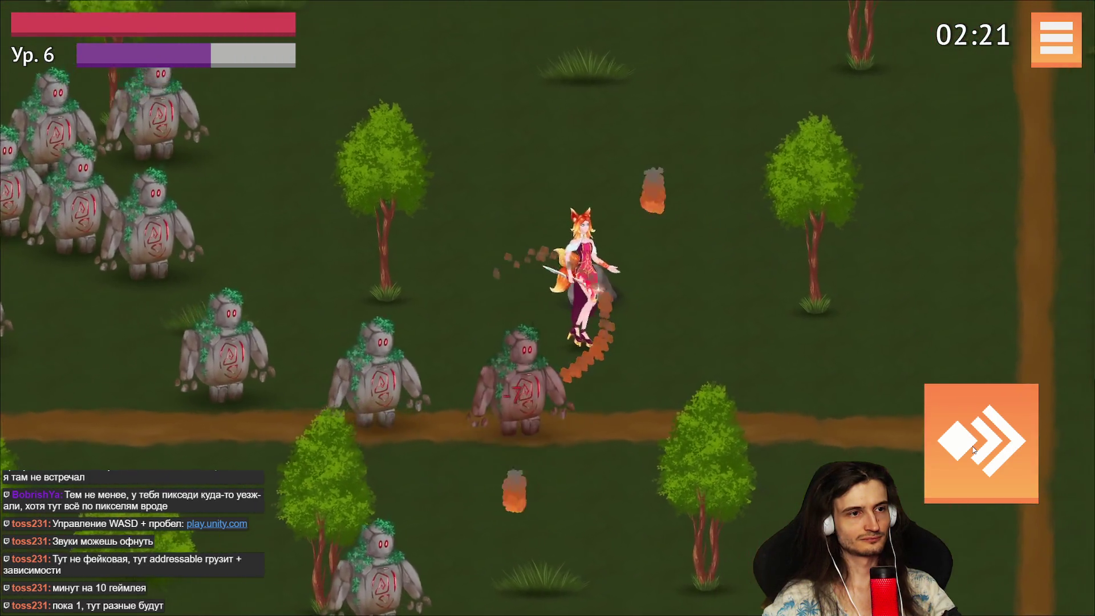
key("s")
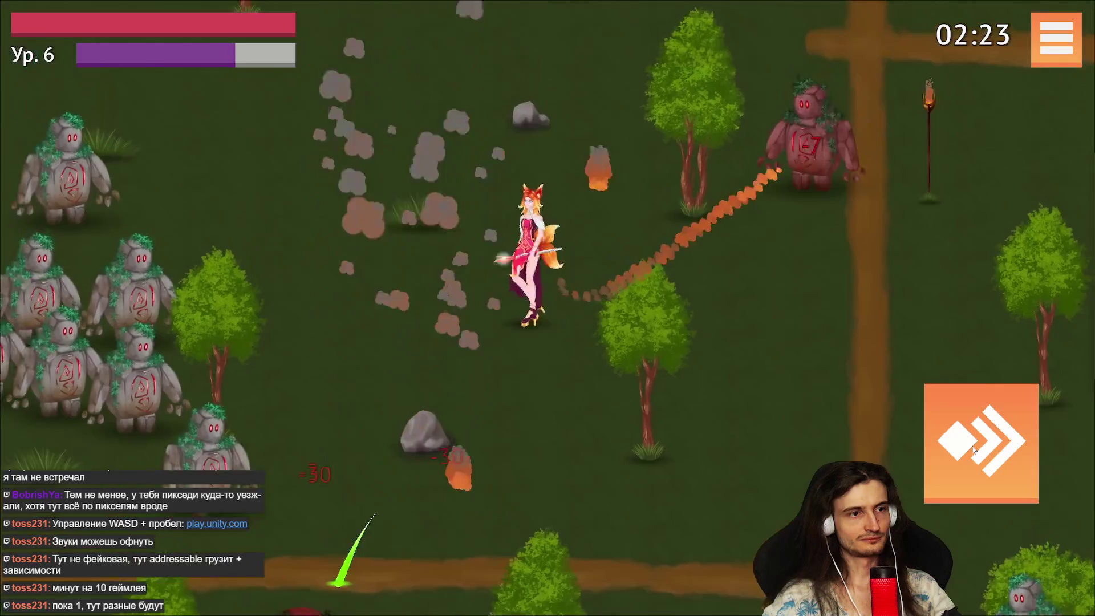
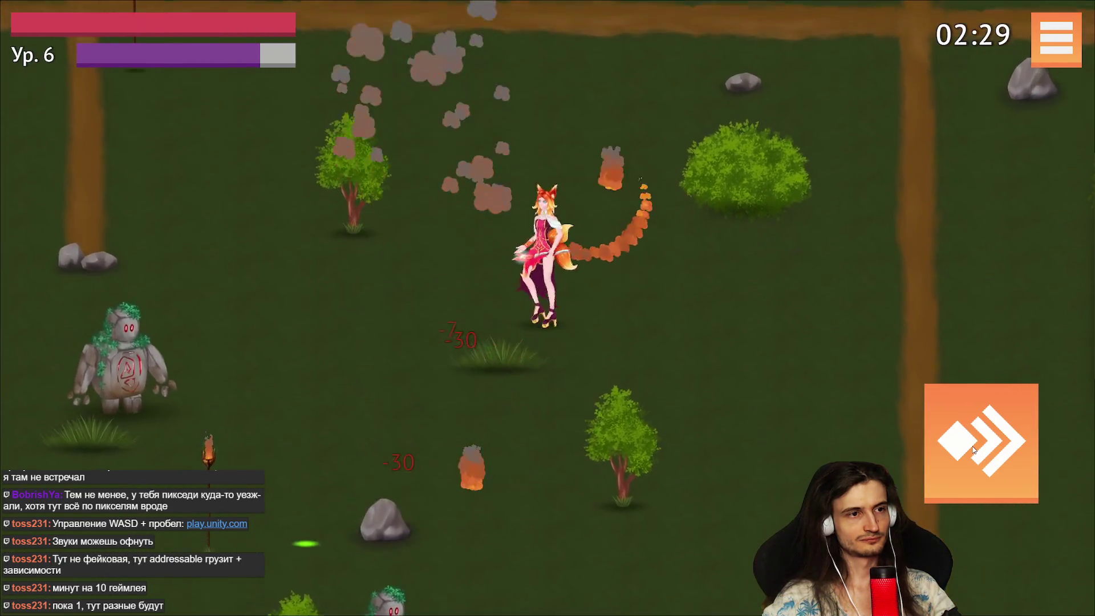
Walk the fox girl up-left, then down-left across the meadow, away from the stone golems.
key("w")
key("a")
key("a")
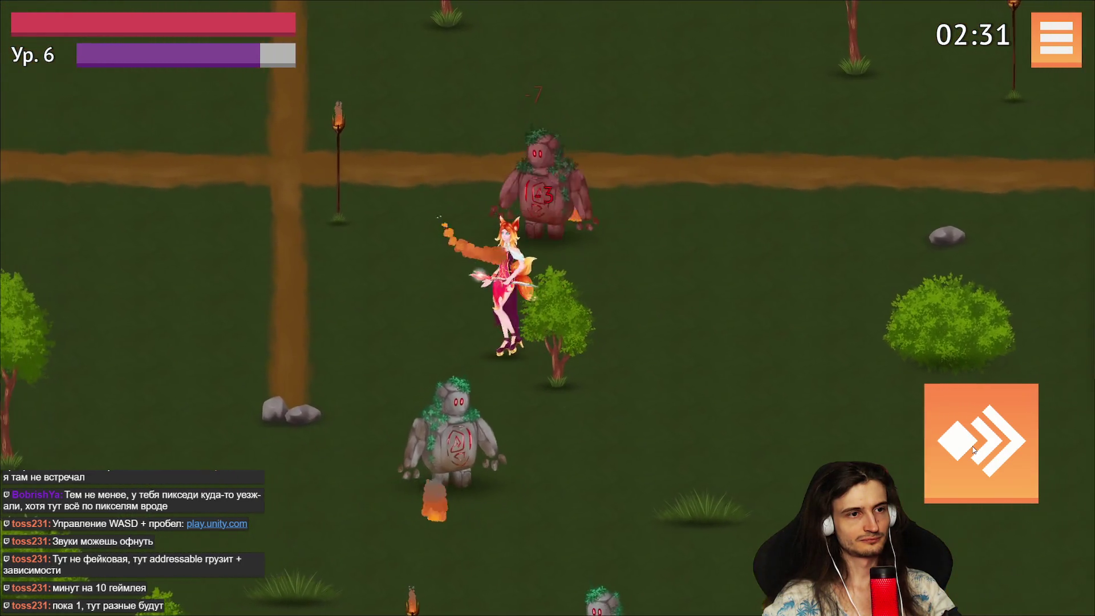
key("a")
key("s")
key("a+s")
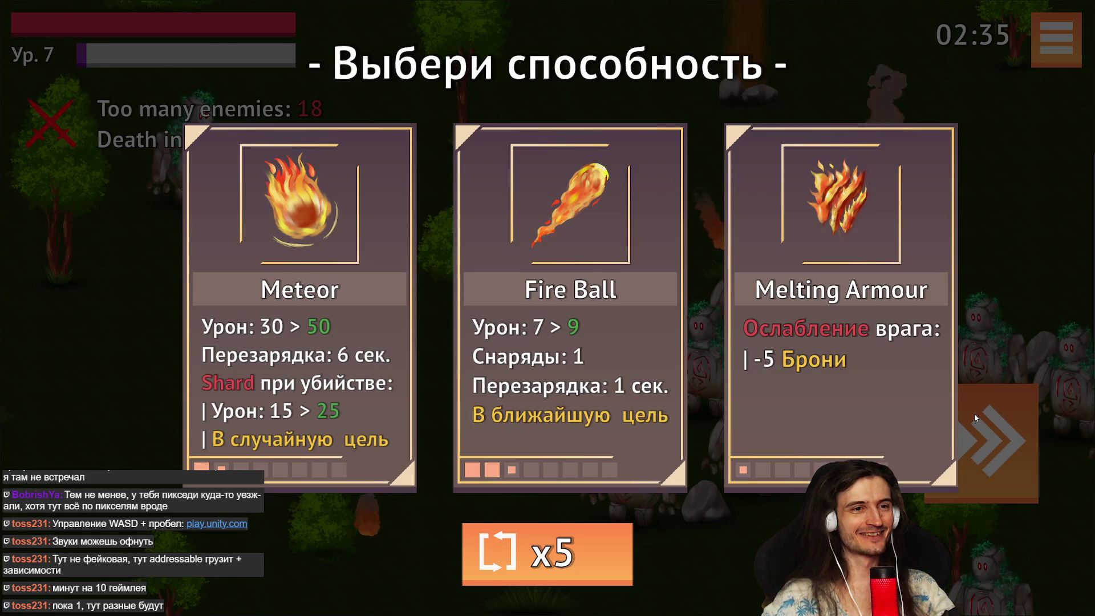
Take the Meteor upgrade, then retreat left and down from the golem crowd.
left_click(332, 249)
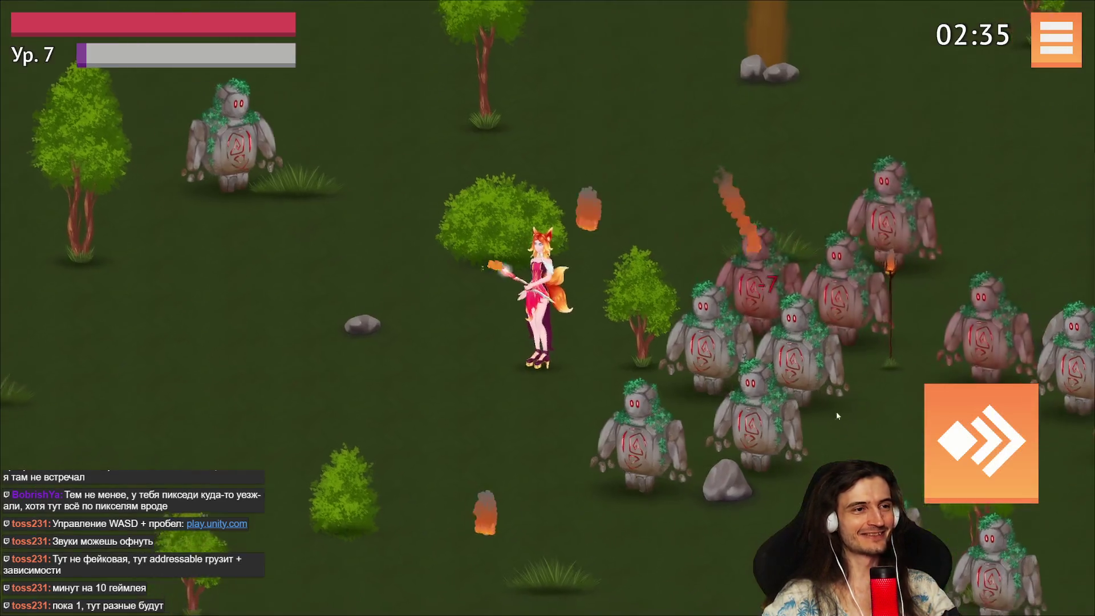
key("w")
key("d")
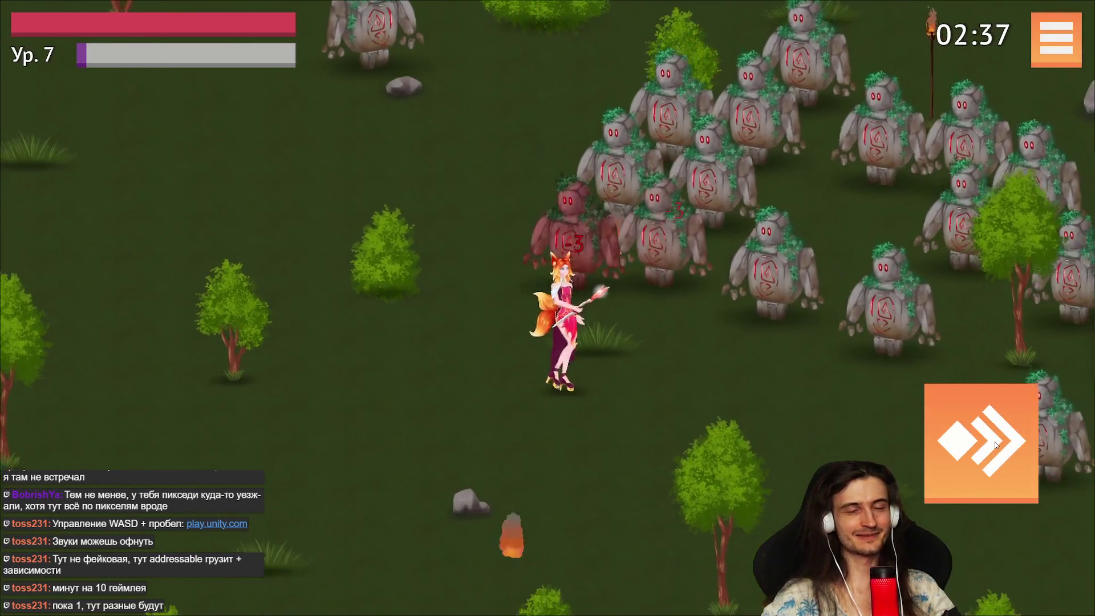
key("a")
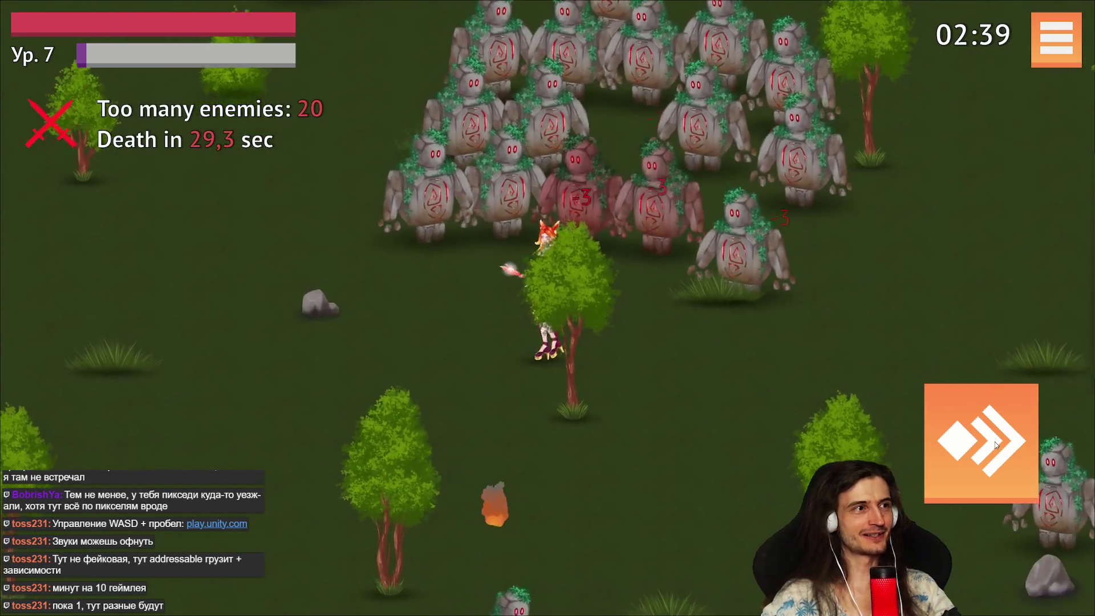
key("w")
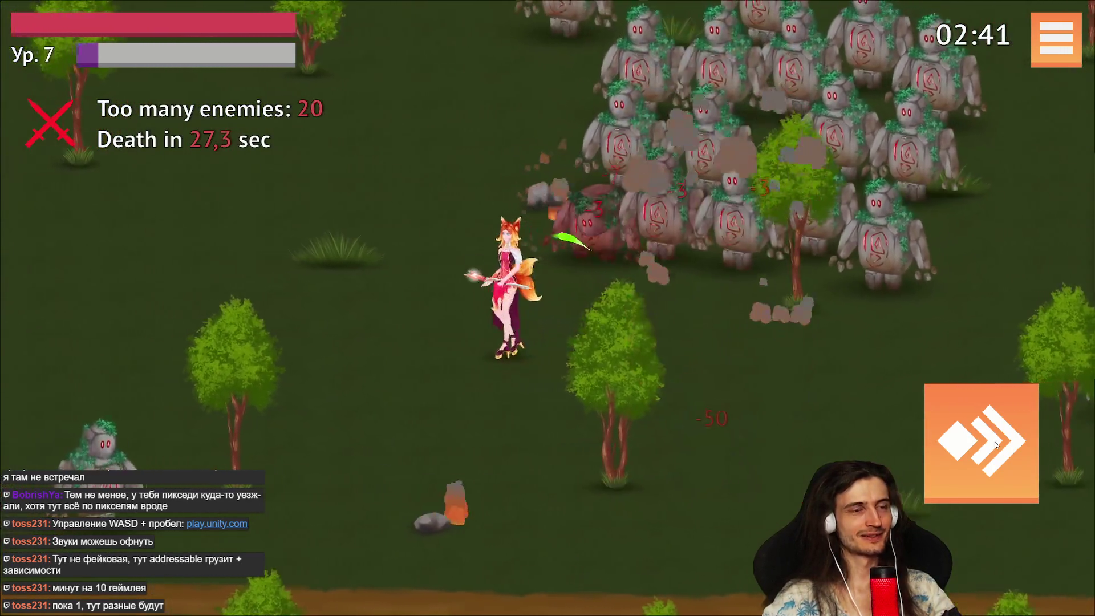
key("a")
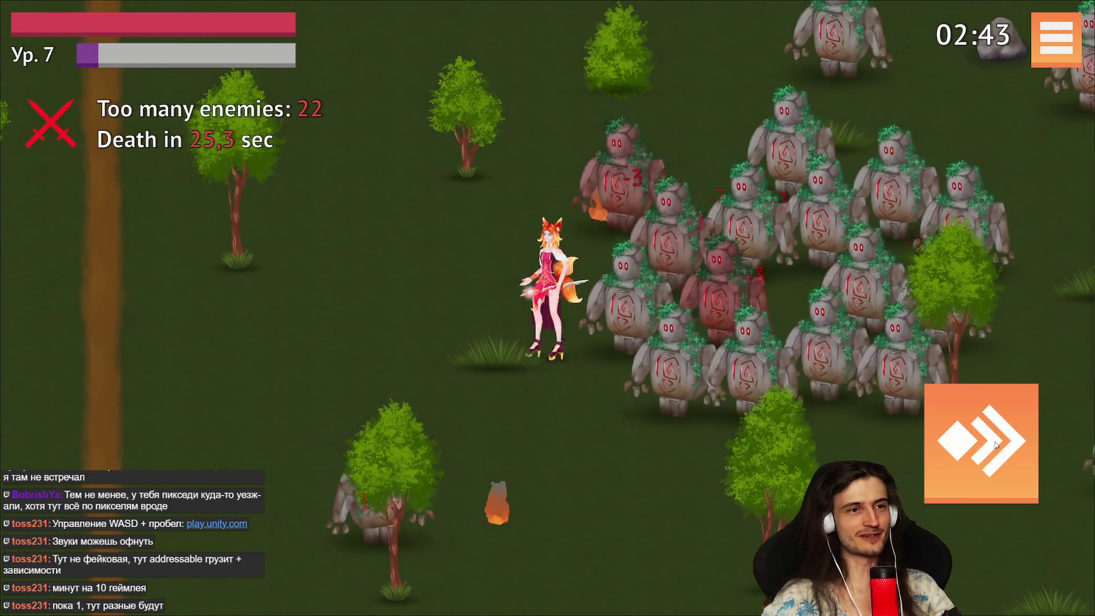
key("a")
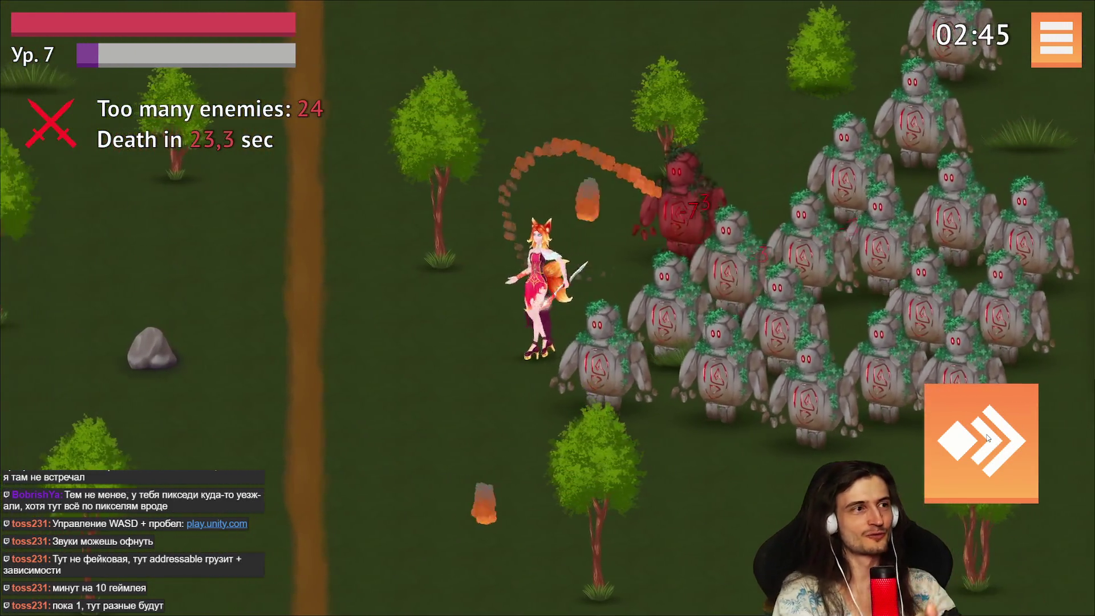
key("s")
key("a")
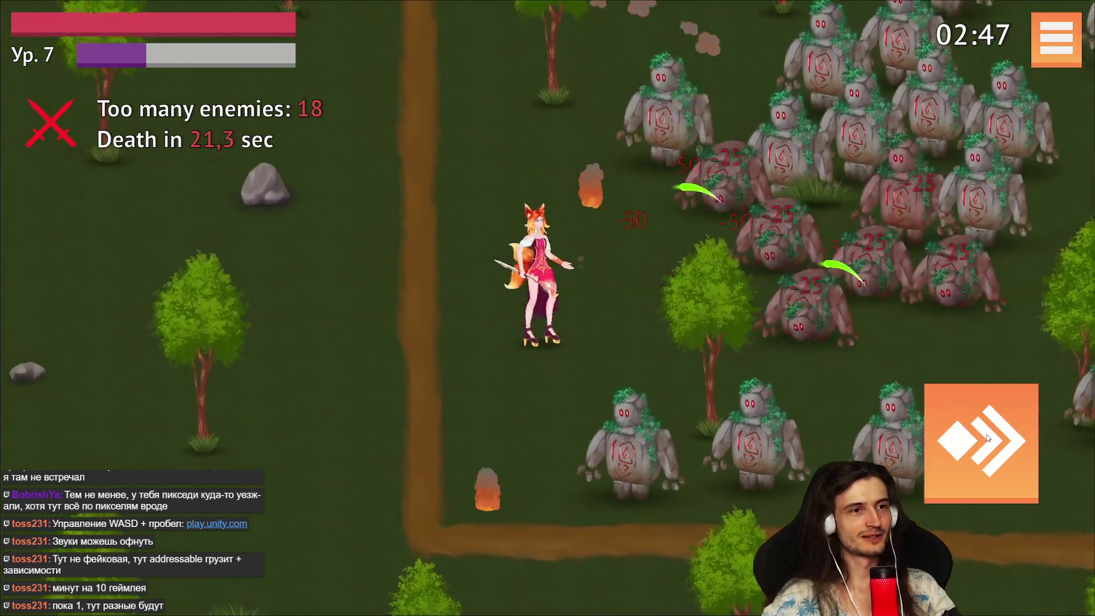
Circle up-right around the golems, dash through them with a fire burst, then head down-right.
key("w")
key("d")
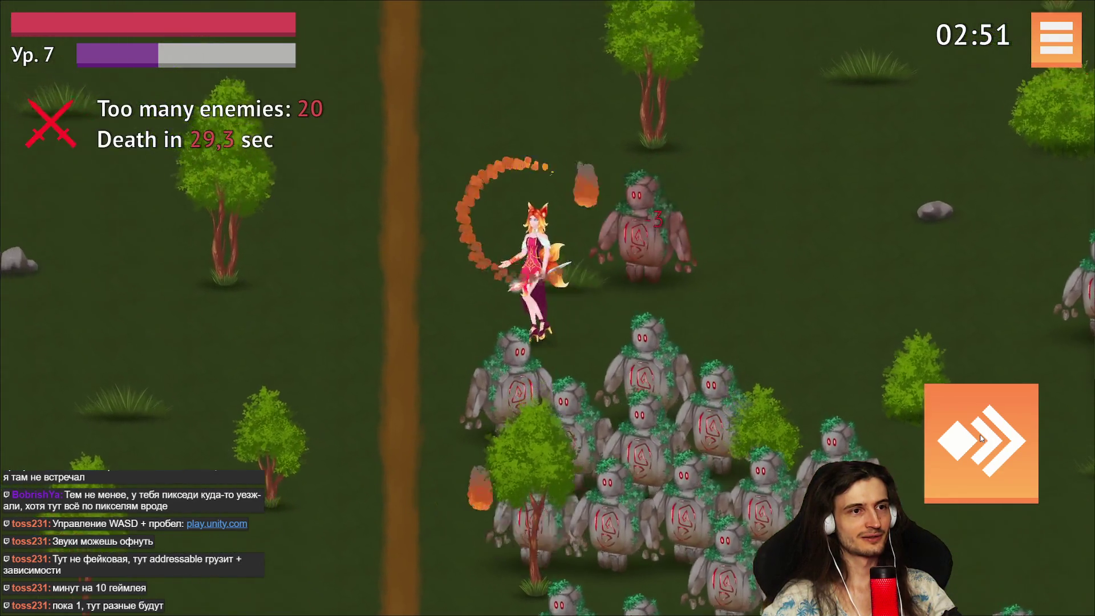
key("w")
key("d")
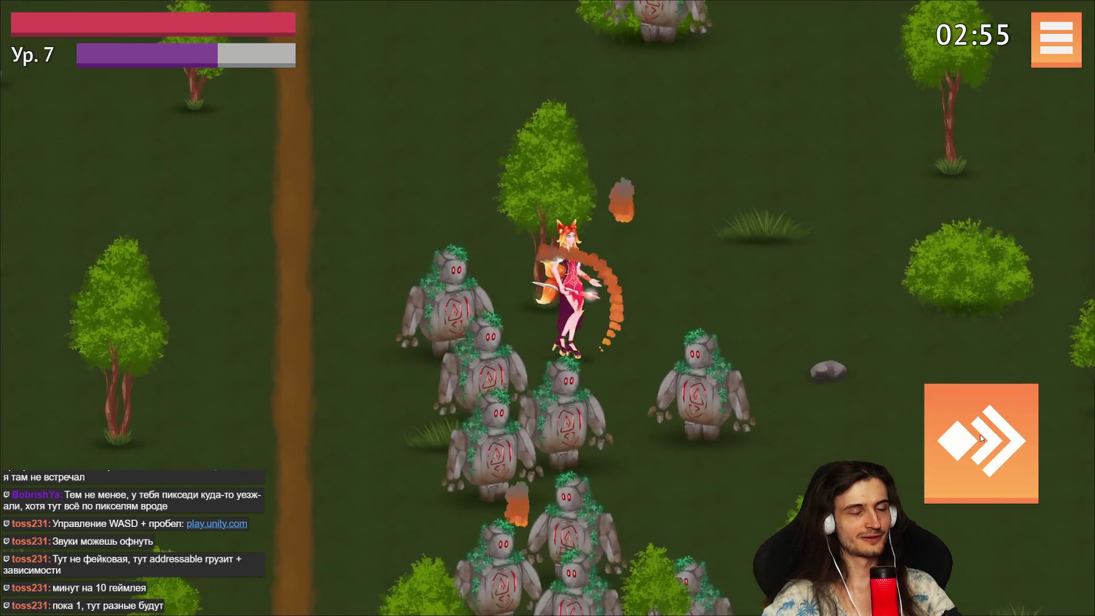
key("w")
key("d")
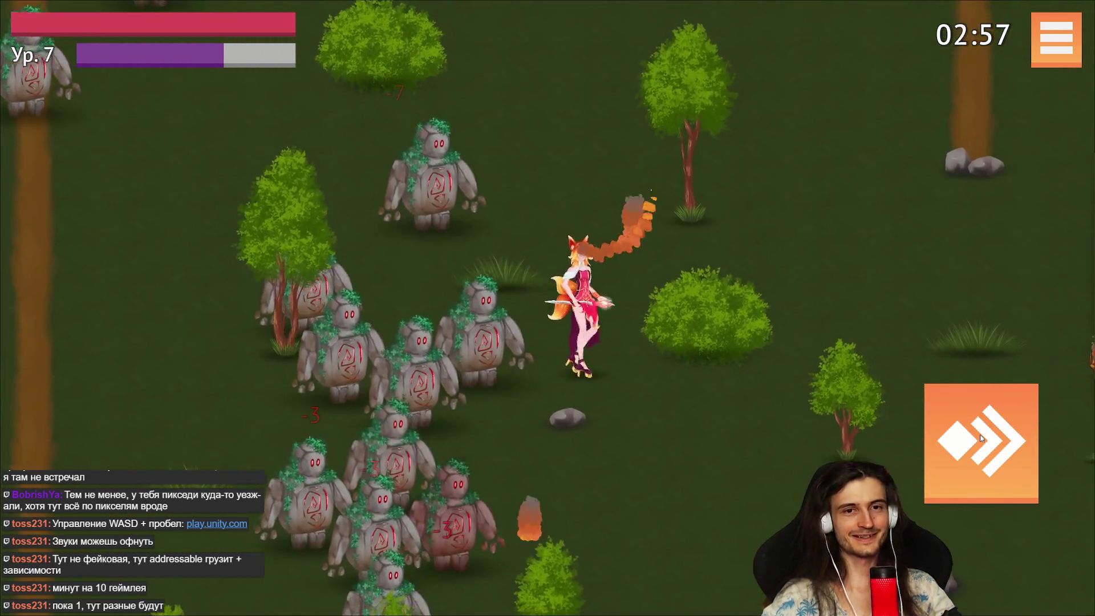
left_click(980, 438)
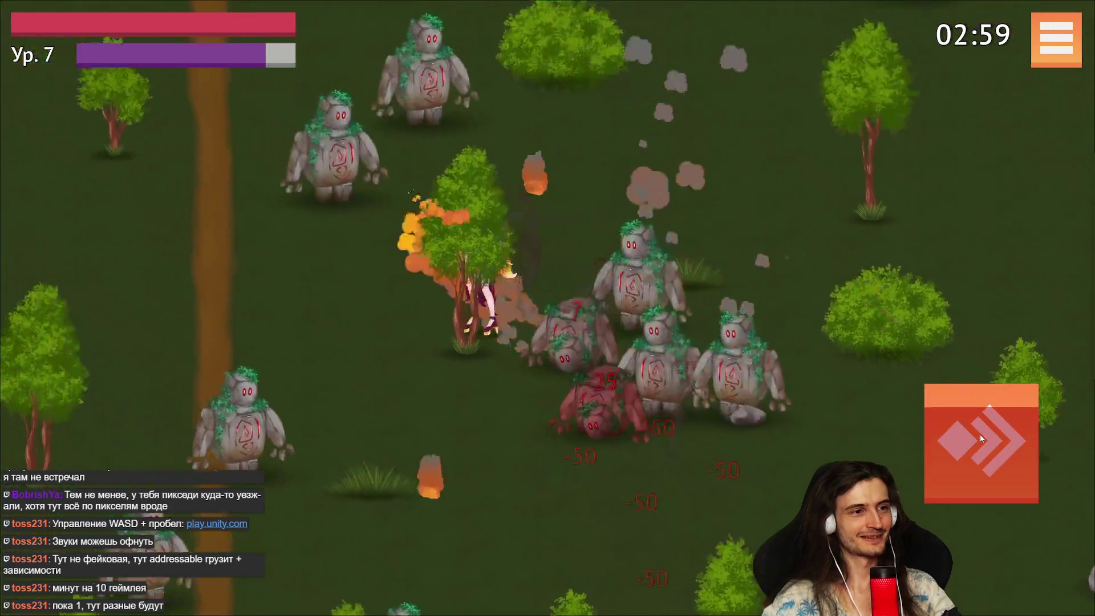
key("s")
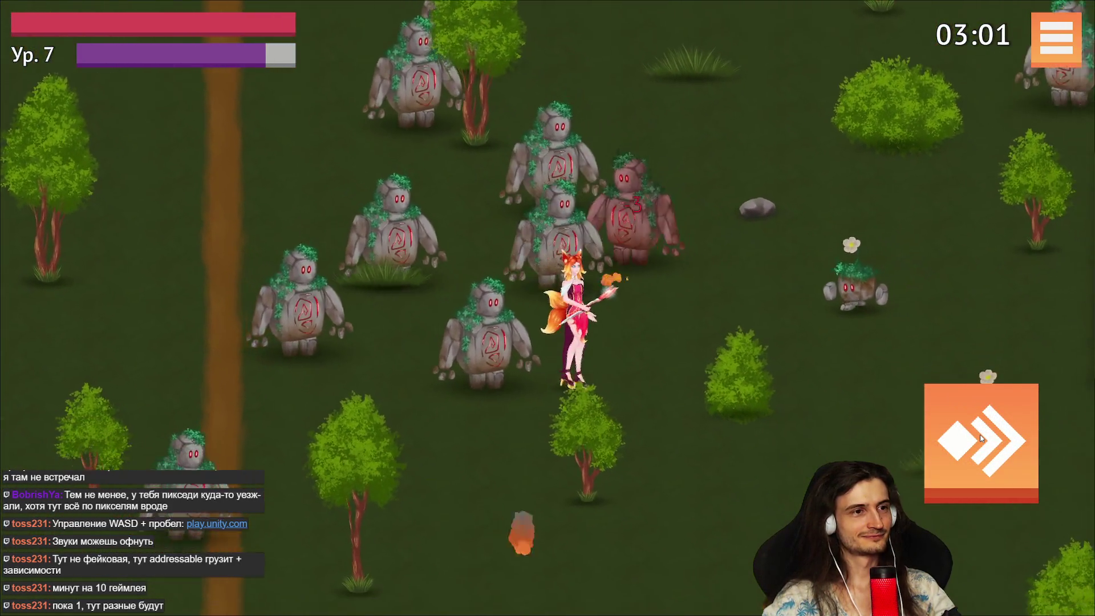
key("d")
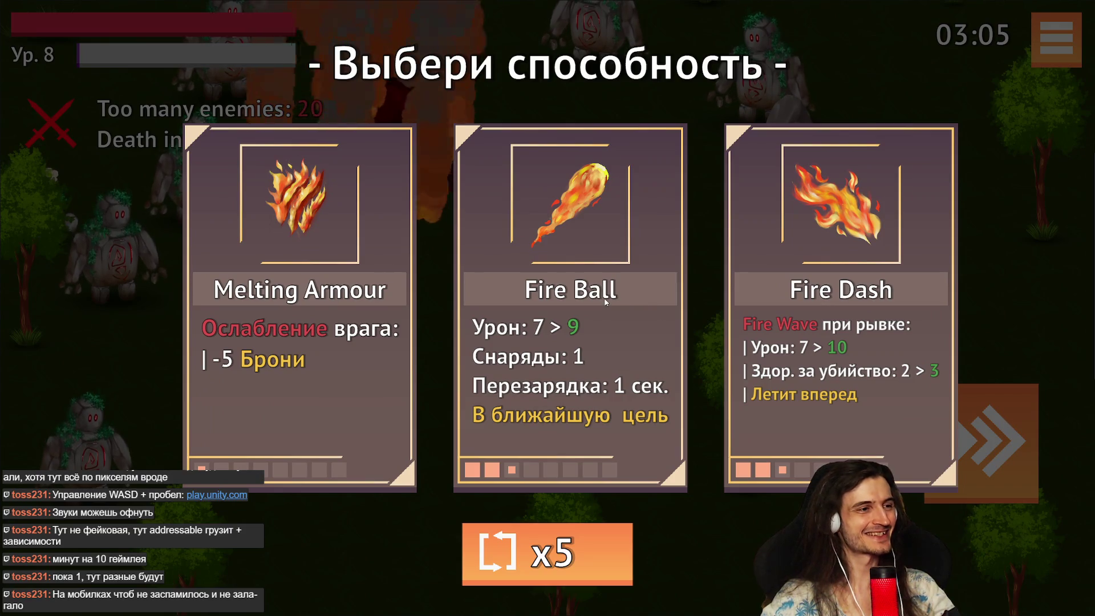
Take the Fire Dash upgrade, walk right and down, then dash into the golem pack.
left_click(772, 253)
key("d")
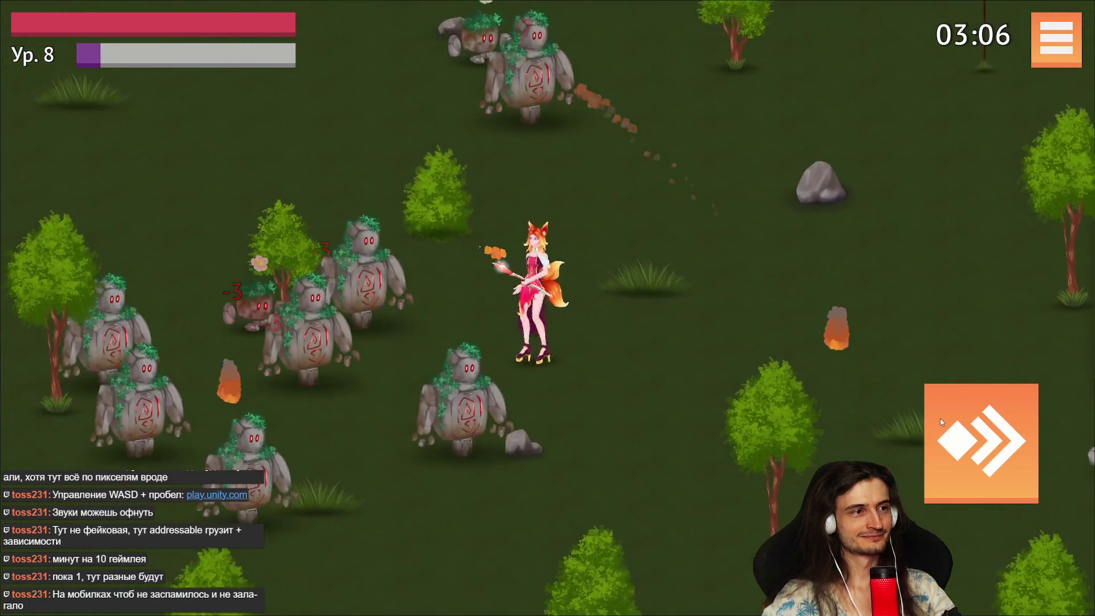
key("s")
key("s")
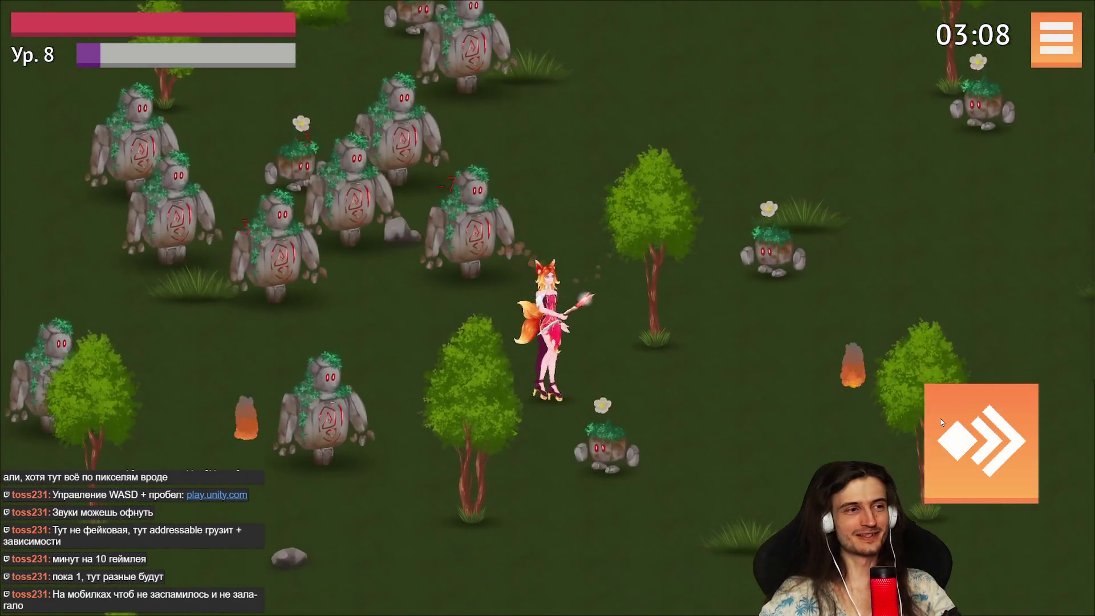
key("d")
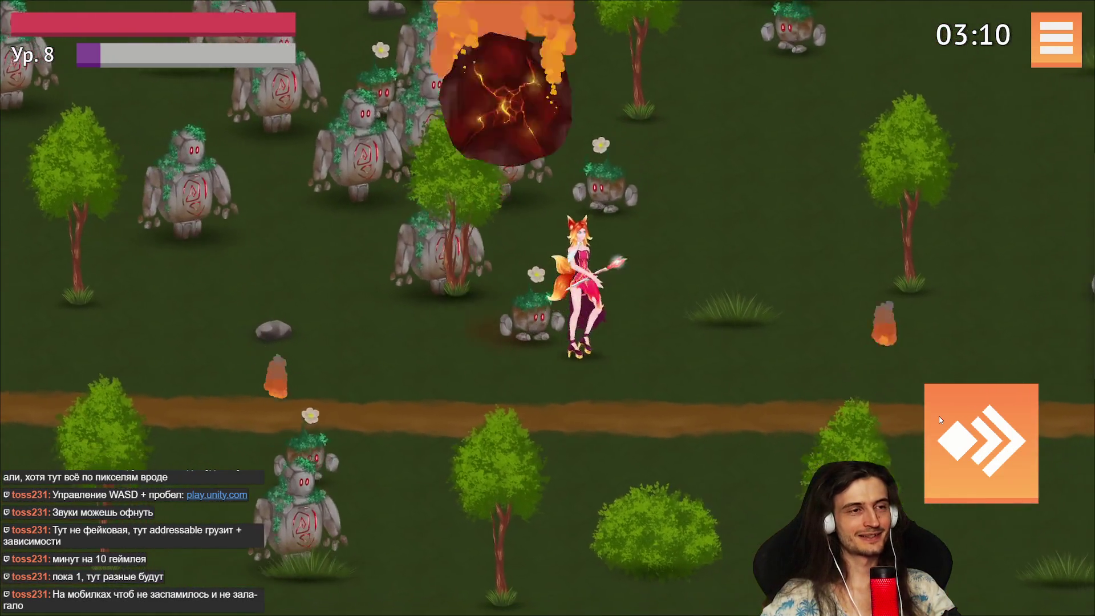
key("s")
key("d")
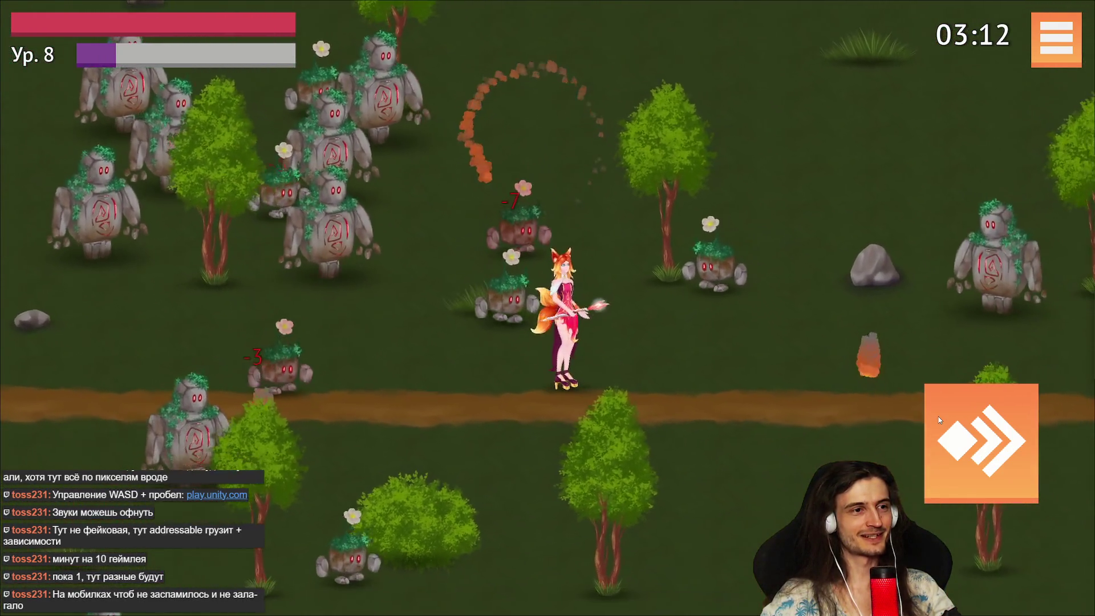
key("w")
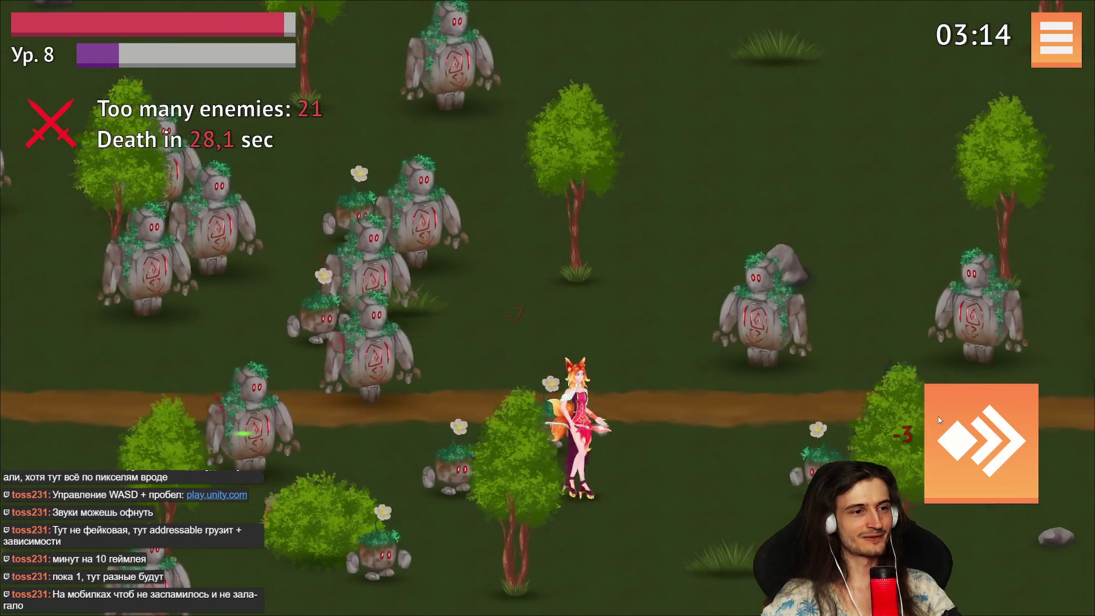
key("space")
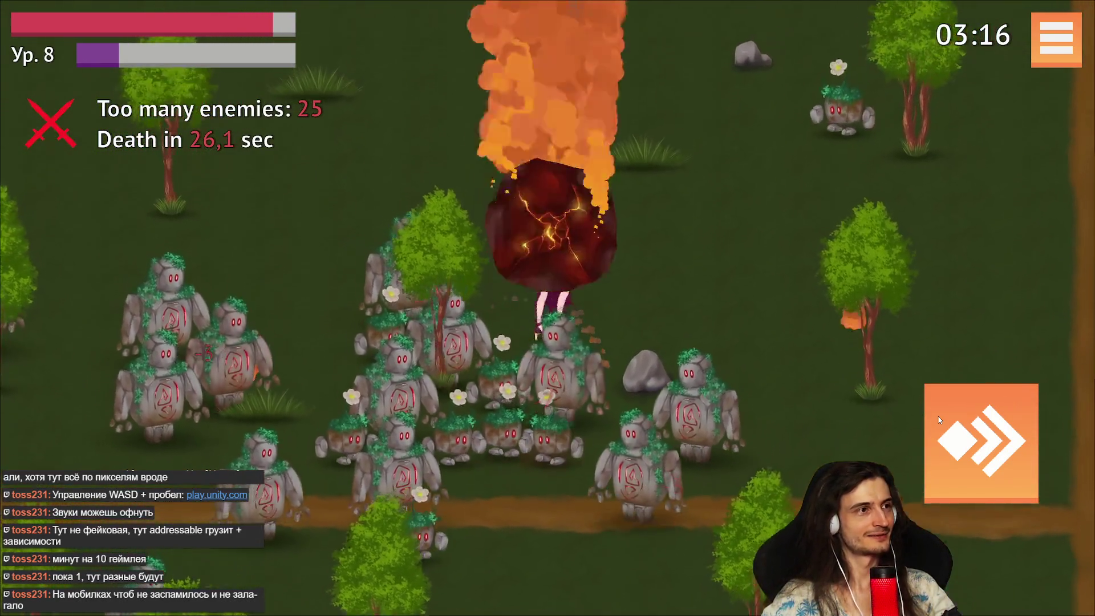
key("a")
key("a")
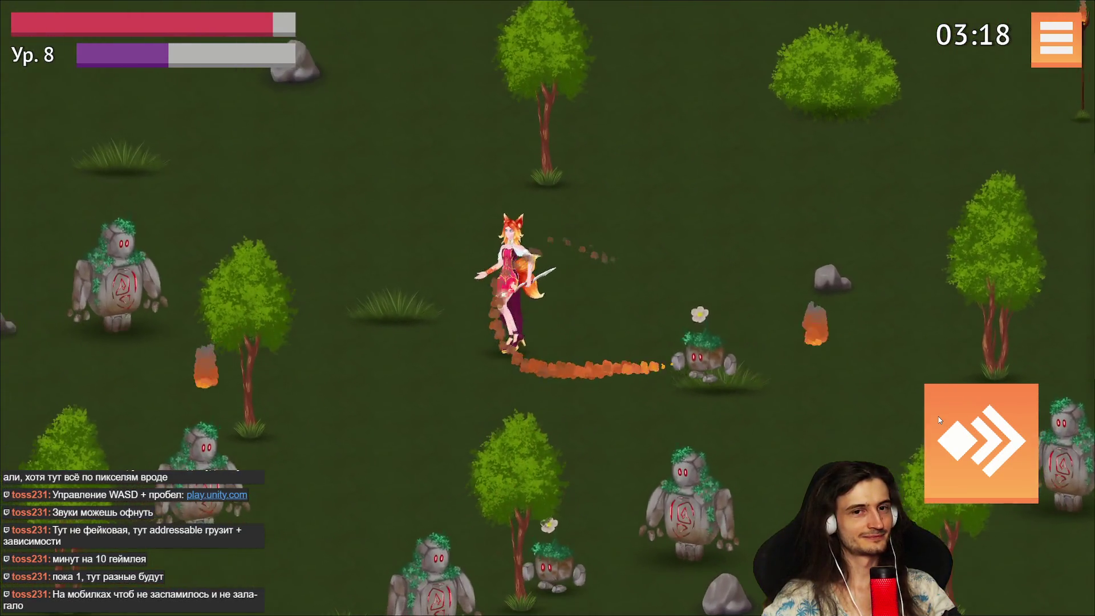
Head right toward the dirt road, circle back left, fire-dash through nearby golems and retreat down-left.
key("d")
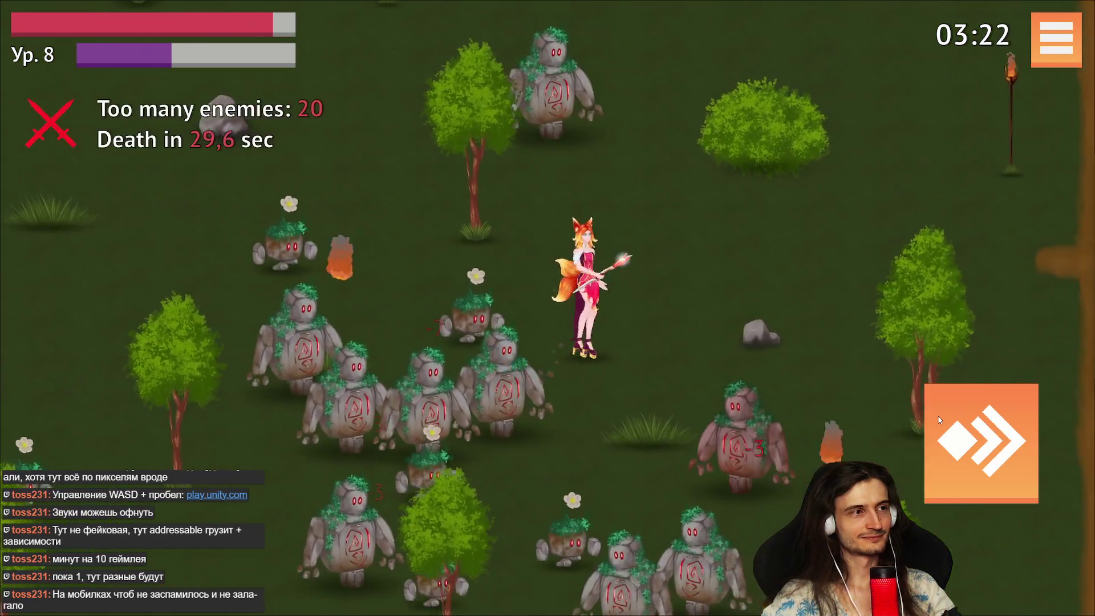
key("space")
key("d")
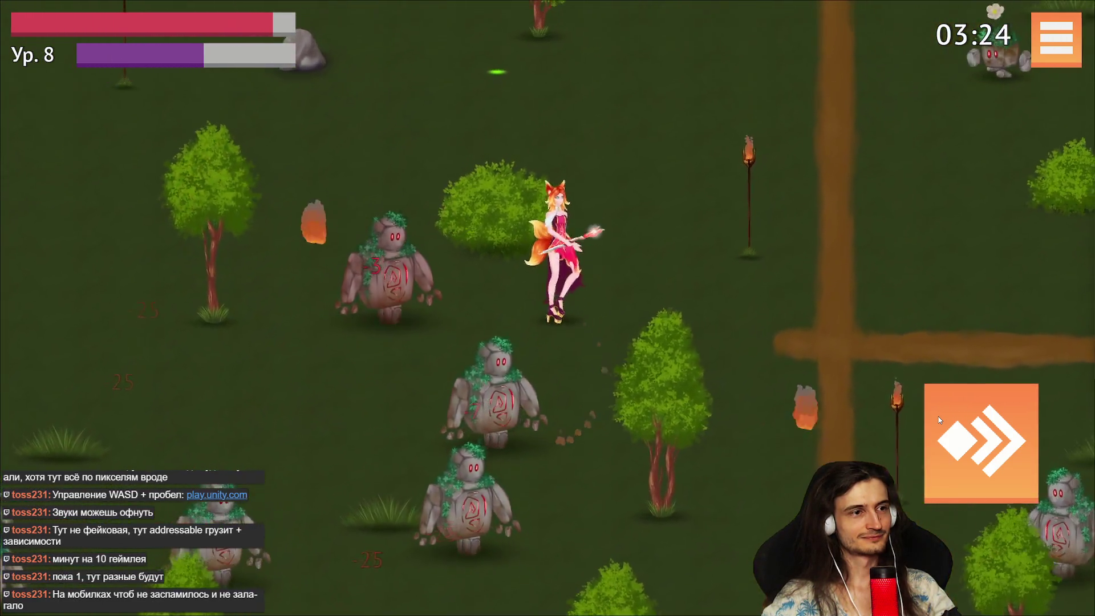
key("w")
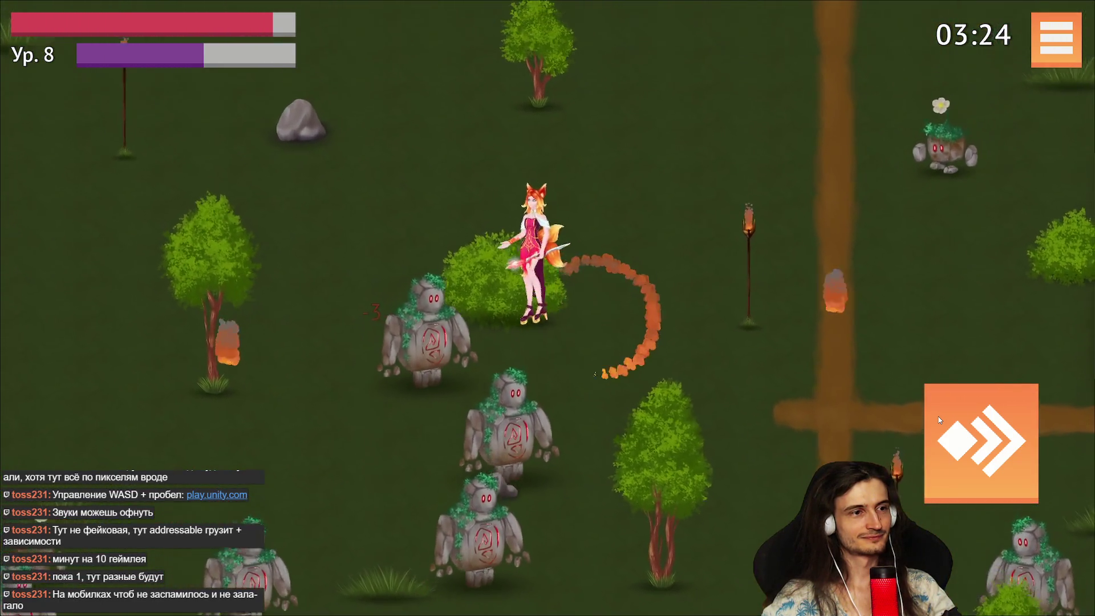
key("a")
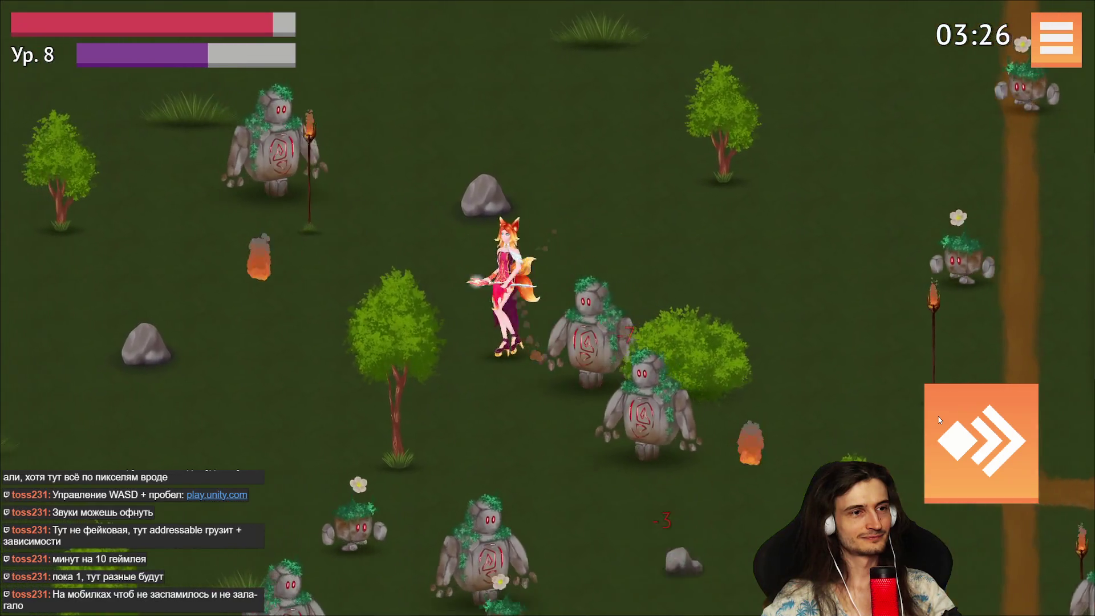
key("a")
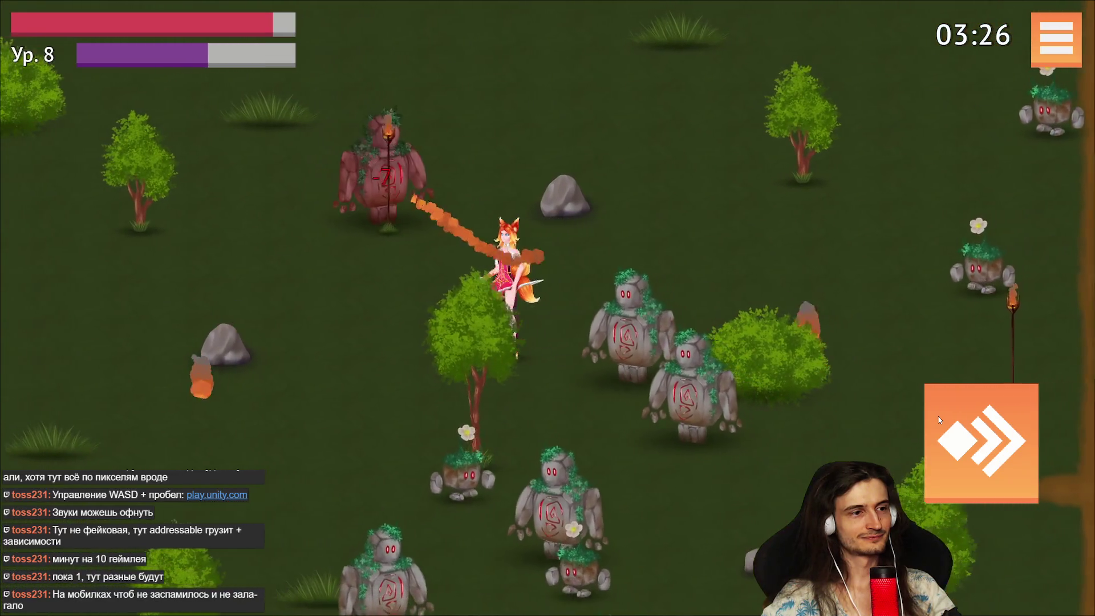
key("s")
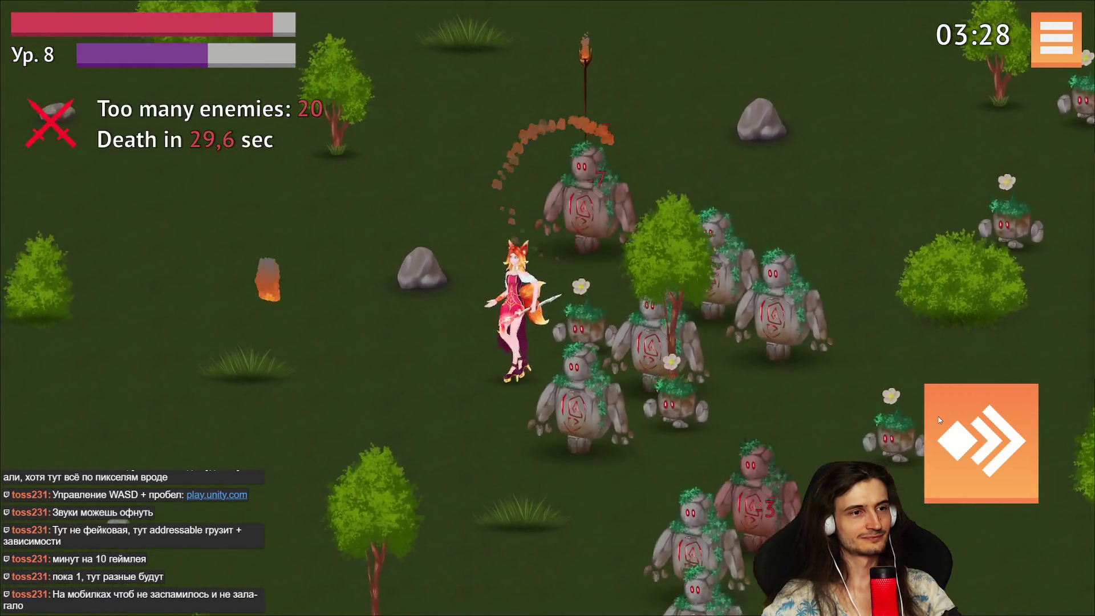
key("w")
key("space")
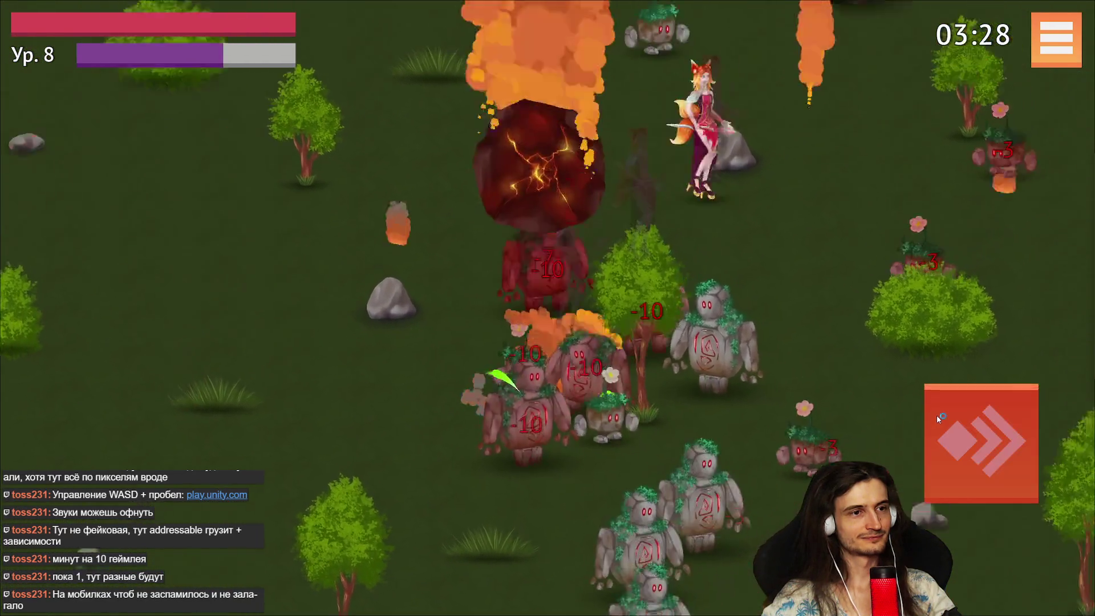
key("s")
key("a")
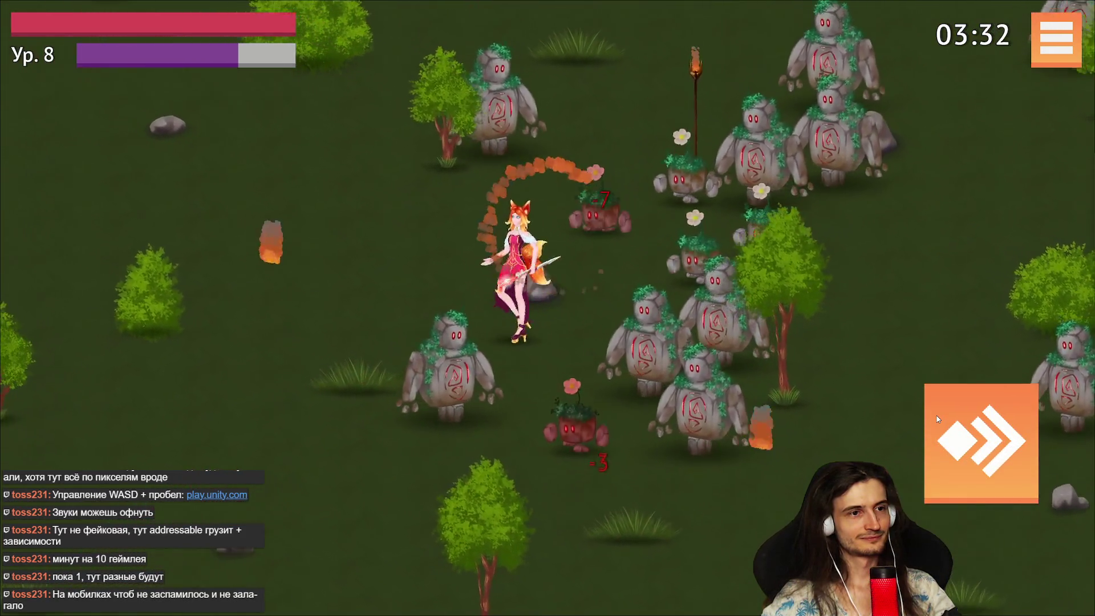
Dash into the golems up-left, then walk down-left toward the dirt path, gaining XP.
key("w")
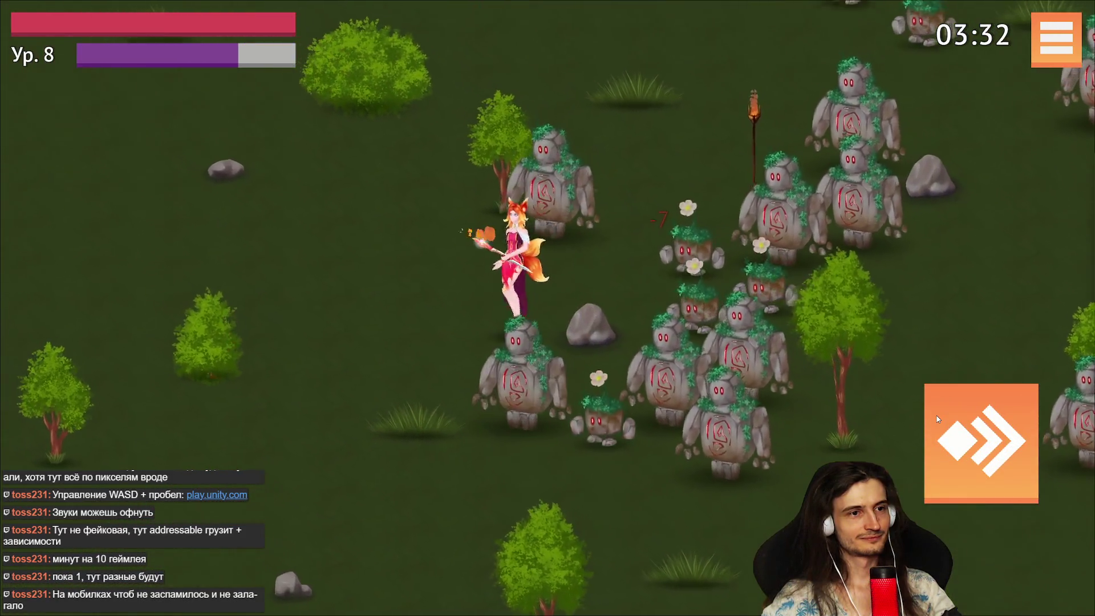
key("space")
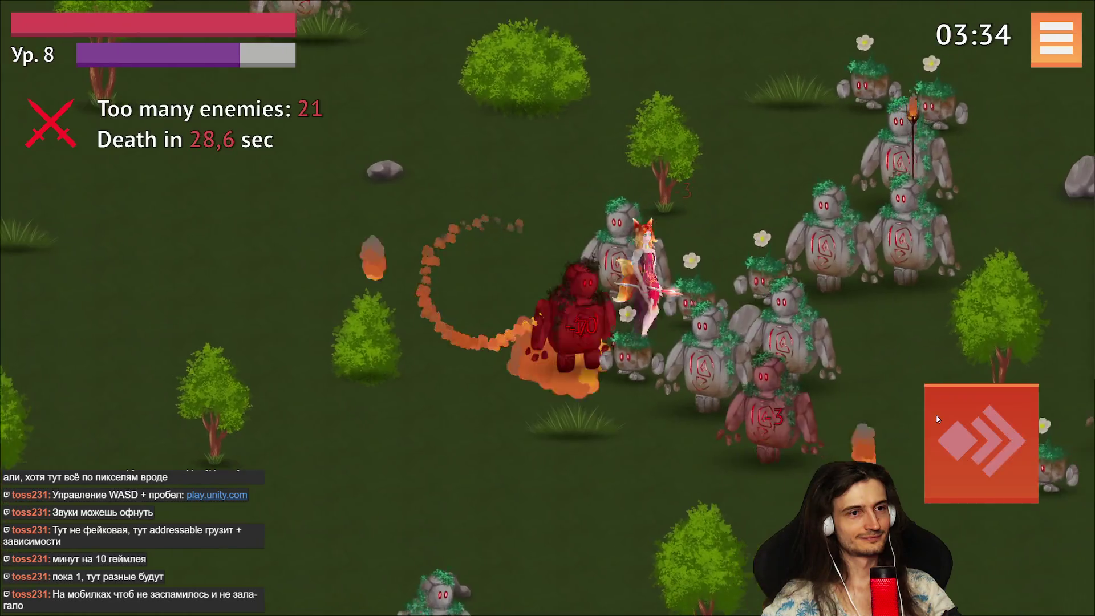
key("s")
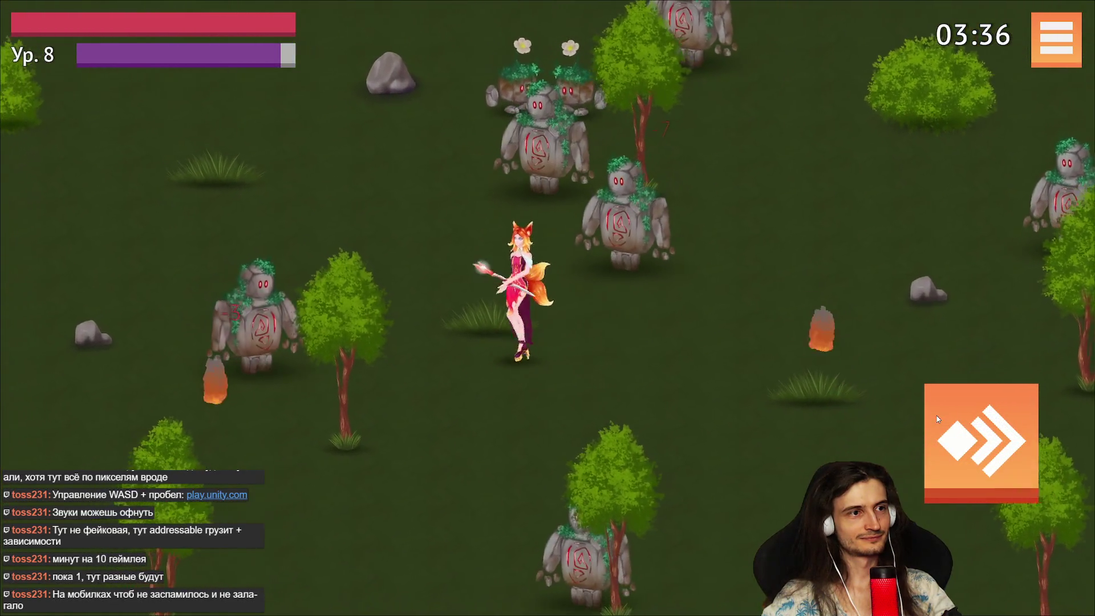
key("a")
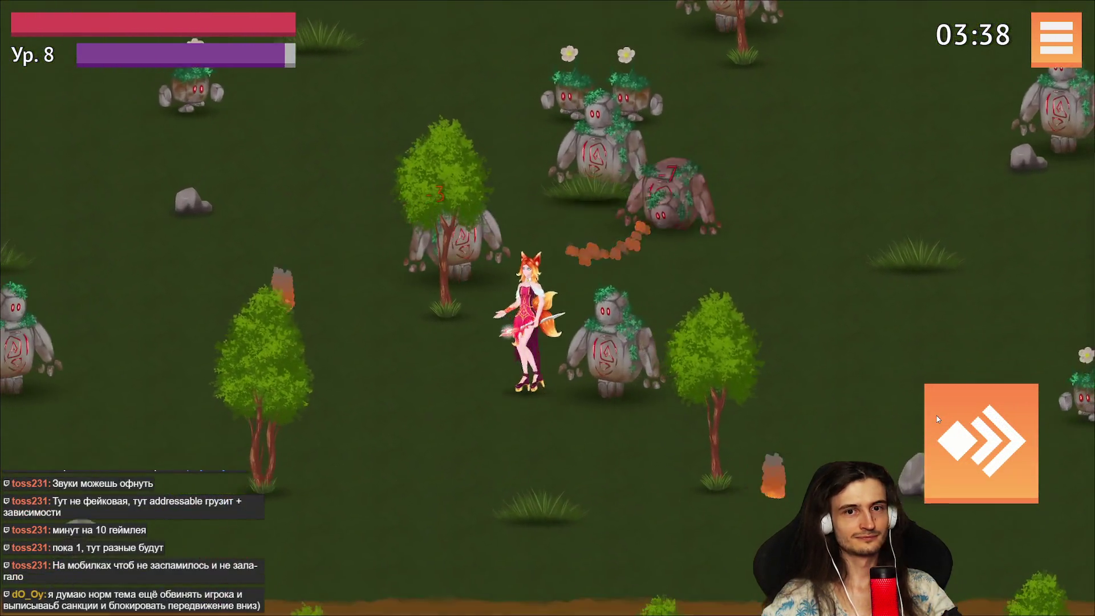
key("s")
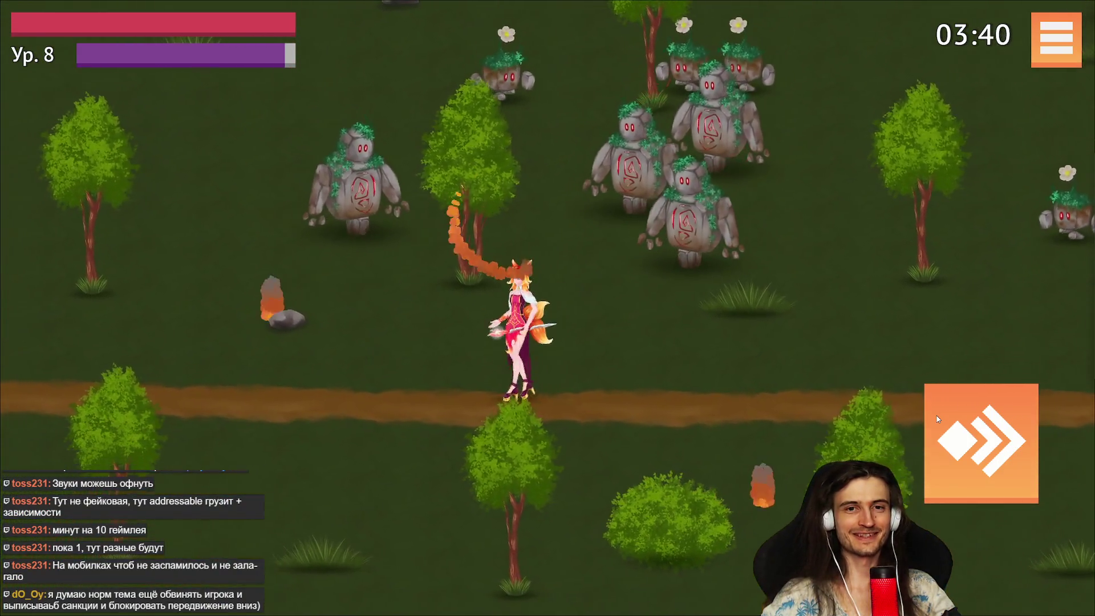
key("a")
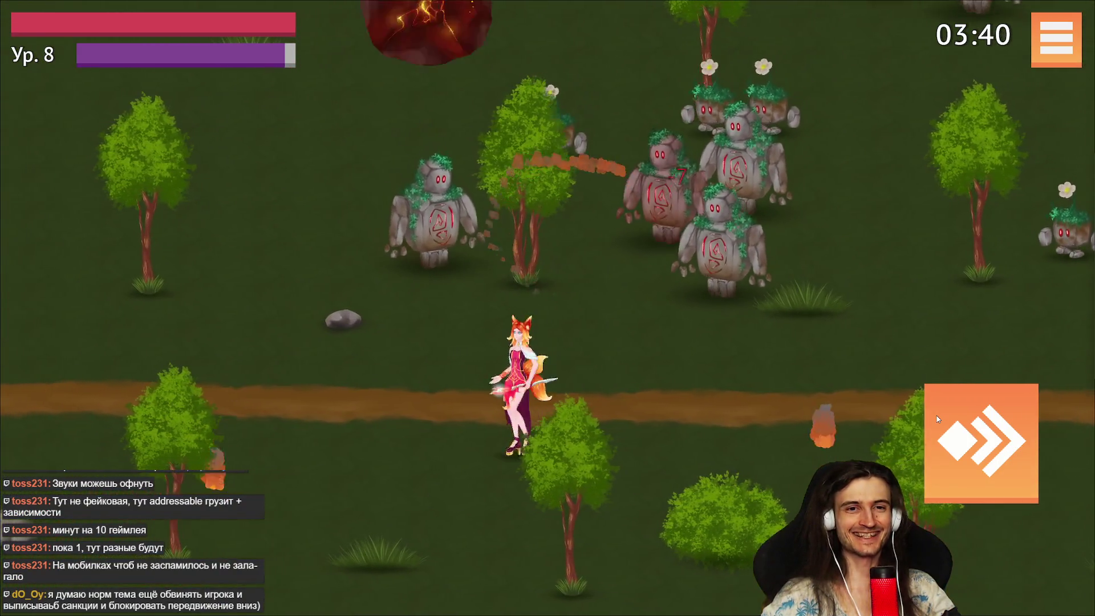
key("a")
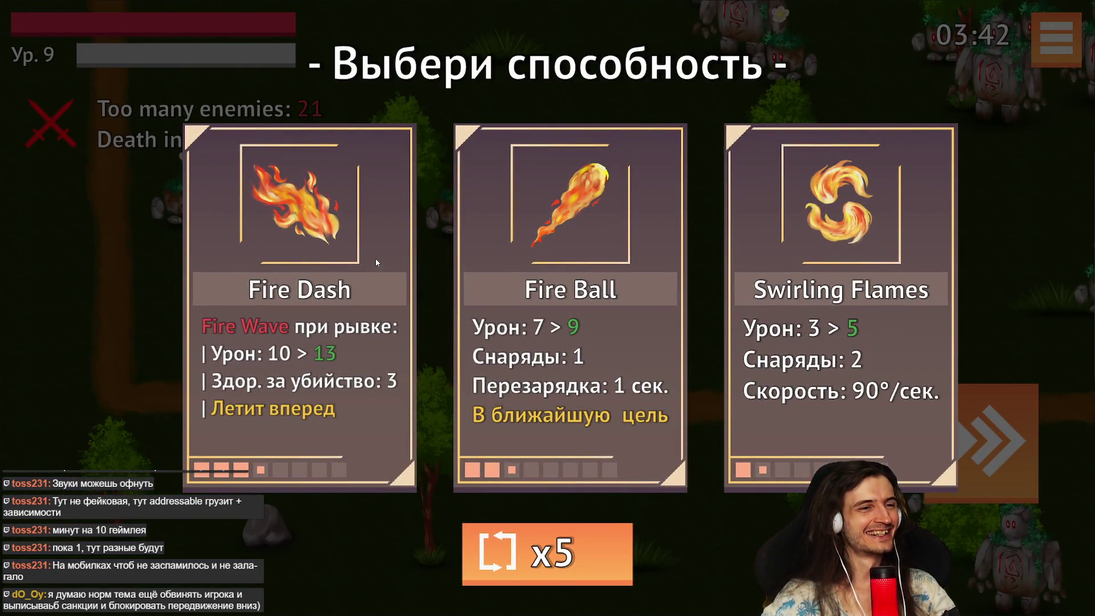
Pick the Fire Dash card for level 9, then weave right through the horde burning golems.
left_click(867, 399)
key("a")
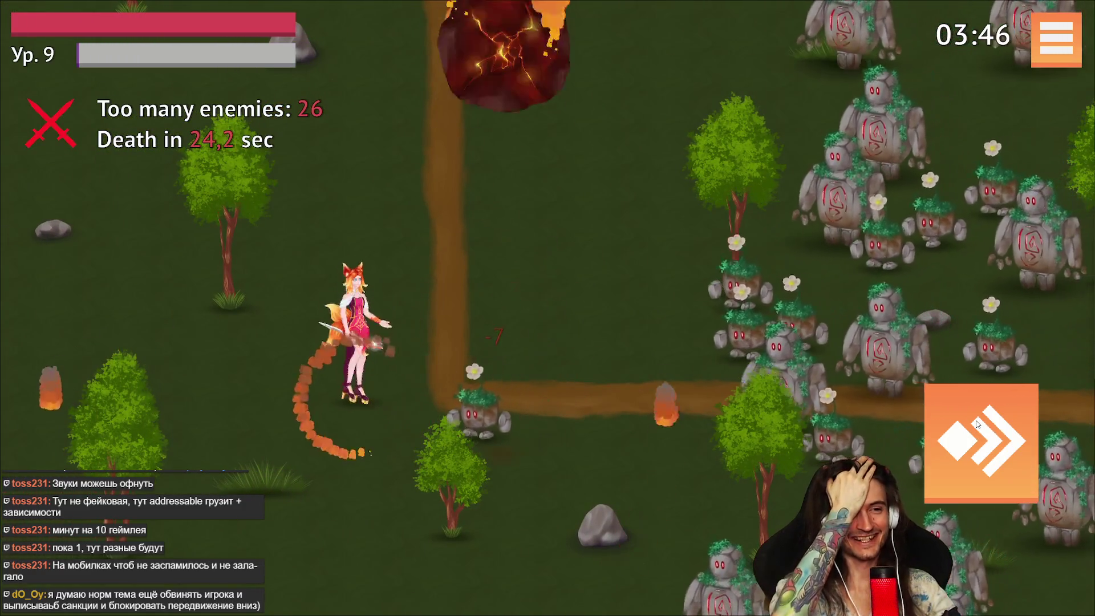
key("w")
key("d")
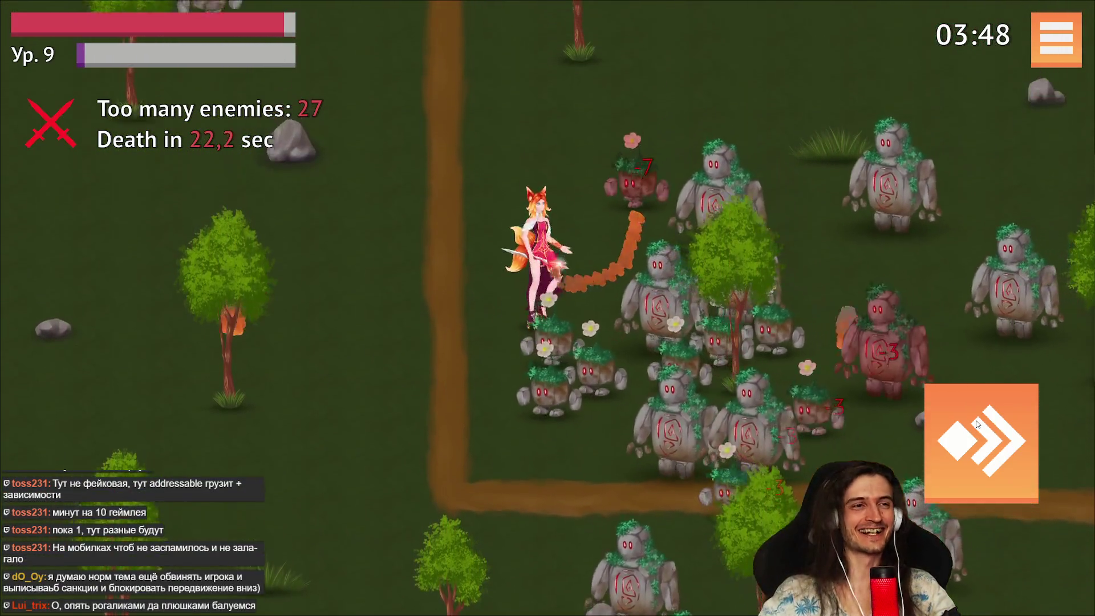
key("w")
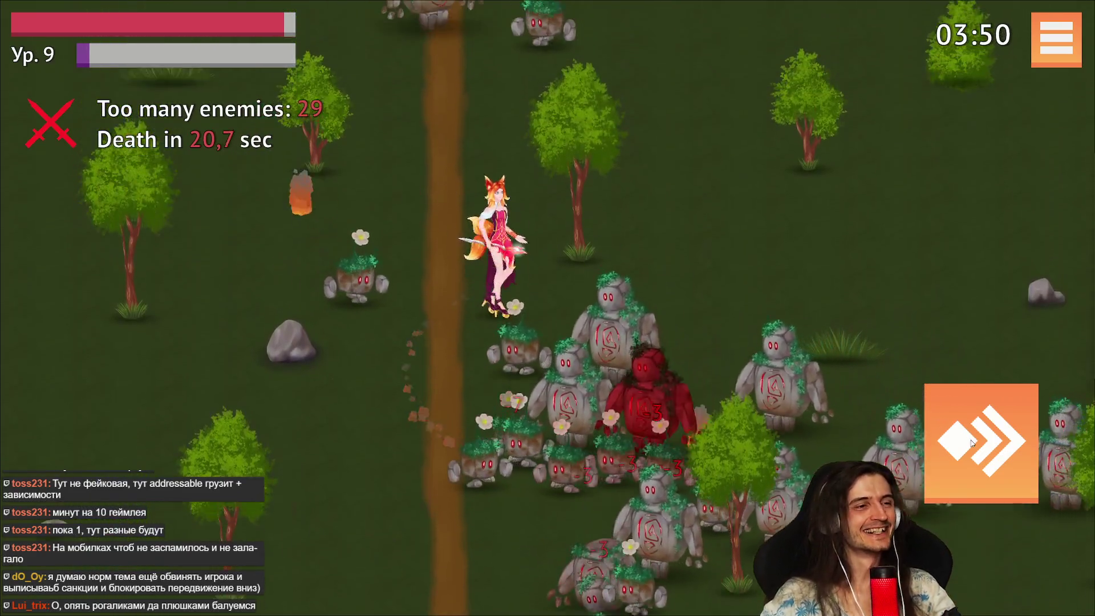
key("s")
key("d")
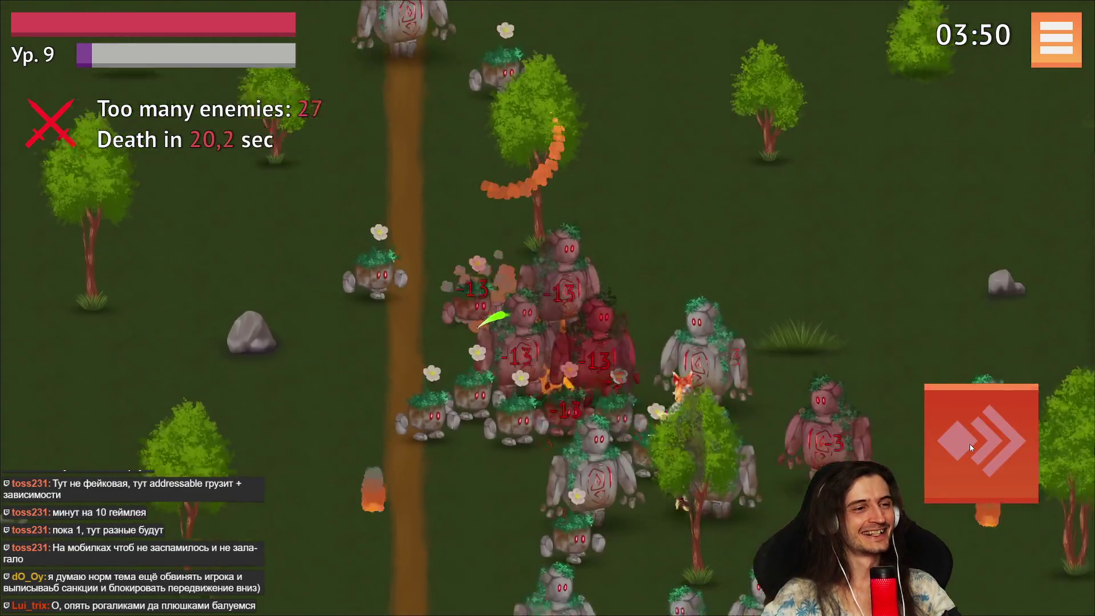
key("d")
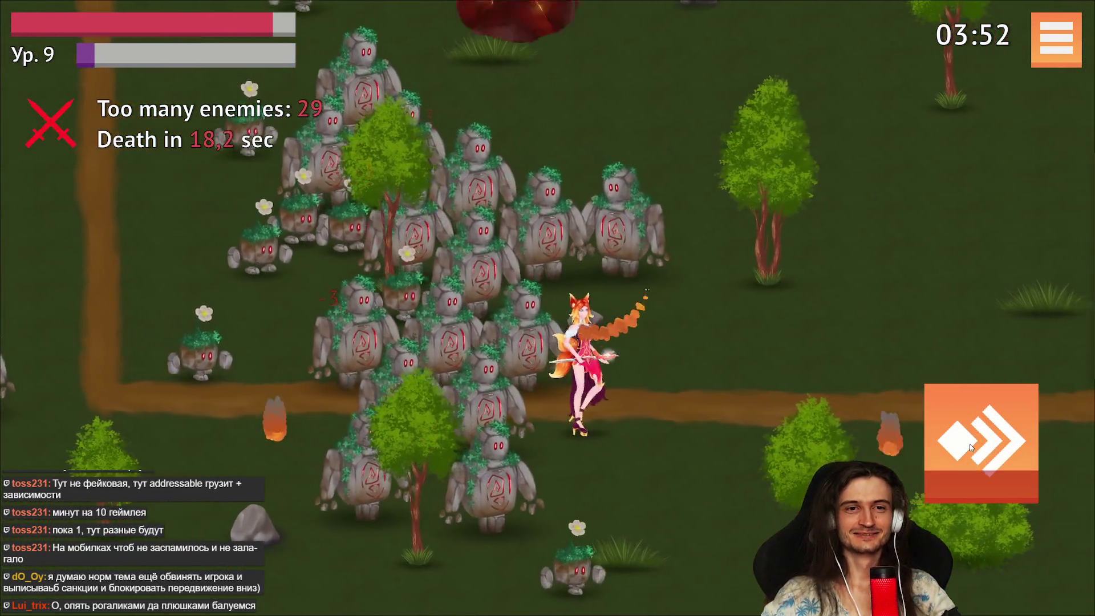
key("d")
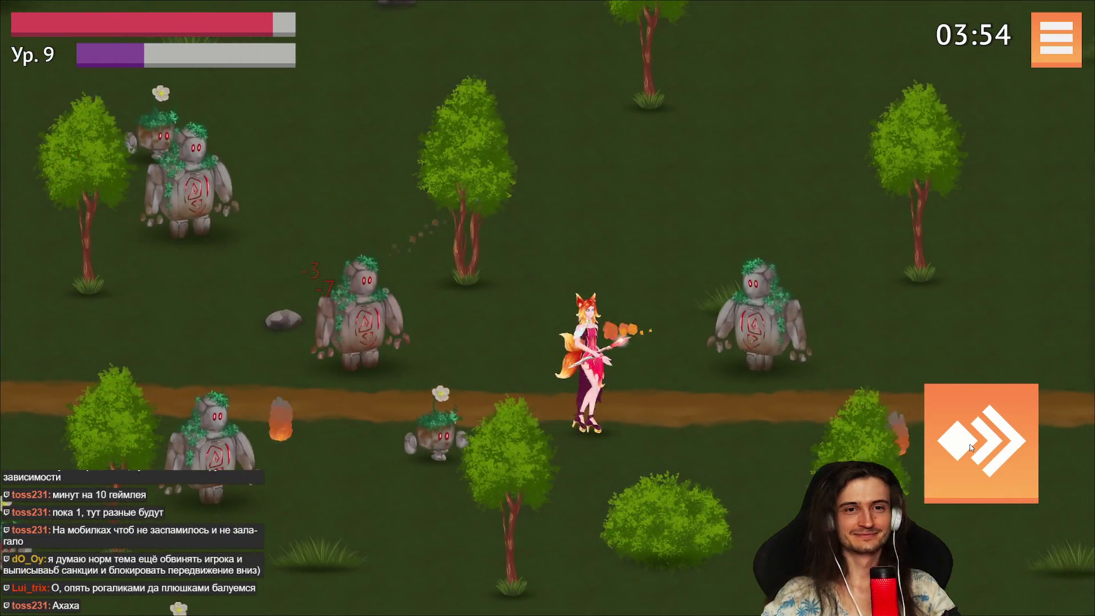
key("d")
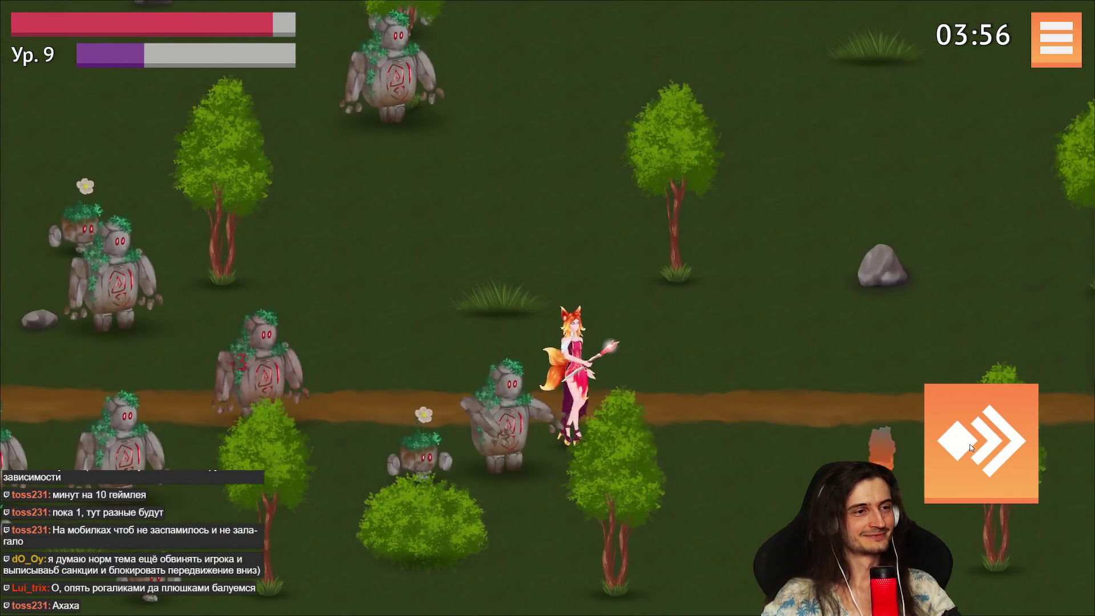
key("w")
key("w")
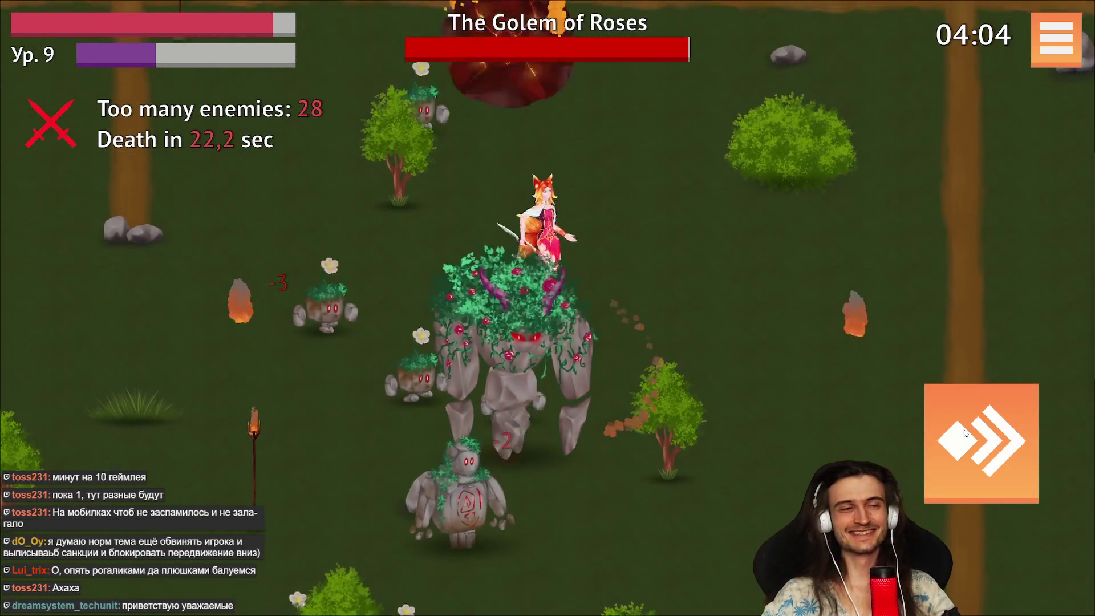
Kite the Golem of Roses up-left, then down and right through the forest.
key("a")
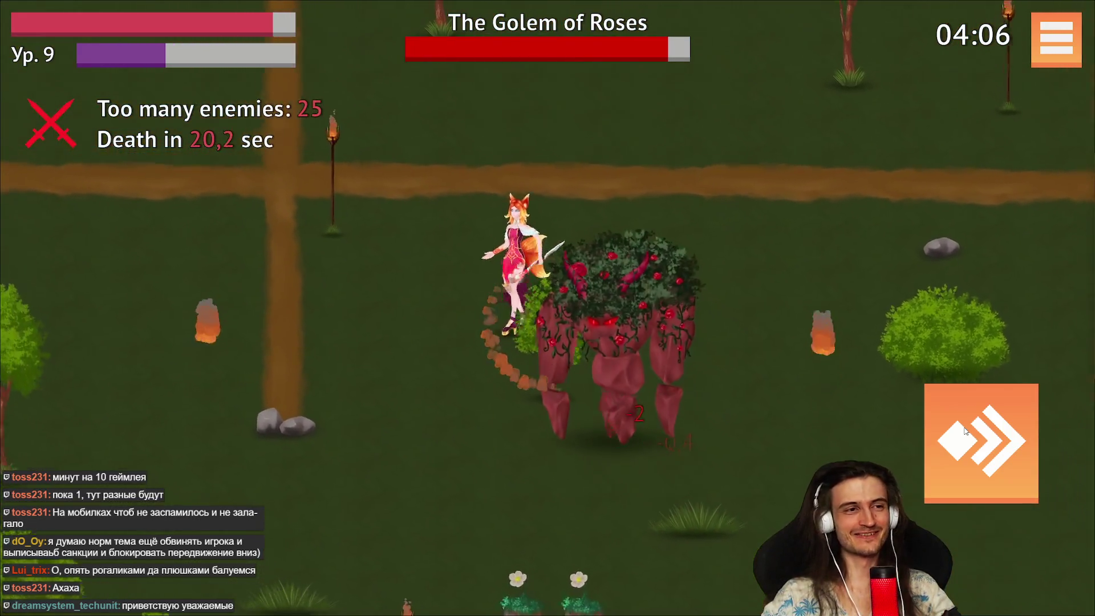
key("a")
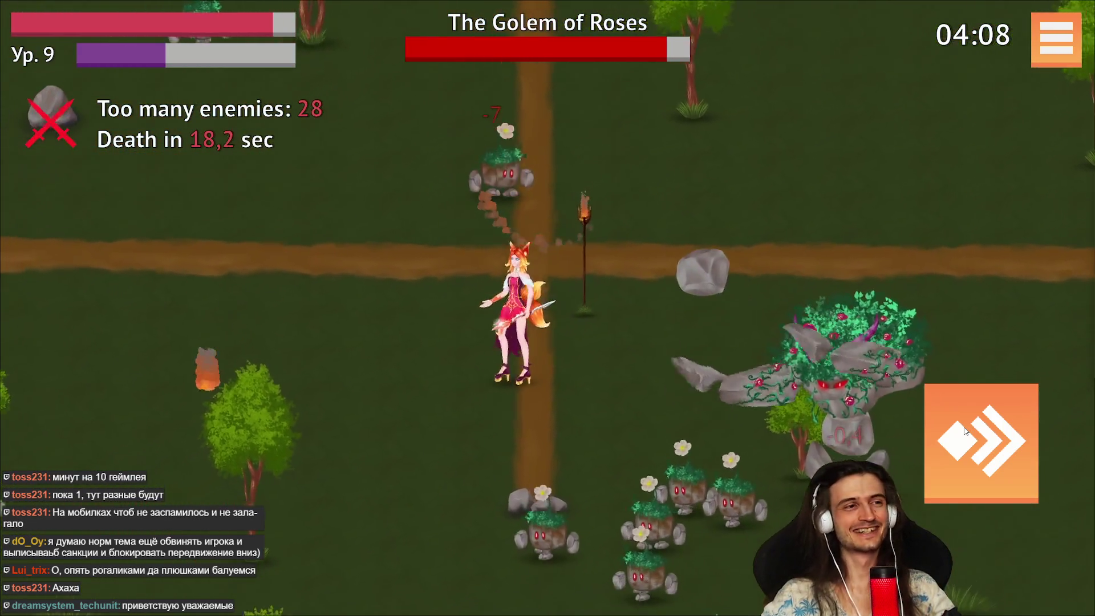
key("s")
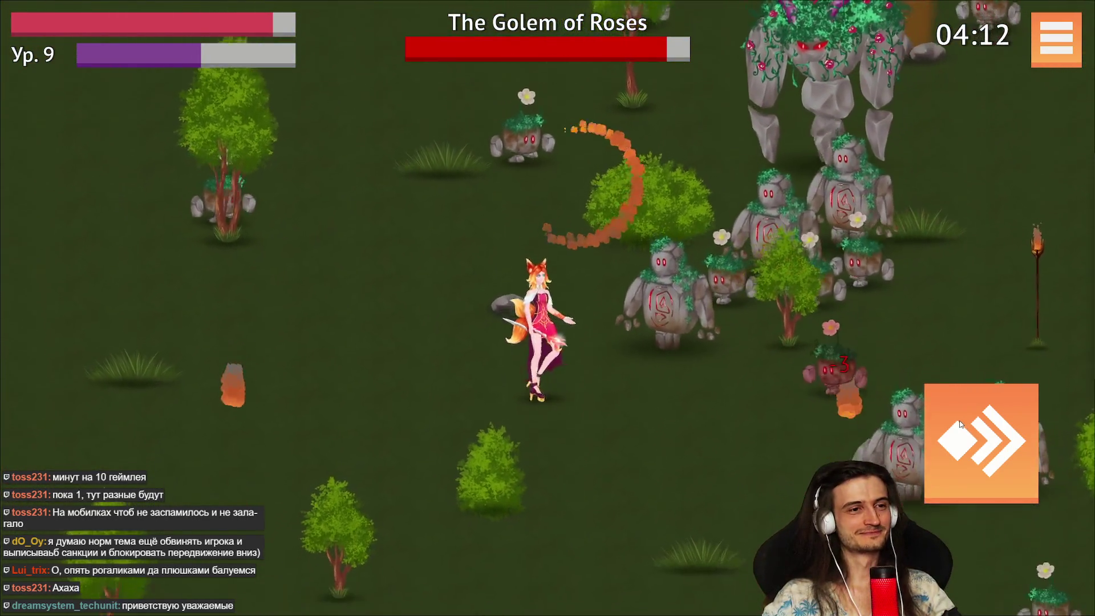
key("d")
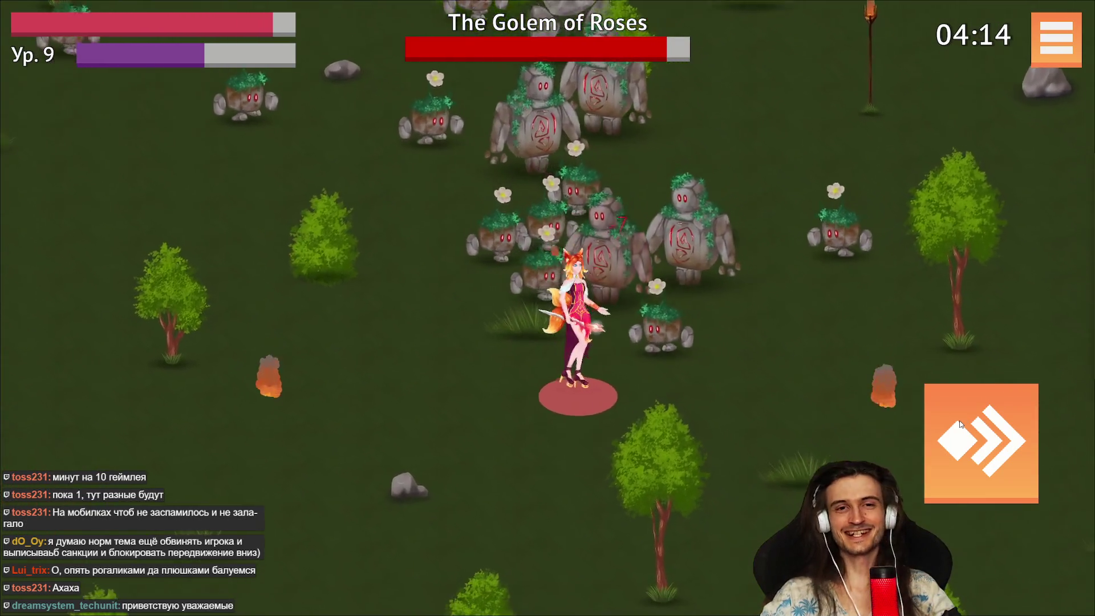
key("s")
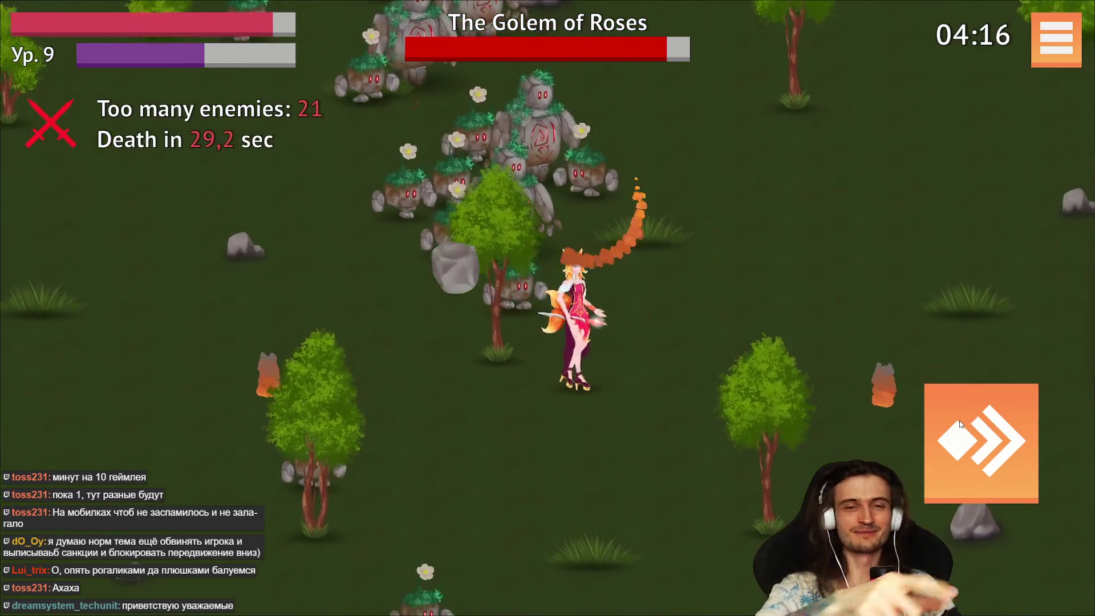
key("d")
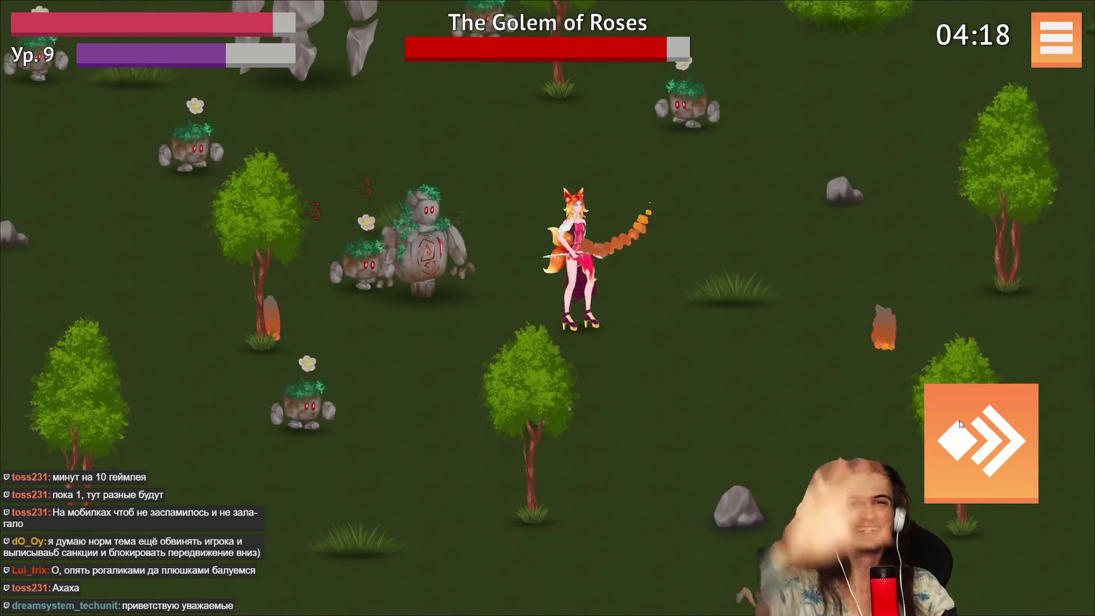
key("d")
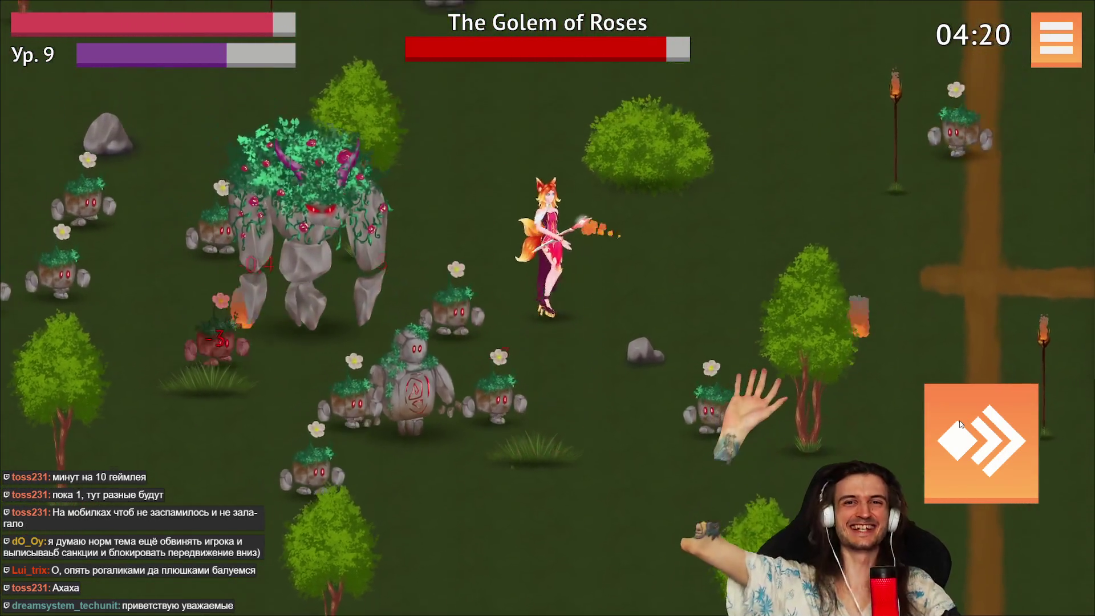
key("a")
key("w")
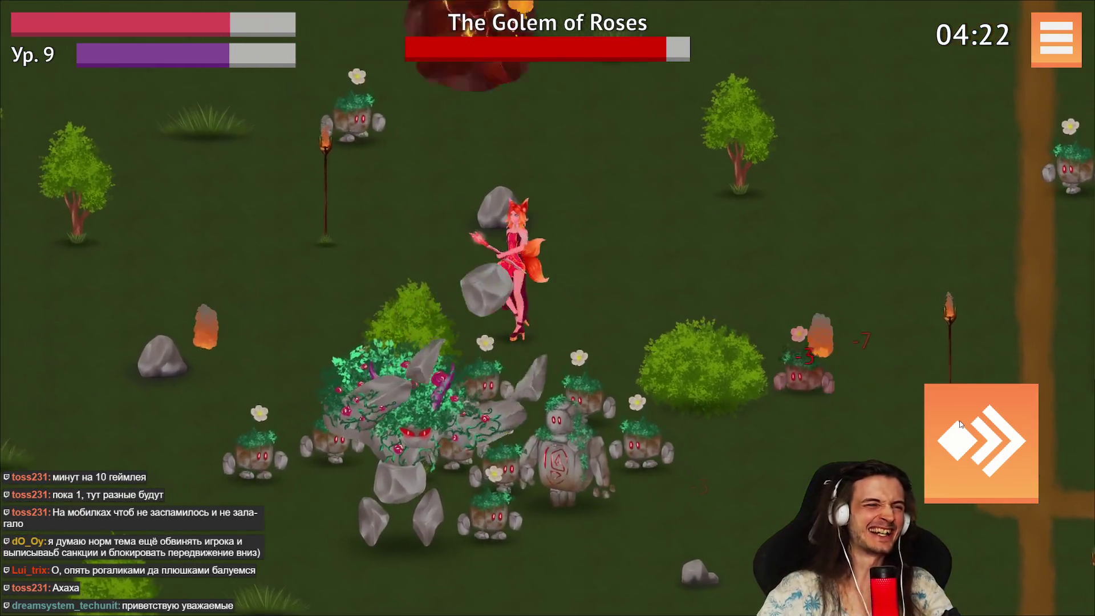
Dash in next to the boss, then retreat down-left toward the dirt path.
left_click(963, 424)
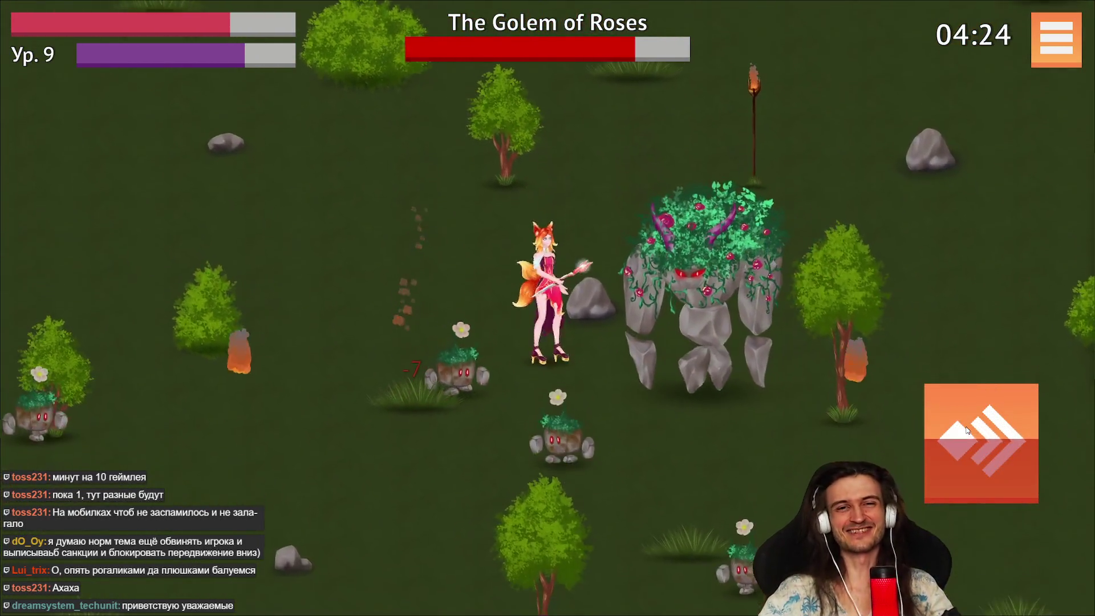
key("a")
key("s")
key("a")
key("s")
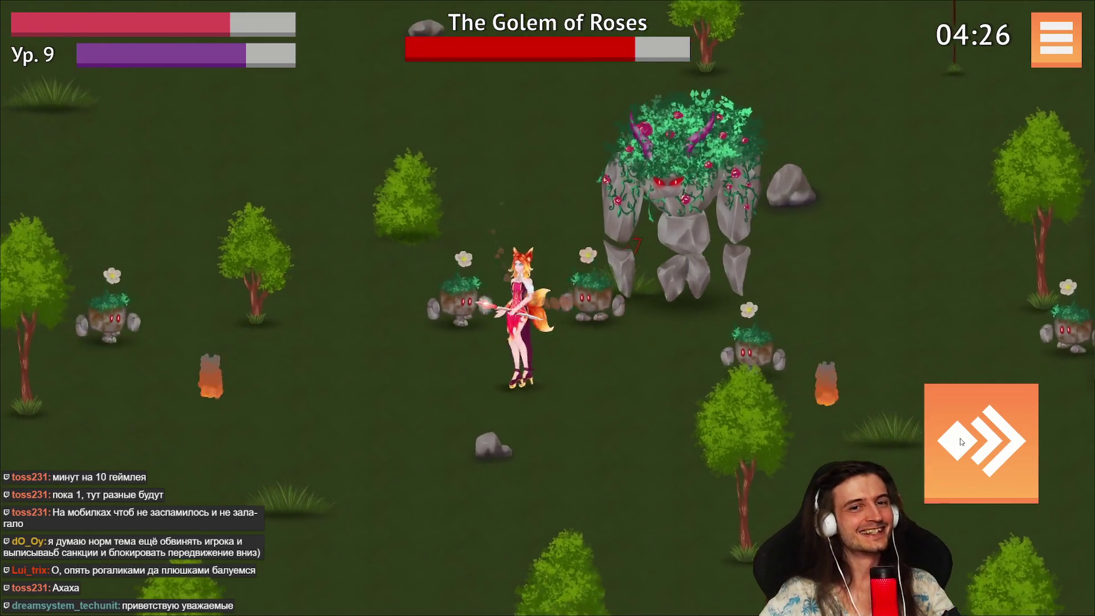
key("a")
key("s")
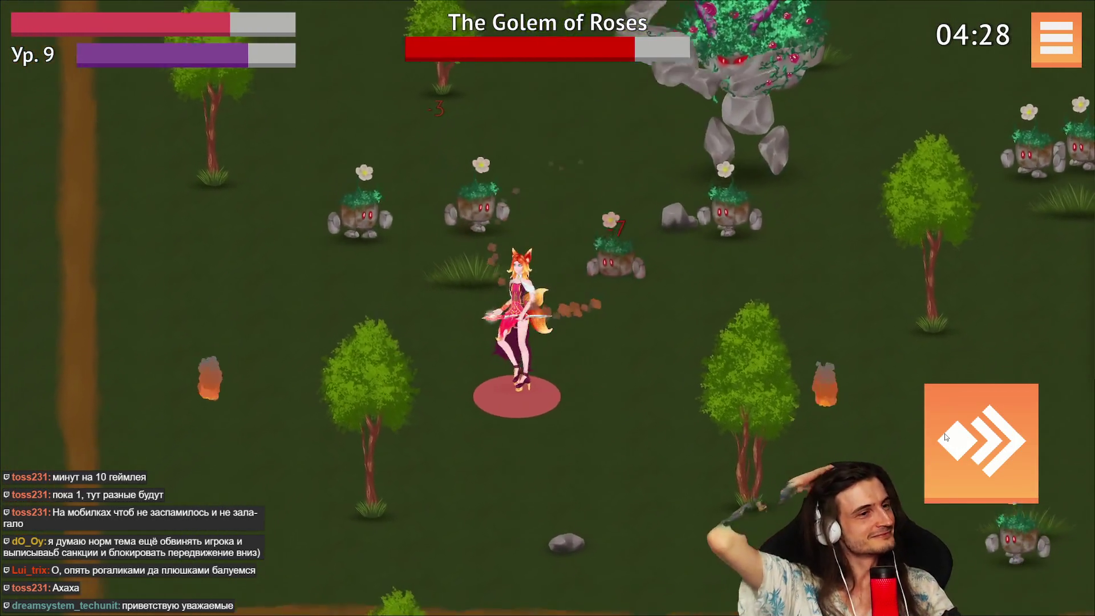
key("w")
key("a")
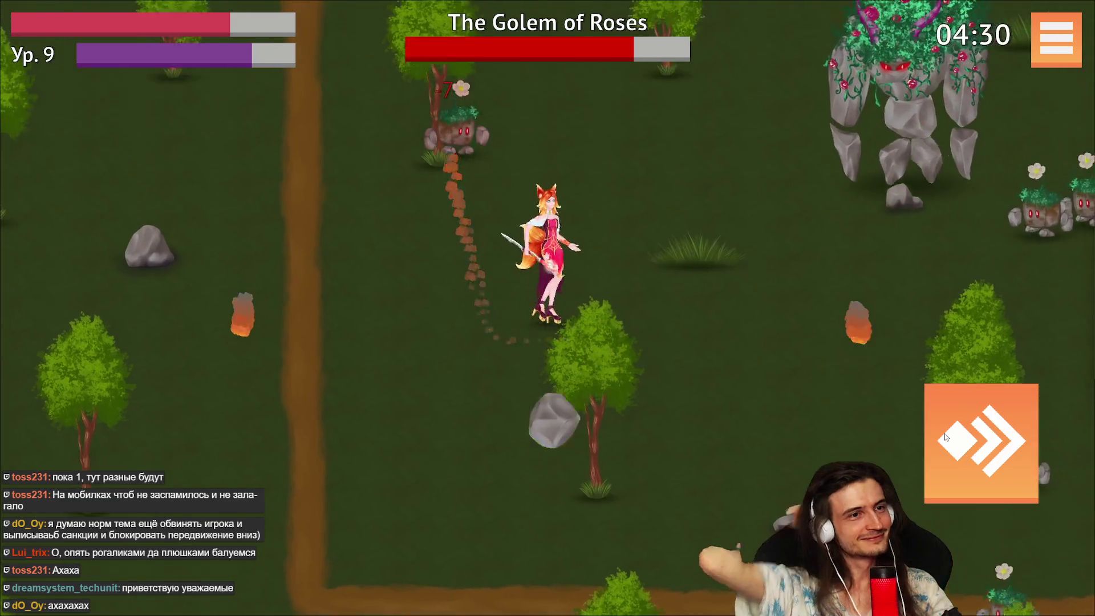
key("d")
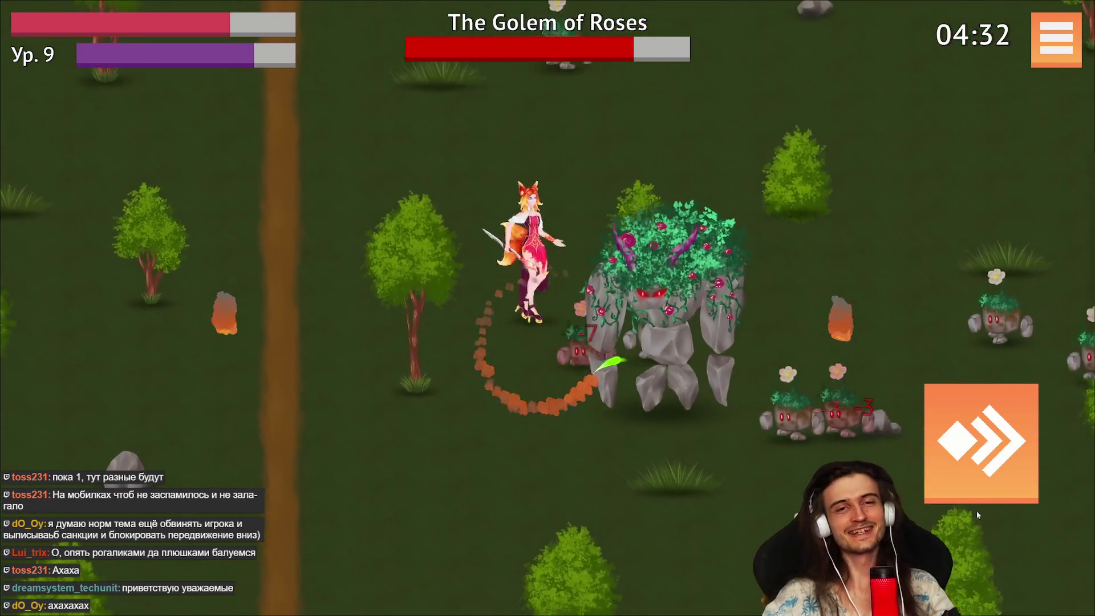
Push up-right into the golems, then swing right and down away from the boss.
key("d")
key("w")
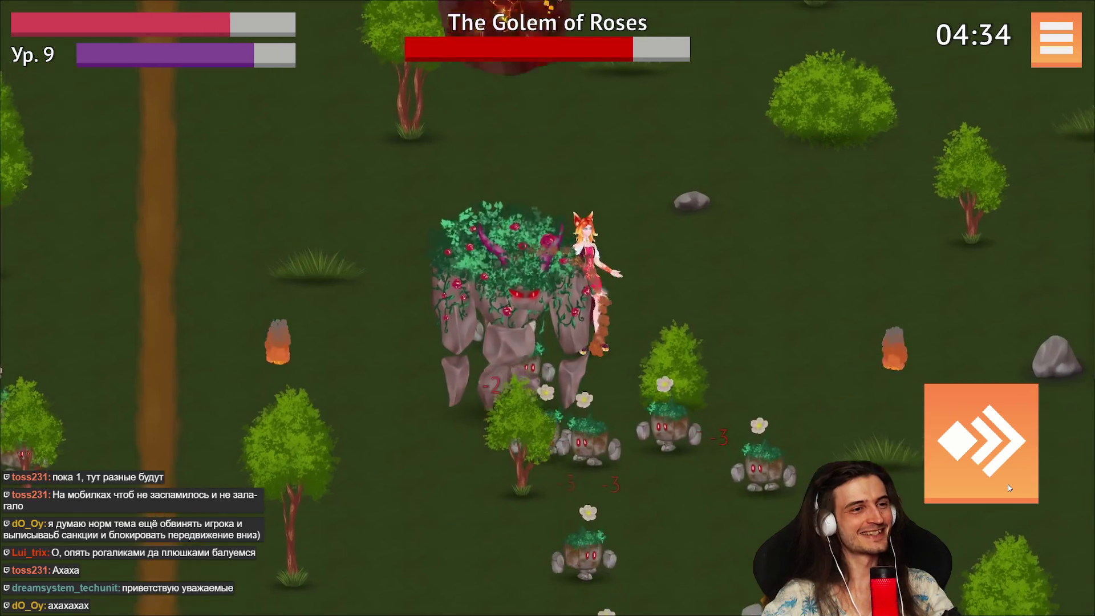
key("d")
key("s")
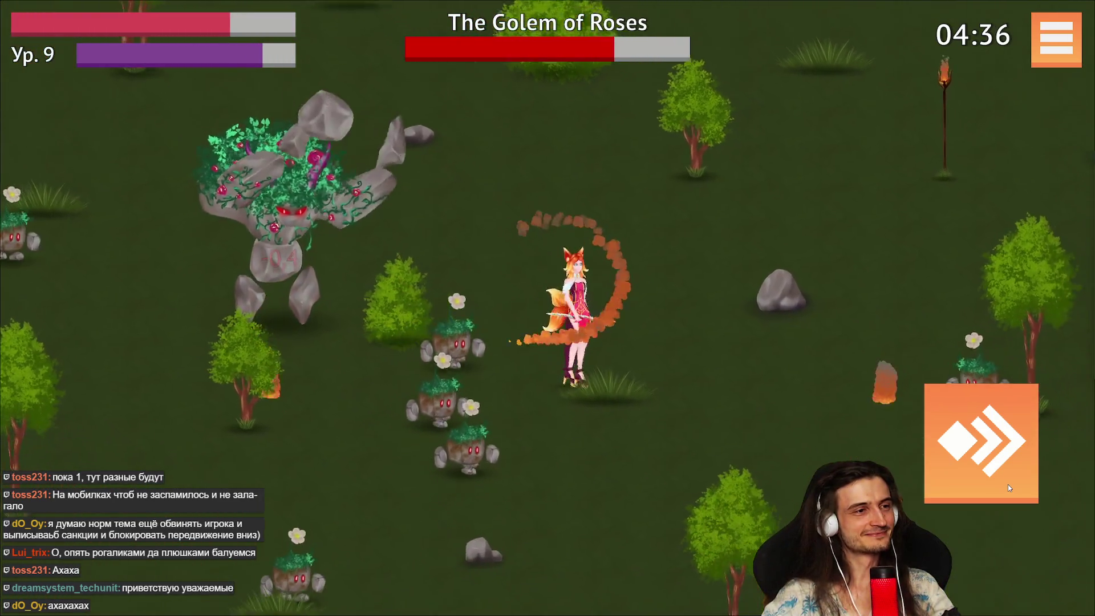
key("s")
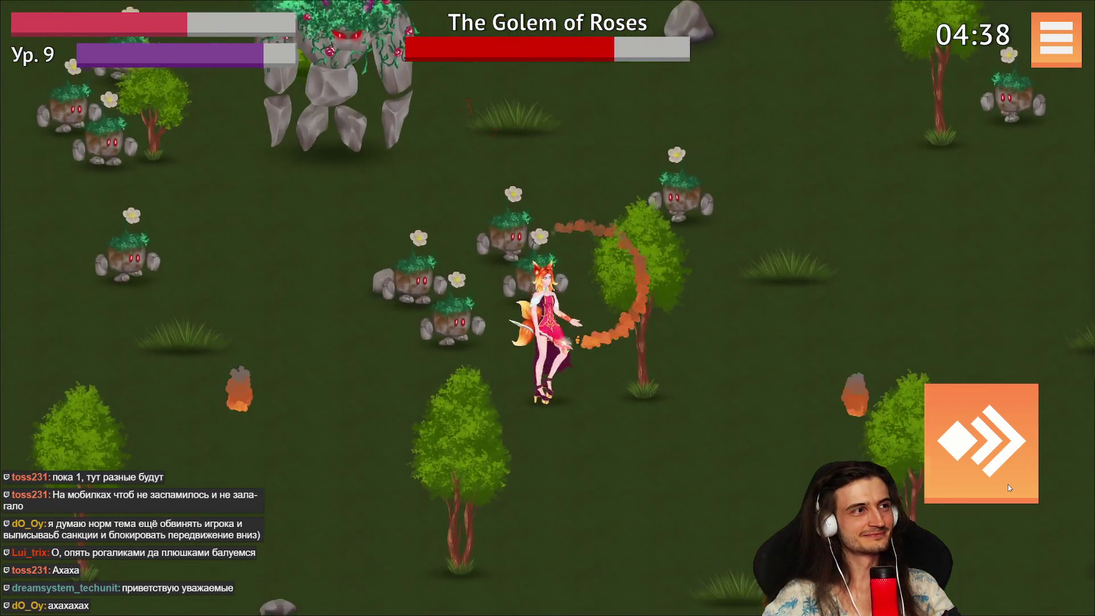
key("a")
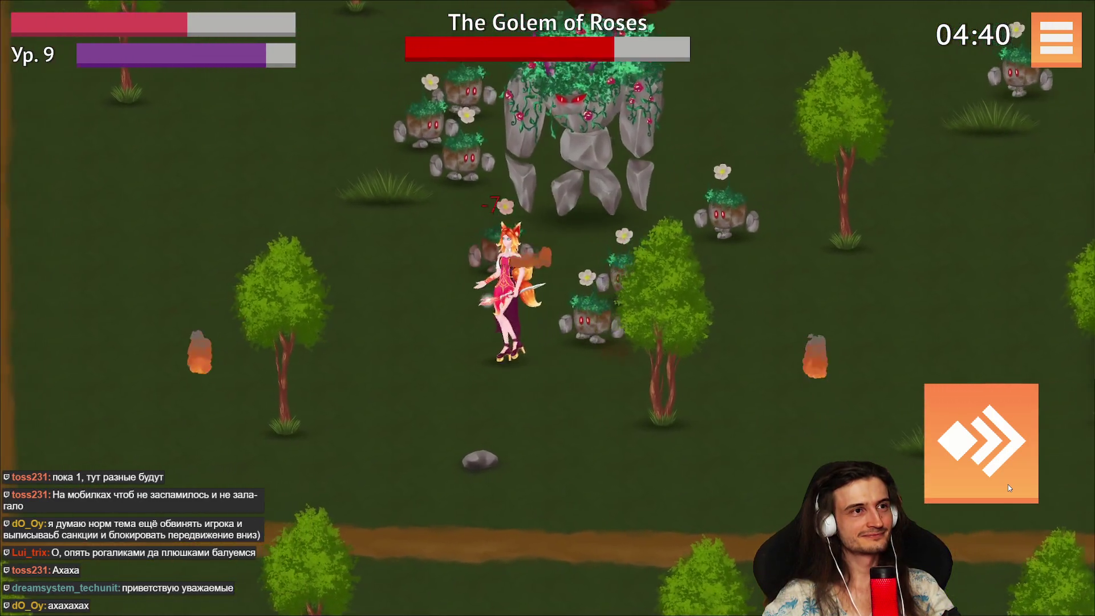
key("w")
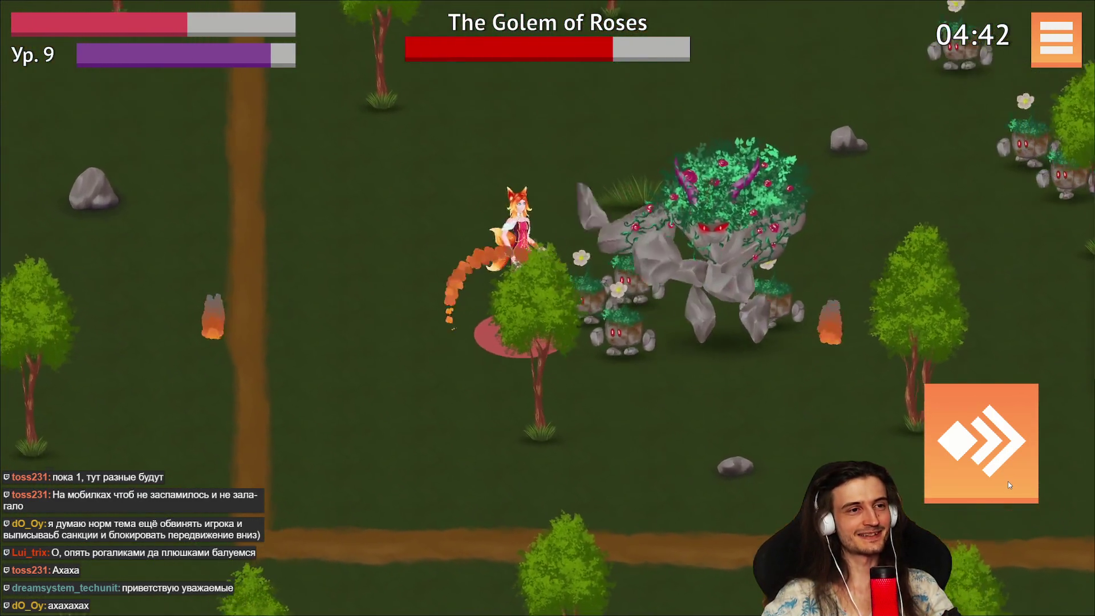
key("d")
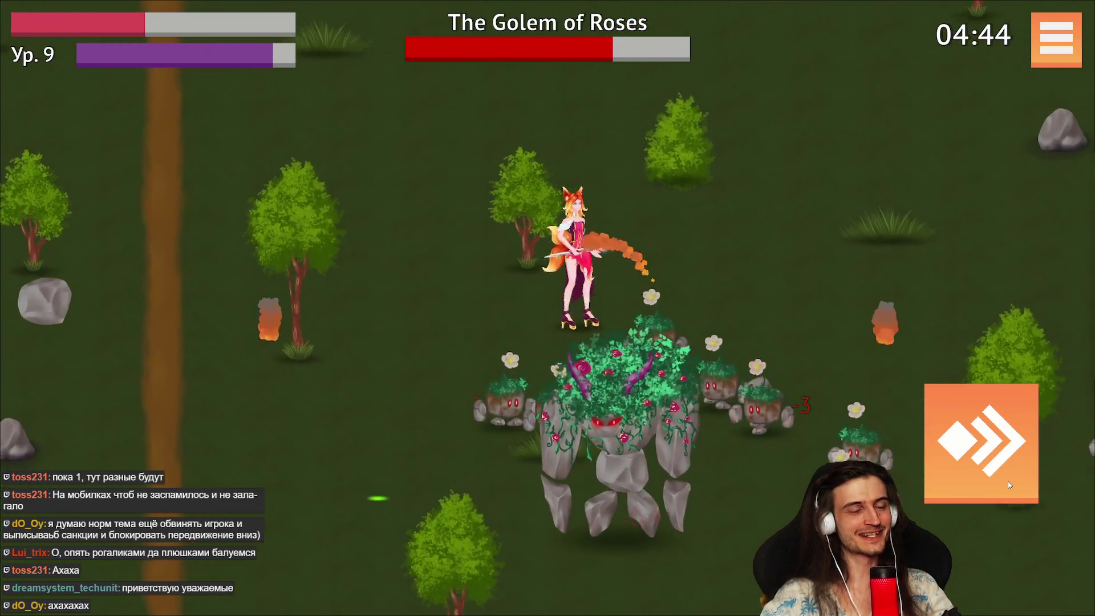
key("d")
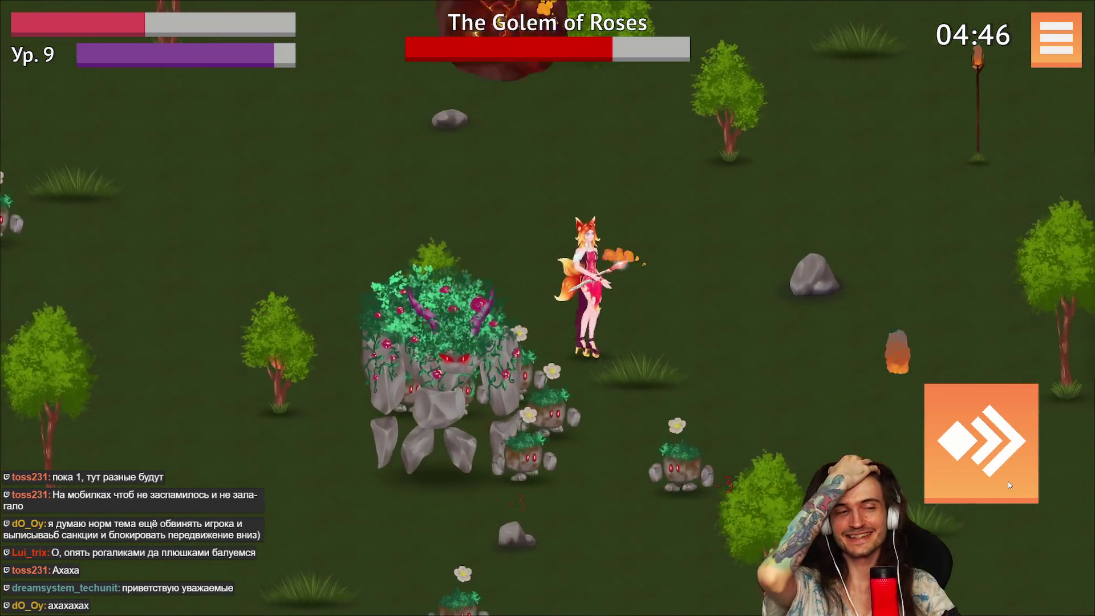
key("d")
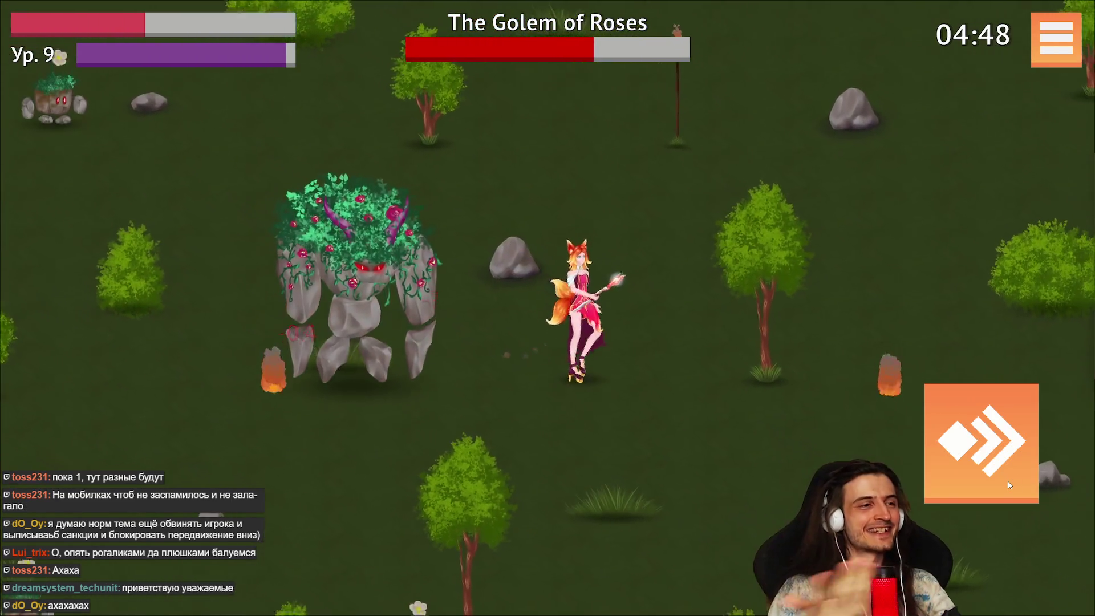
key("s")
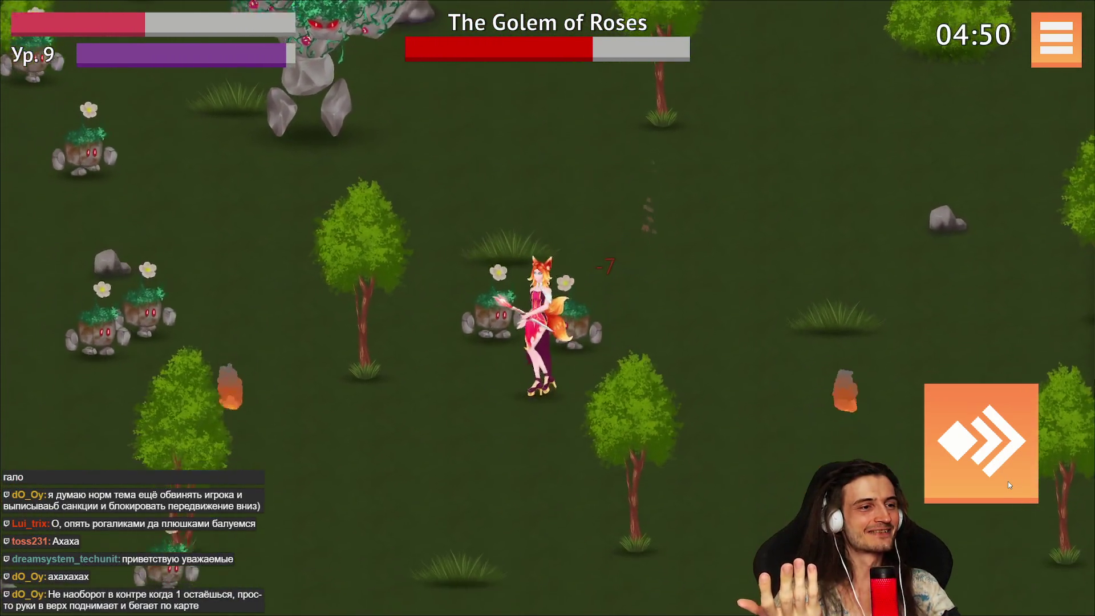
key("s")
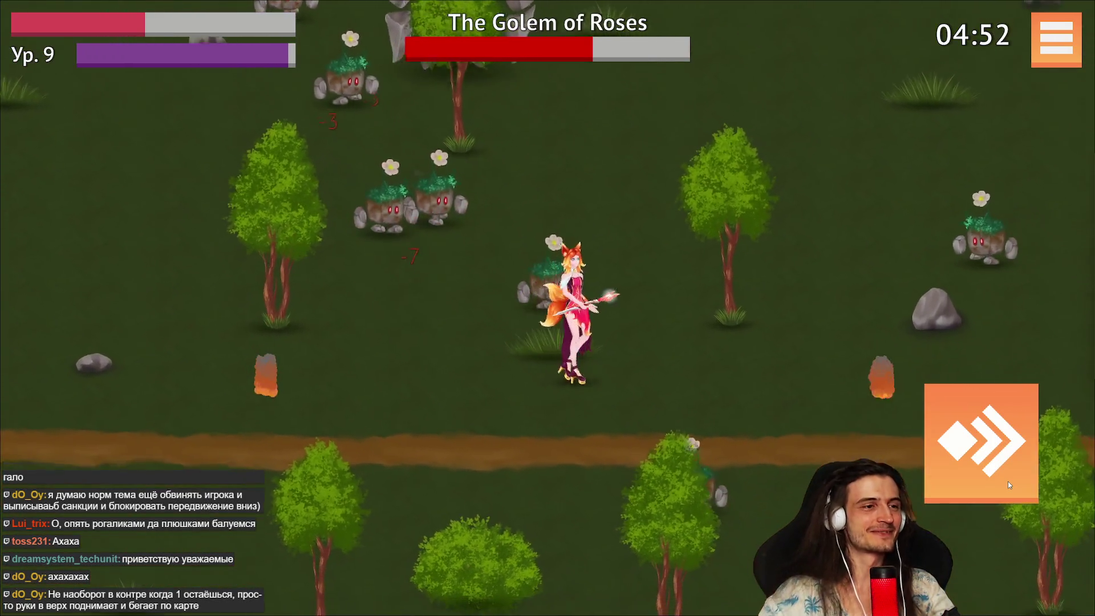
Move up-right then up-left, and at level 10 raise Meteor damage from 50 to 80.
key("w")
key("d")
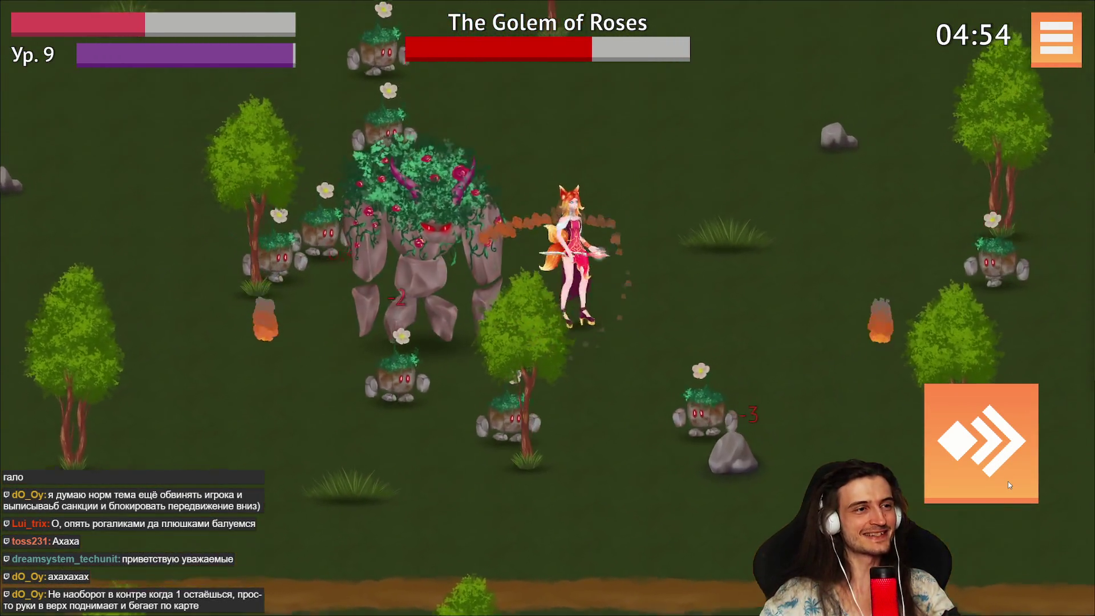
key("w")
key("d")
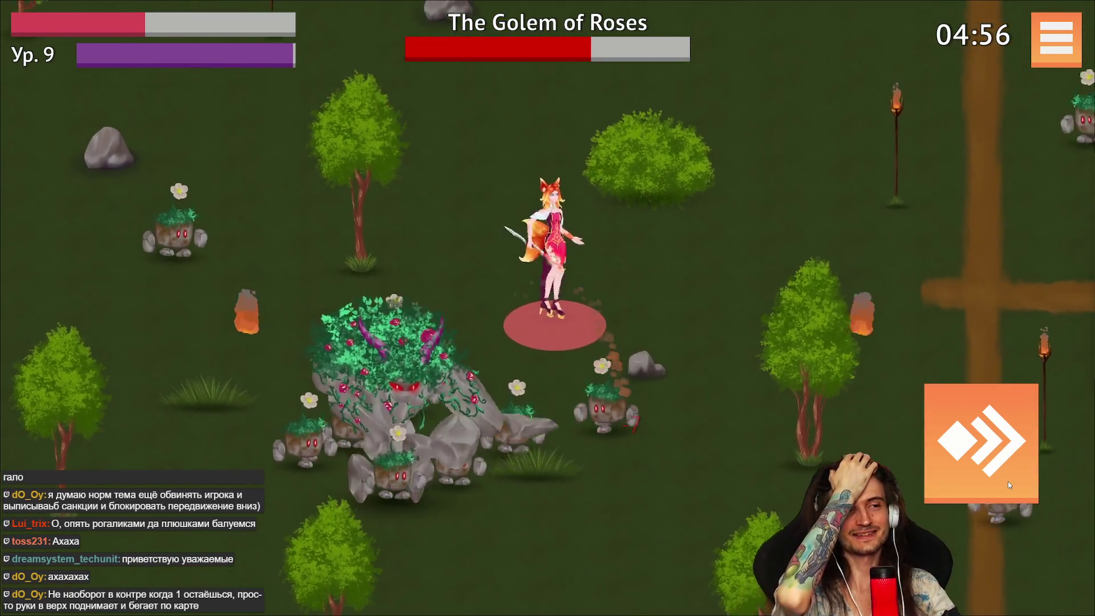
key("w")
key("a")
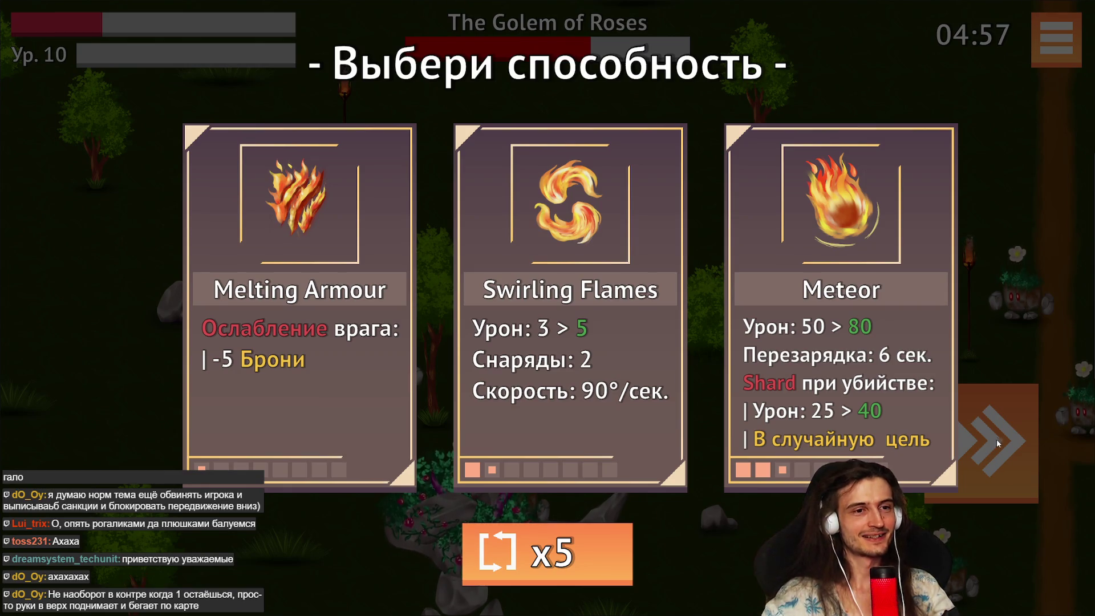
left_click(942, 406)
Run down-left from the weakened golem and dash twice to break free of the crowds.
key("a")
key("s")
key("a")
key("s")
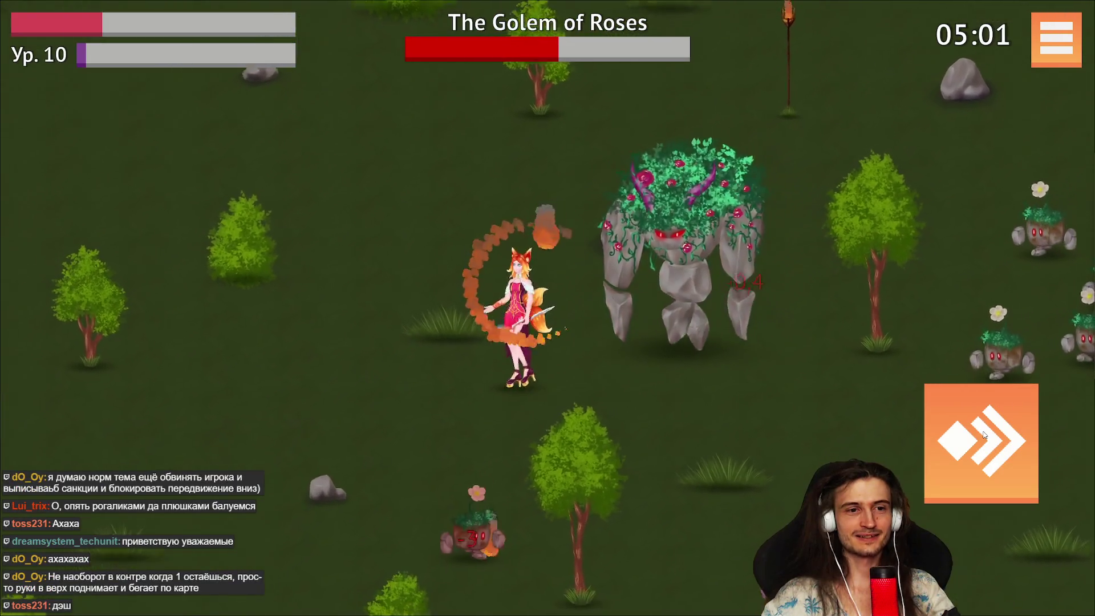
key("a")
key("s")
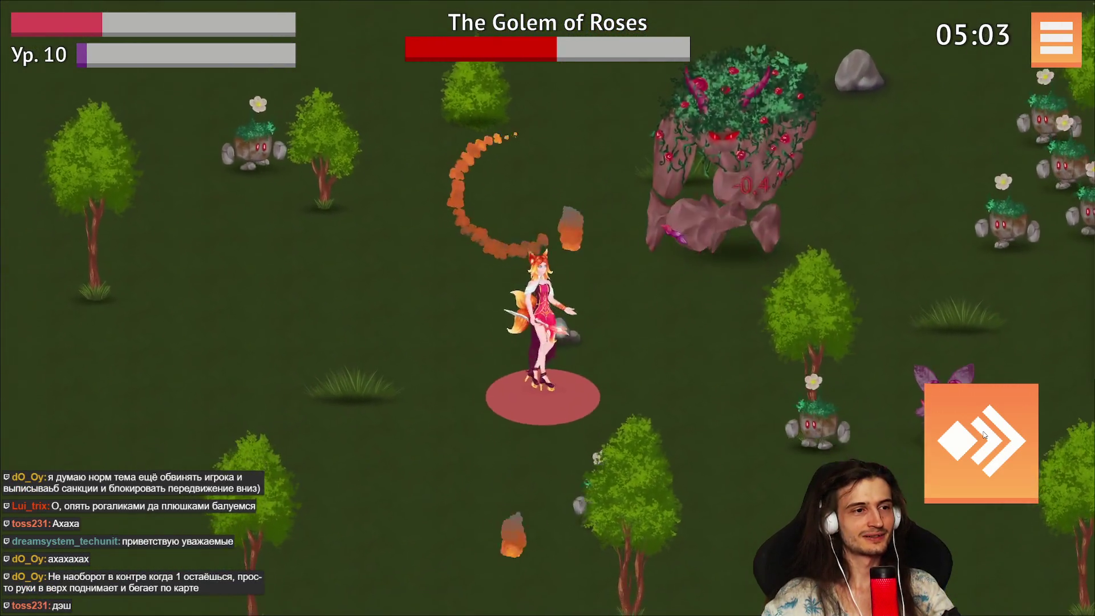
left_click(984, 435)
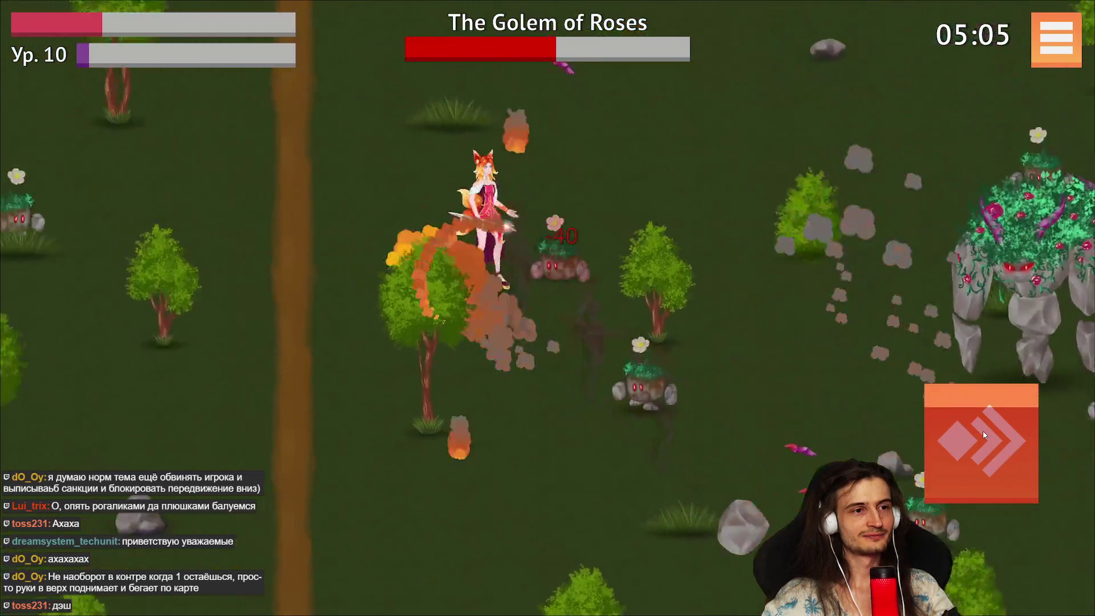
key("w")
key("d")
key("s")
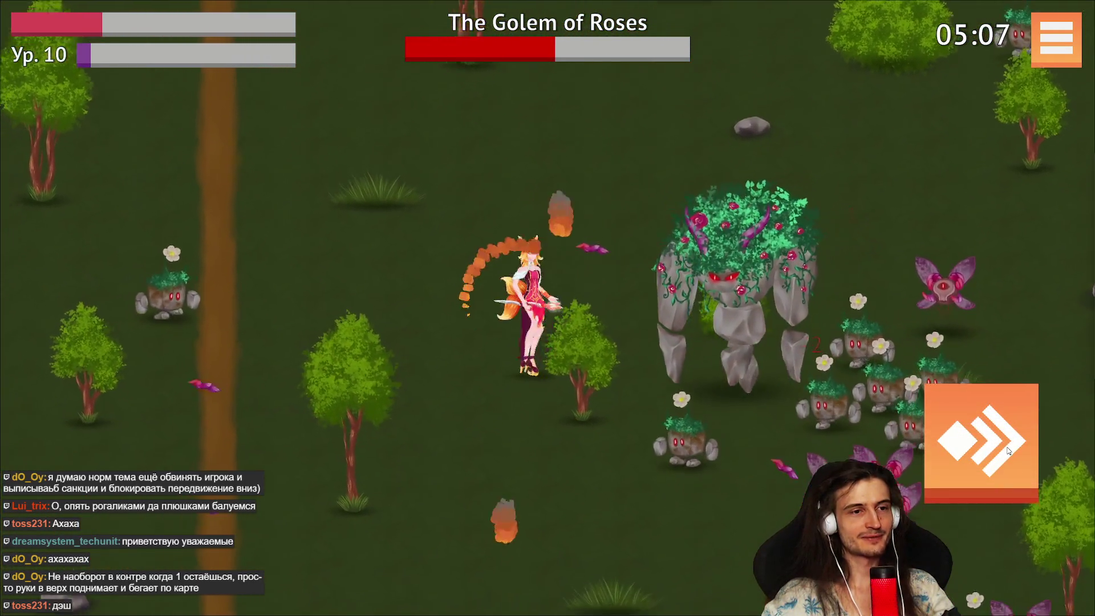
left_click(1008, 450)
Keep the heroine moving down past the path, weaving left and right between swarms.
key("d")
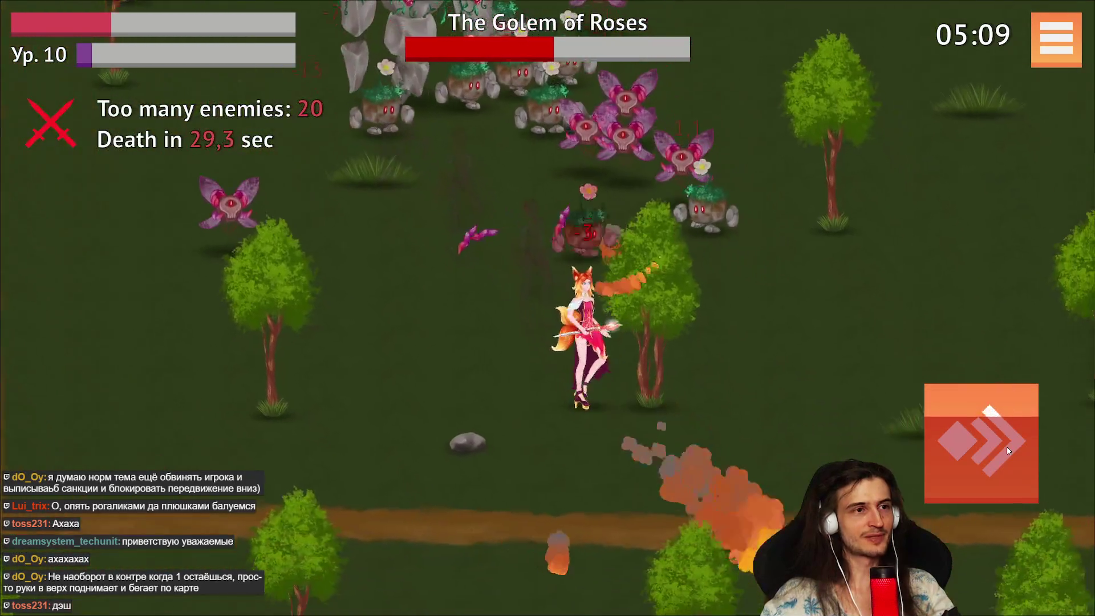
key("s")
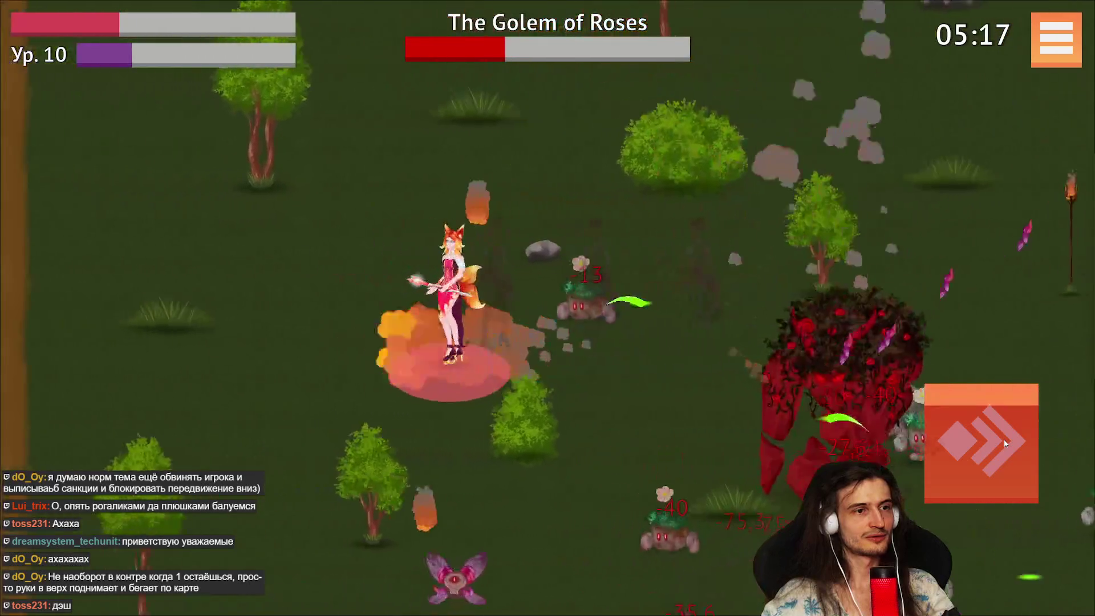
key("a")
key("s")
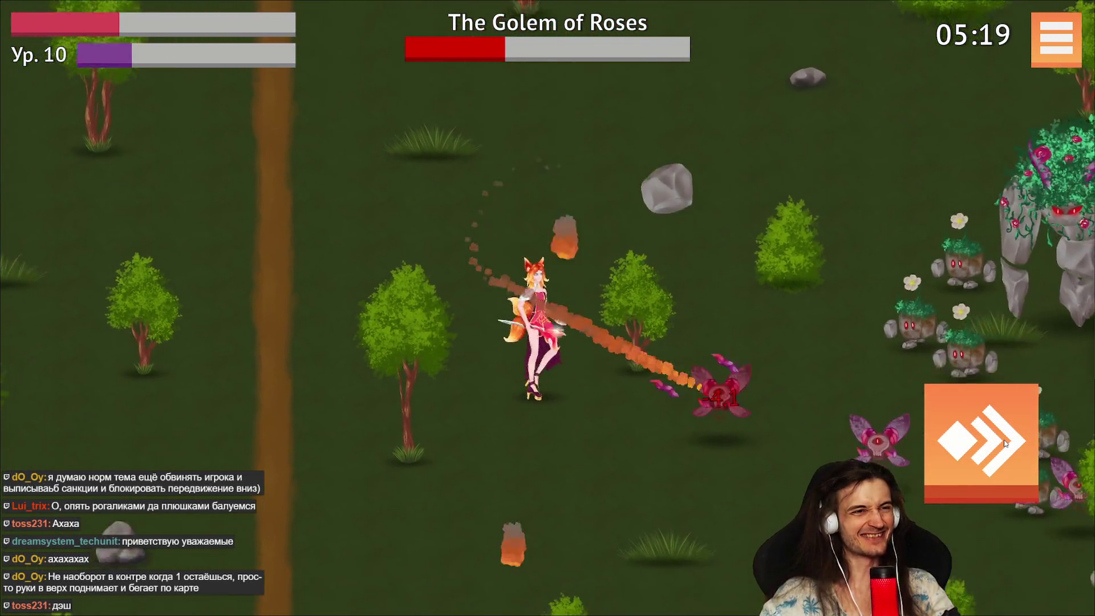
key("d")
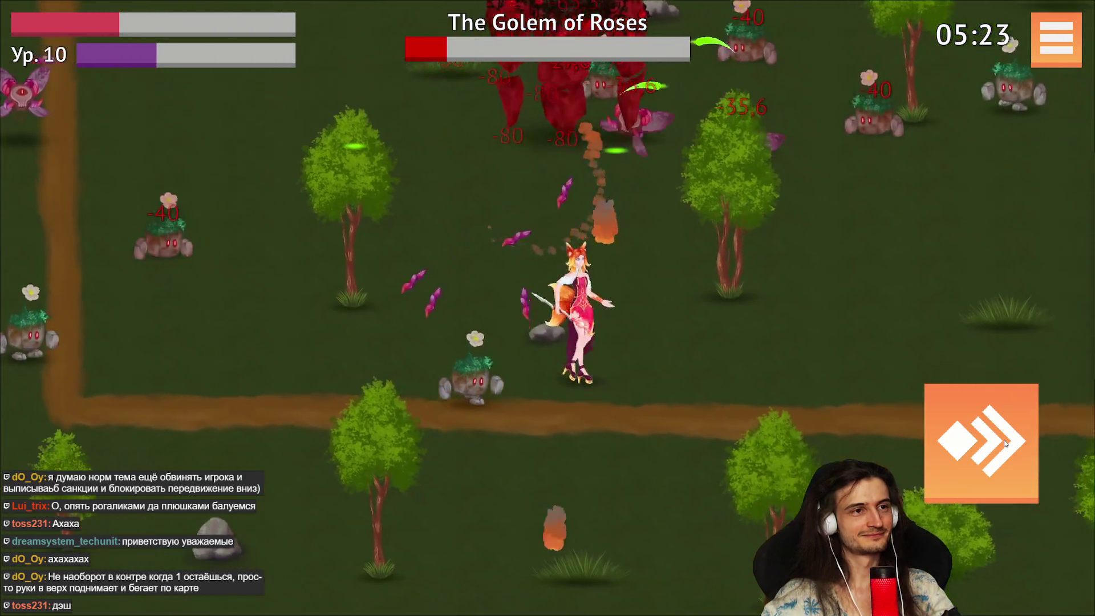
key("d")
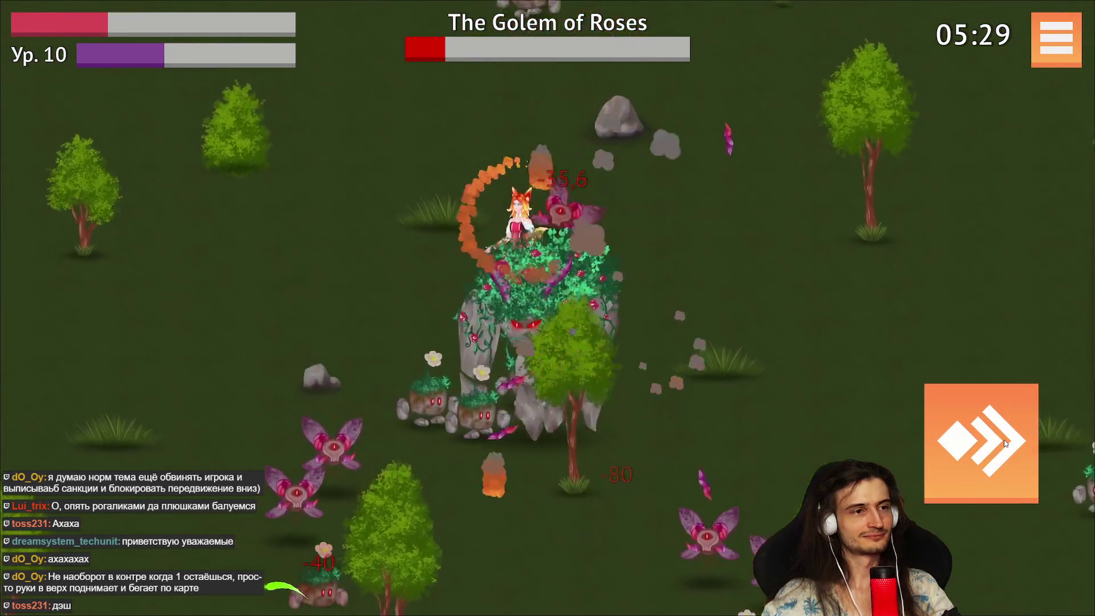
key("a")
key("s")
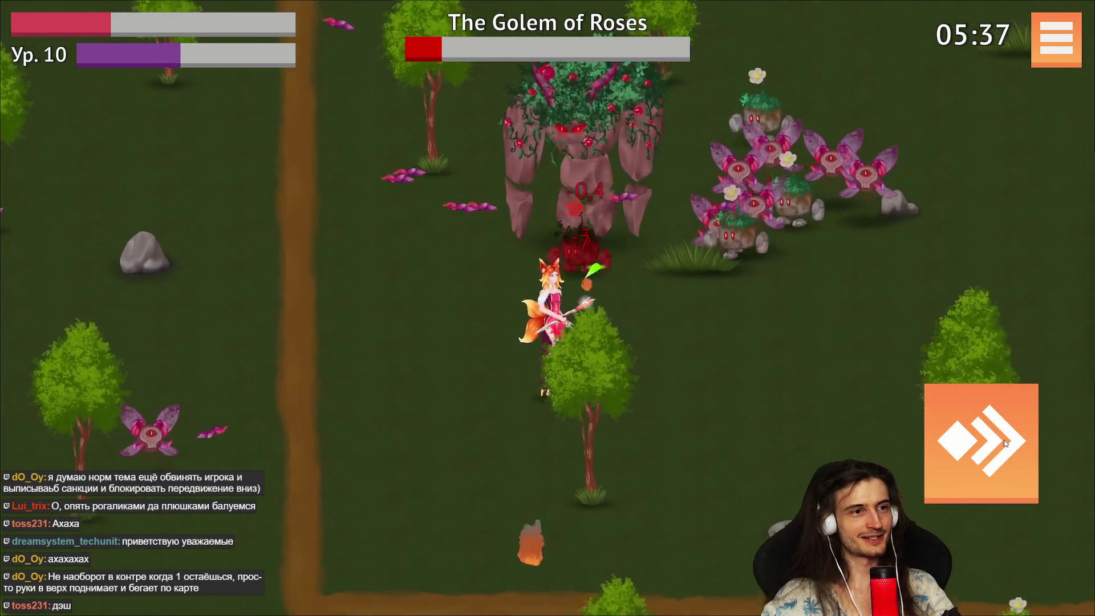
Walk down-right, then left from the golem, and dash up-right clear of the swarm.
key("d")
key("s")
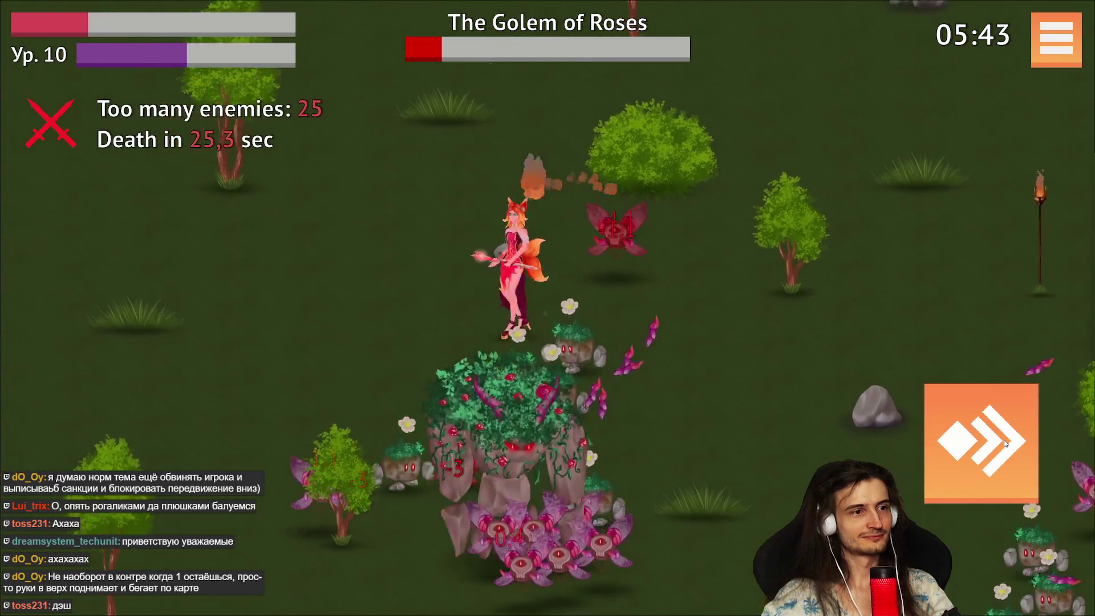
key("a")
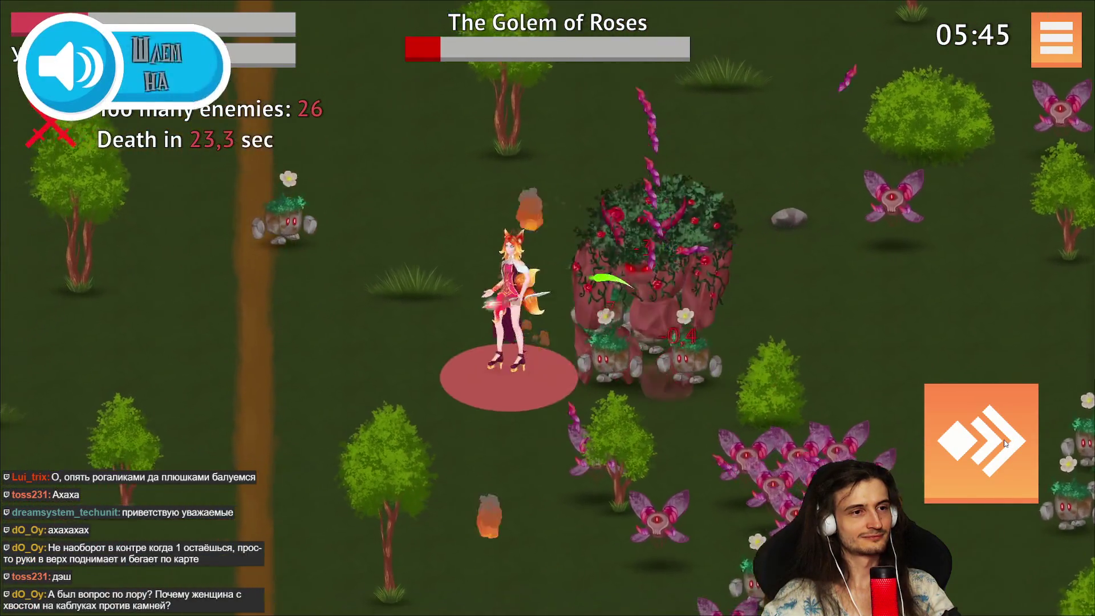
key("d")
left_click(1005, 444)
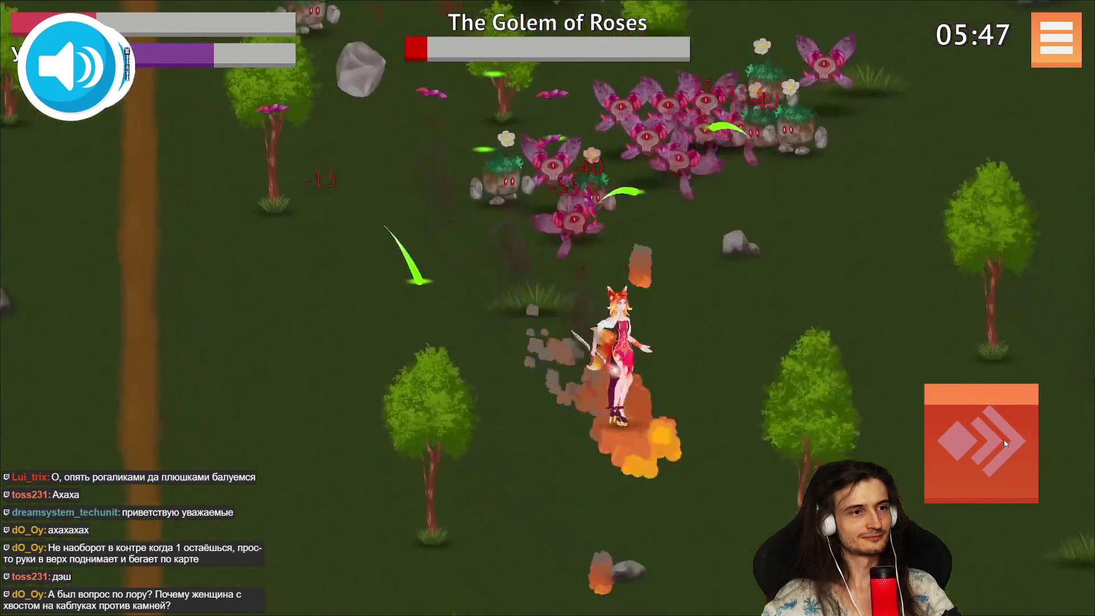
key("d")
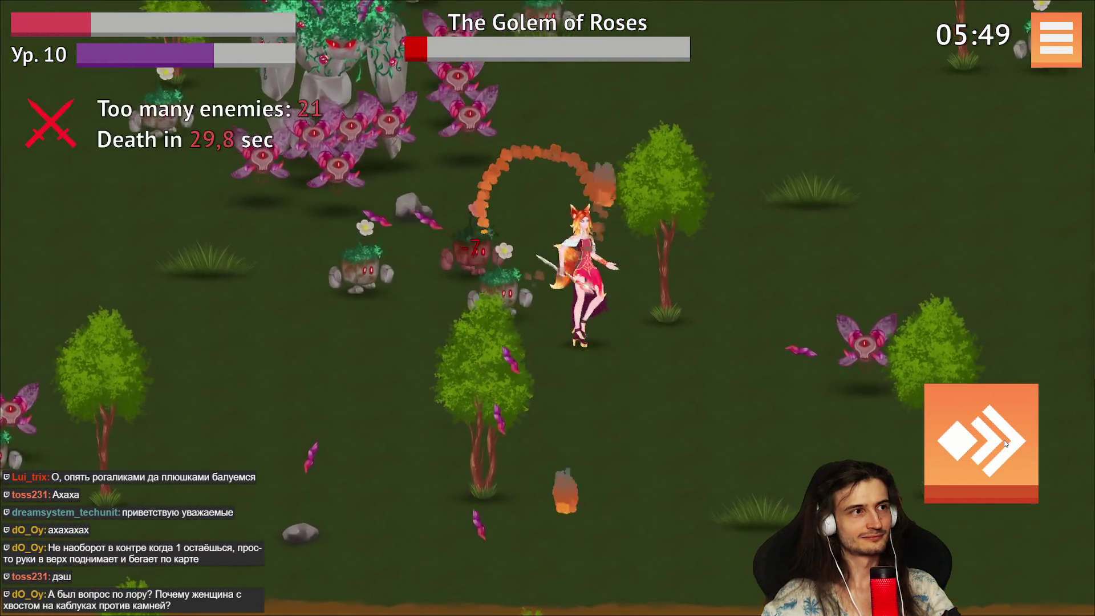
key("w")
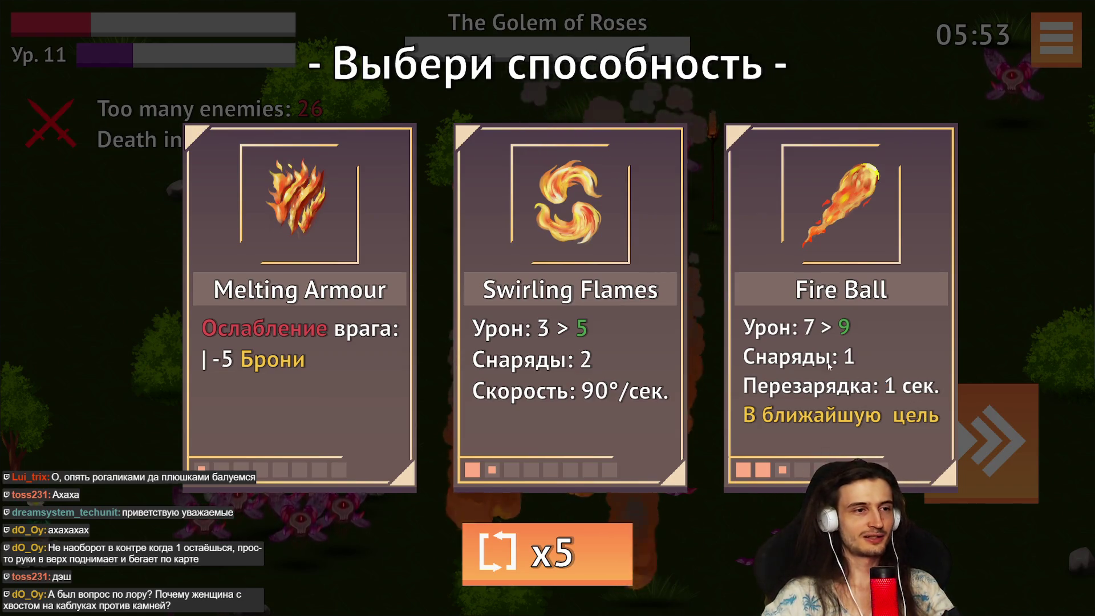
Take the Swirling Flames upgrade and walk the fox girl left.
left_click(631, 268)
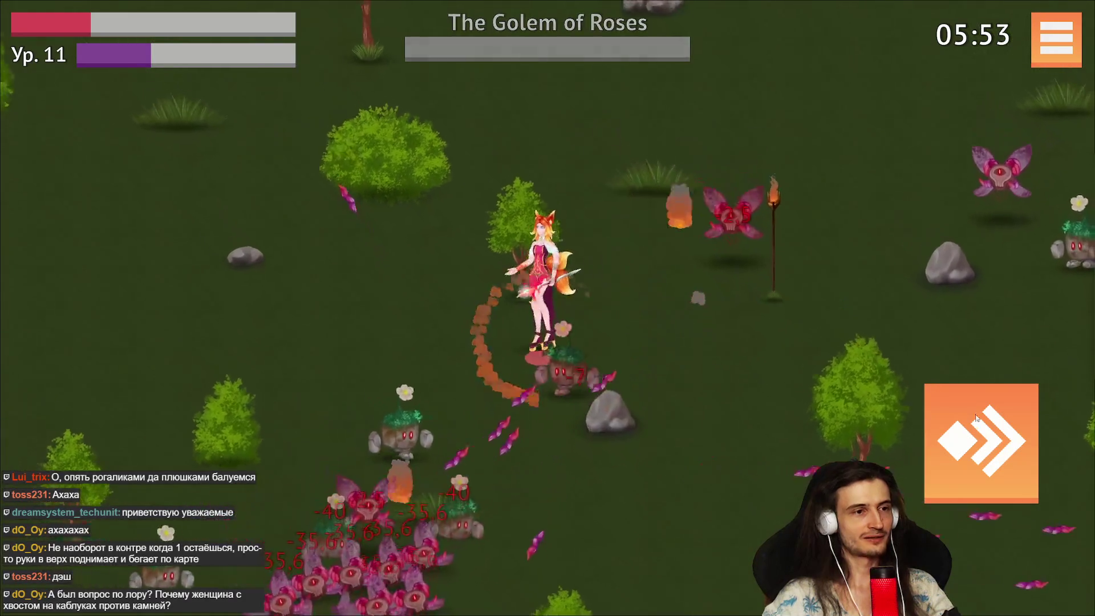
key("a")
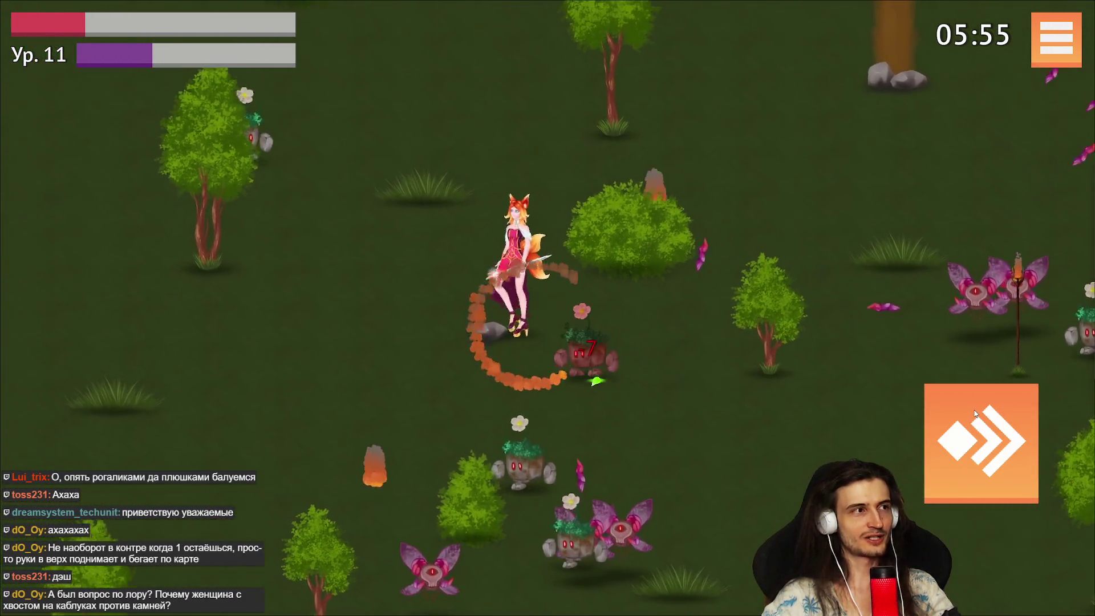
key("a")
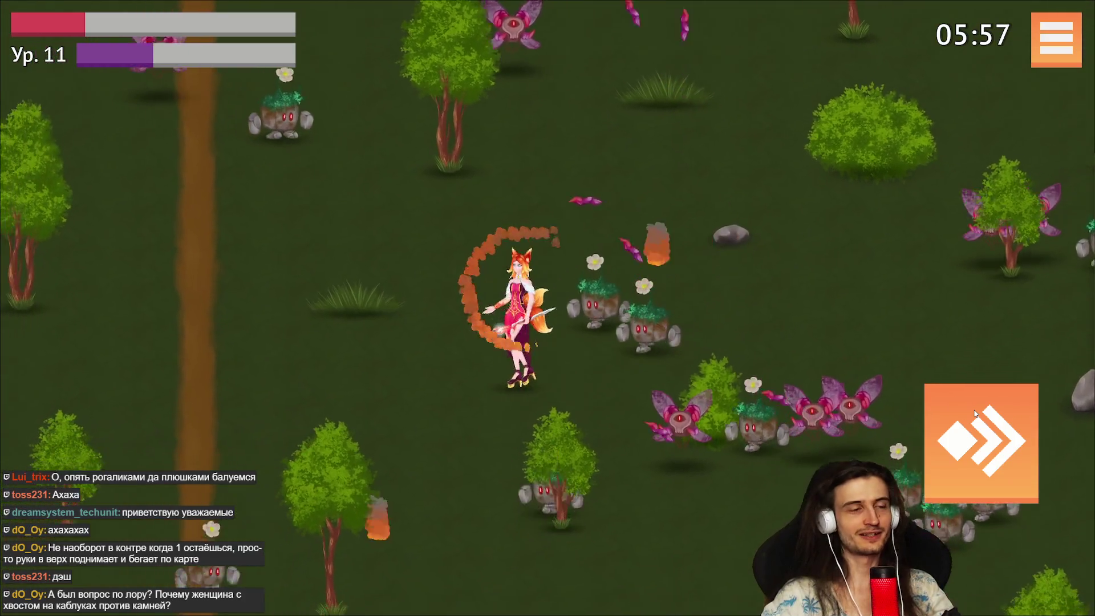
key("a")
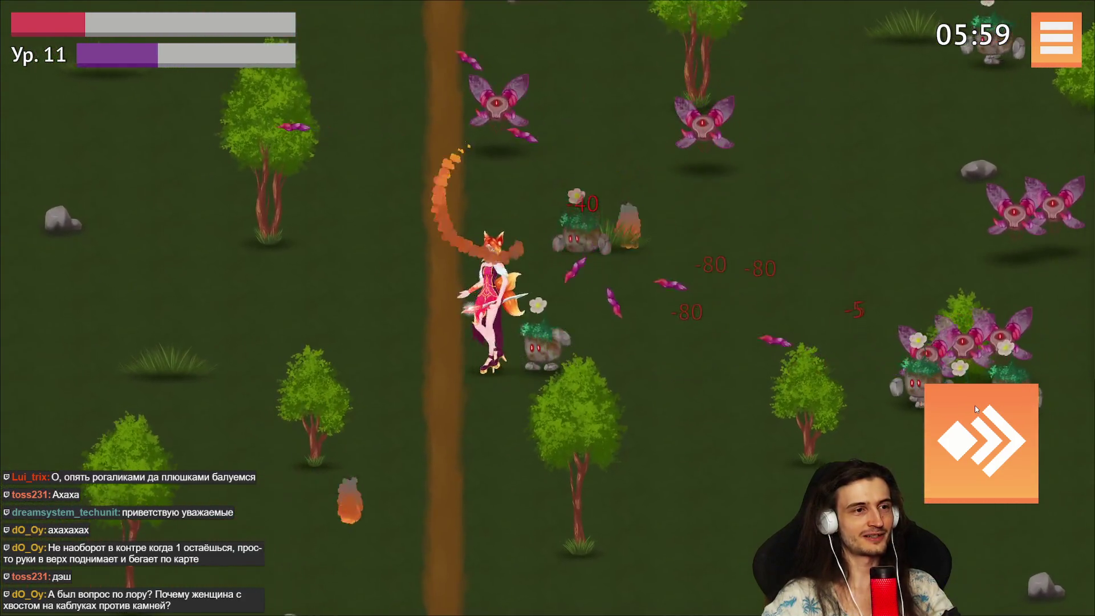
Walk the fox girl down and right, away from the stone golems.
key("s")
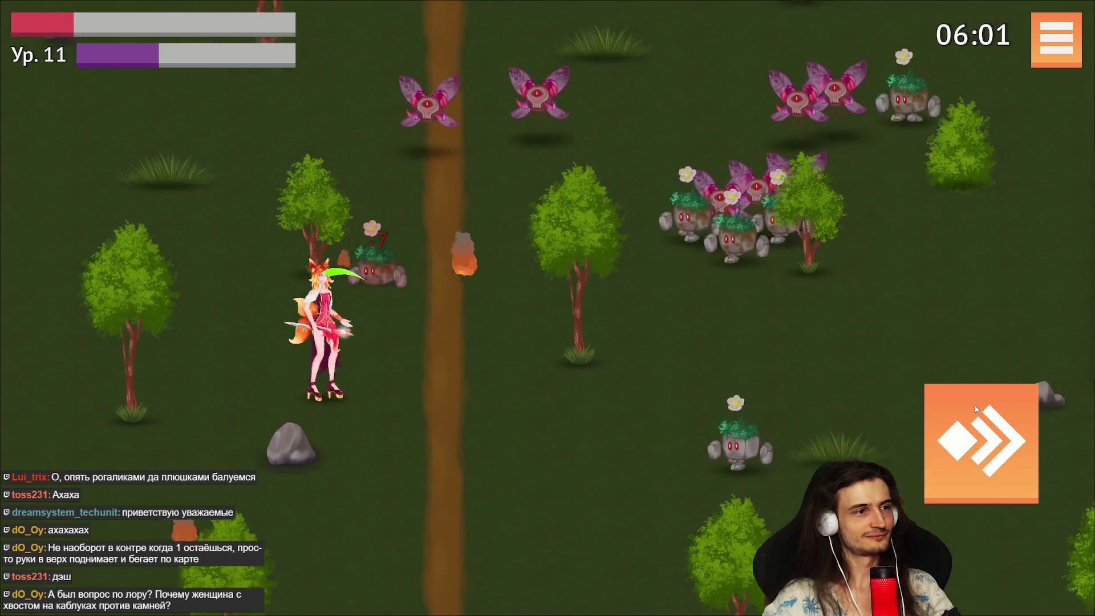
key("s")
key("d")
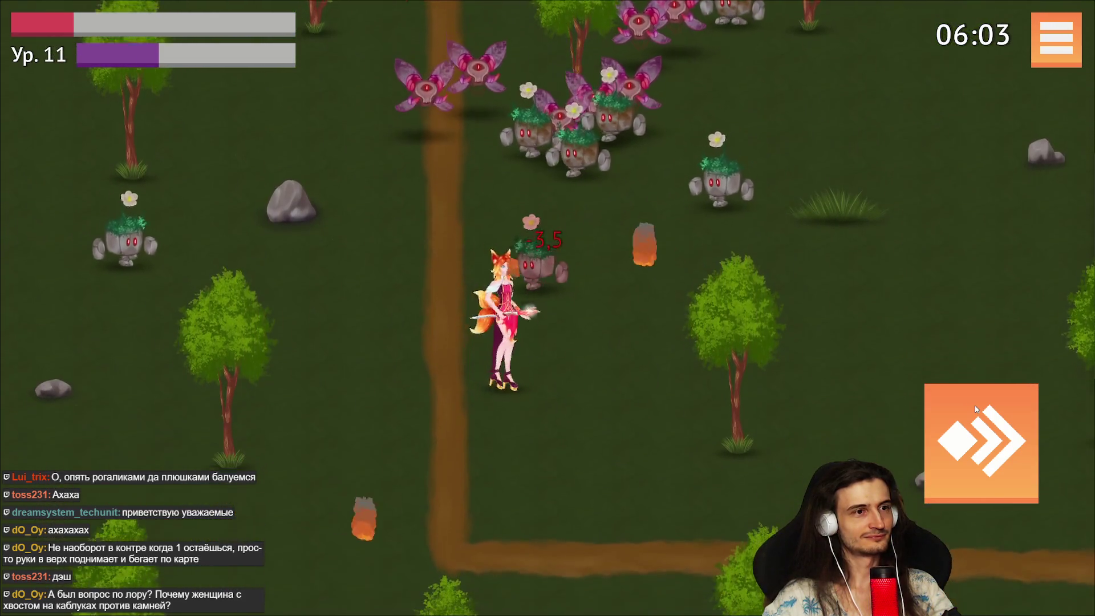
key("d")
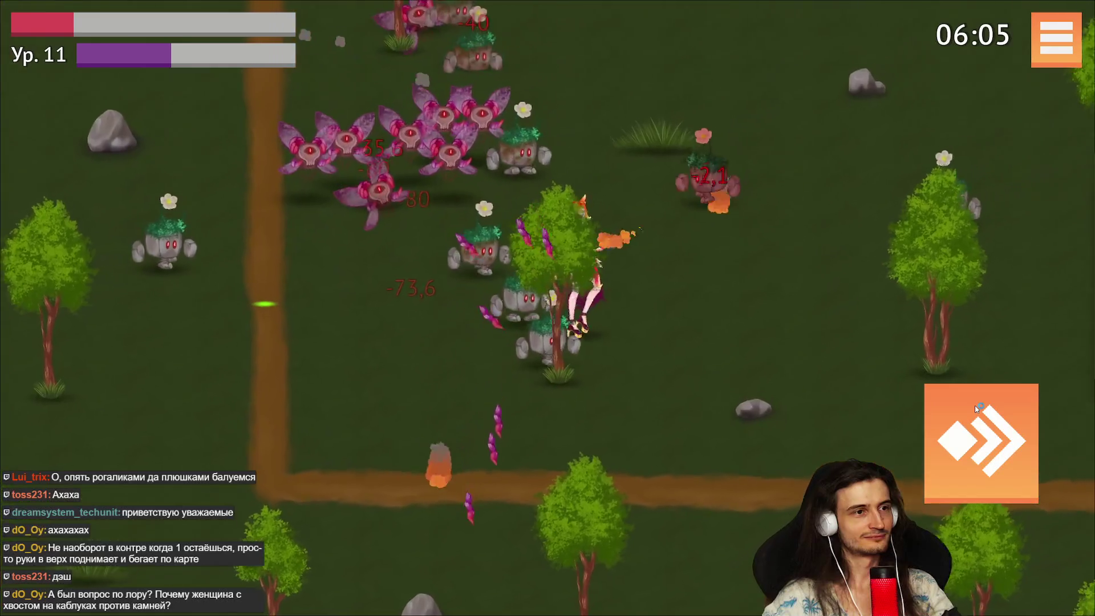
key("s")
key("d")
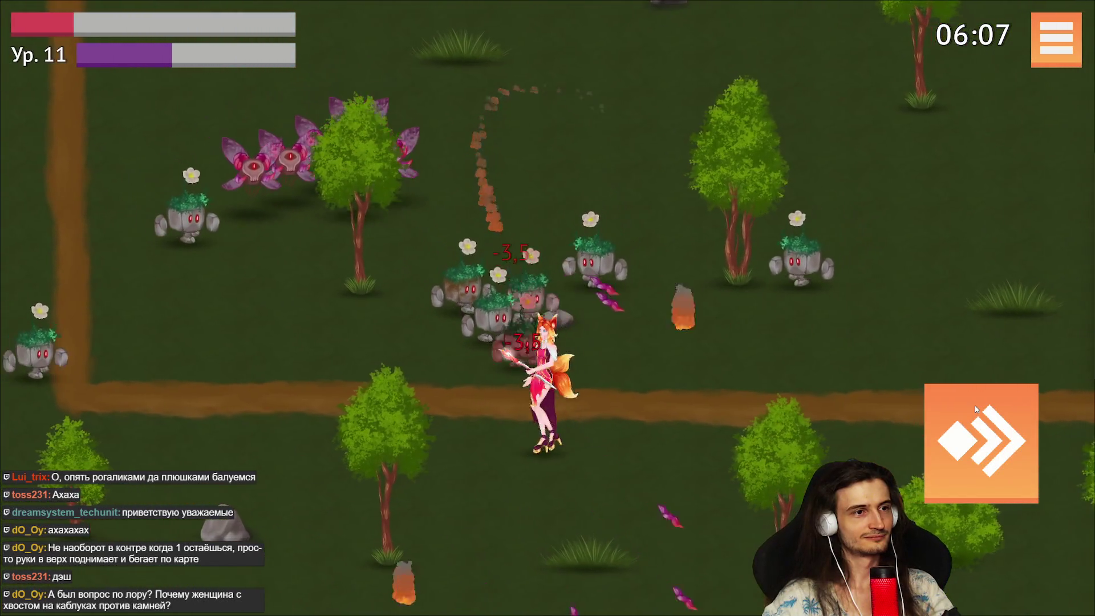
key("s")
key("d")
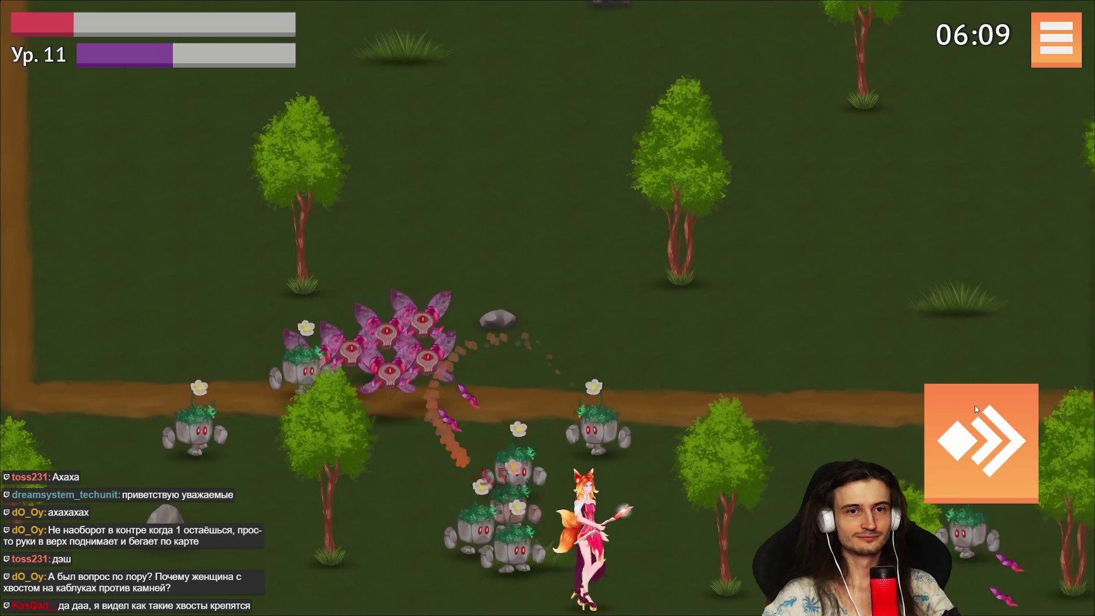
key("d")
Move up-right away from the swarm, then turn up-left.
key("w")
key("d")
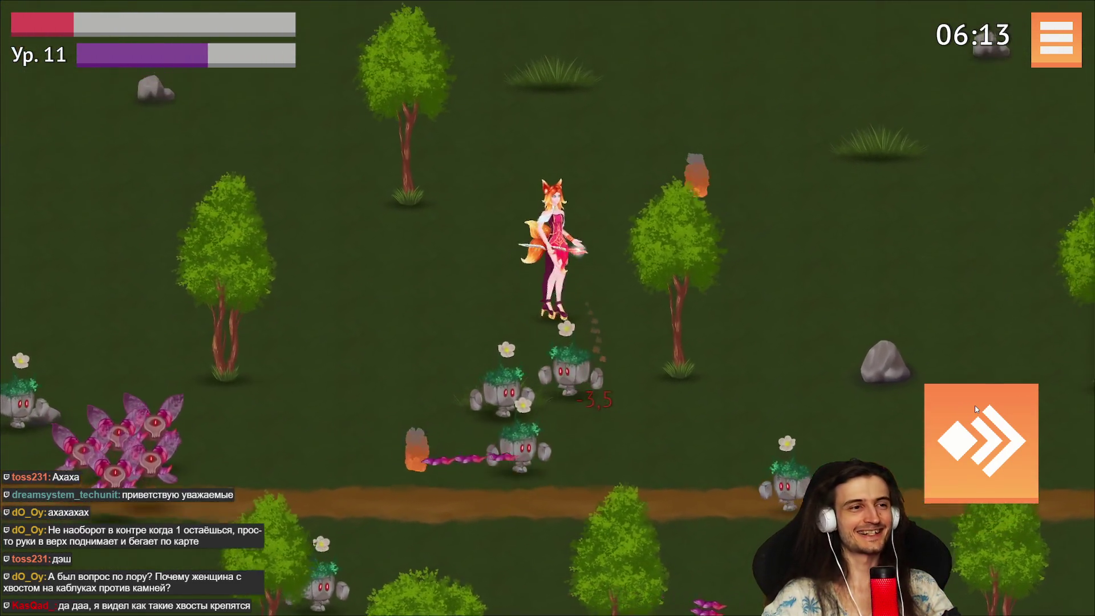
key("w")
key("d")
key("w")
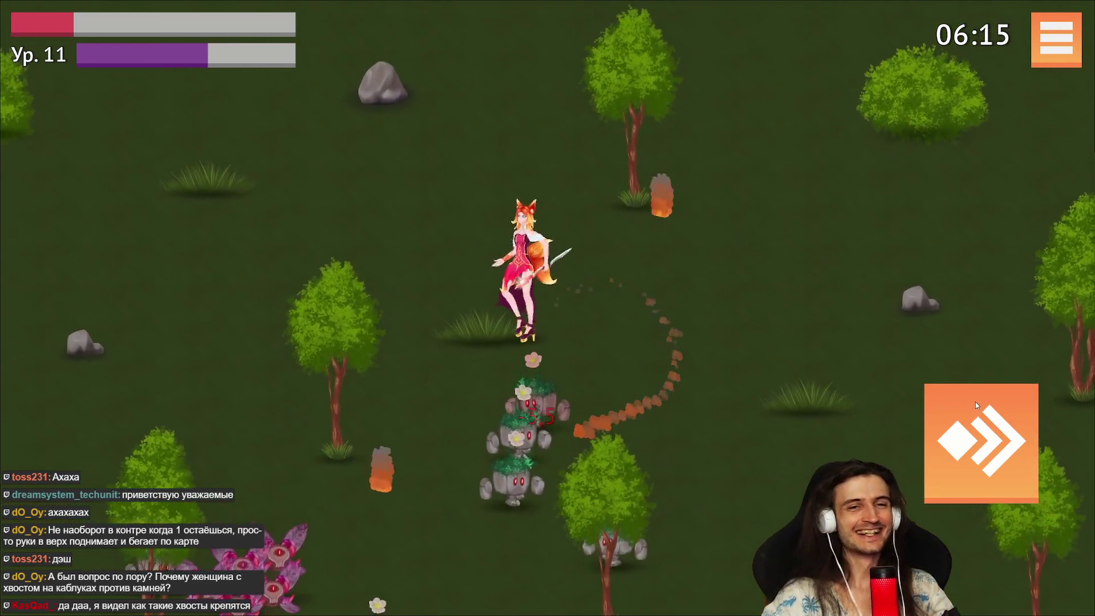
key("a")
Dash down-left out of the enemy group, circle around, then dash down-right.
left_click(976, 407)
key("s")
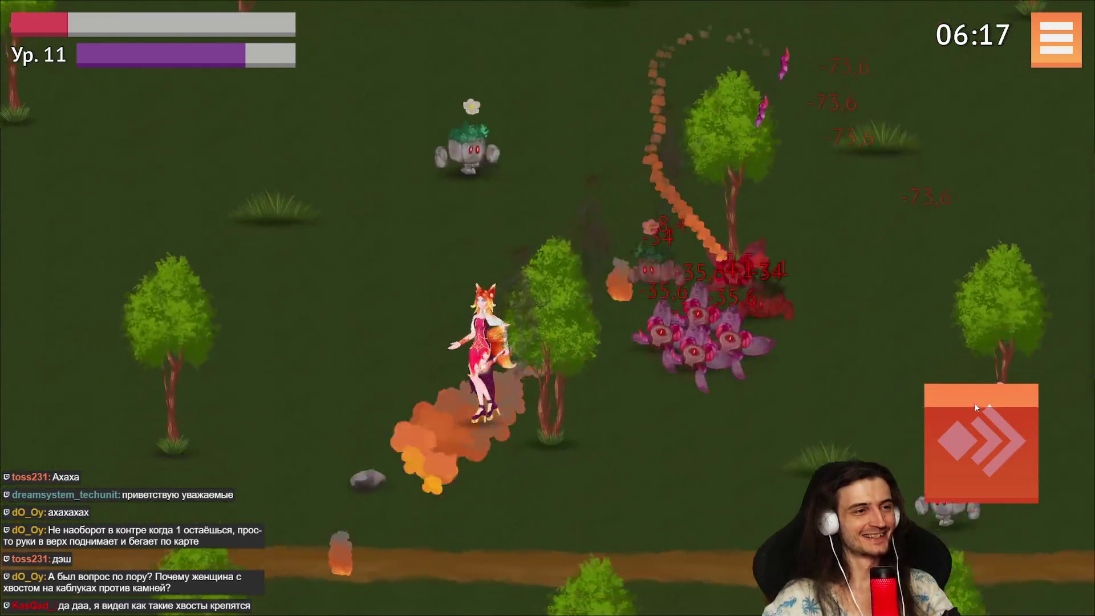
key("a")
key("w")
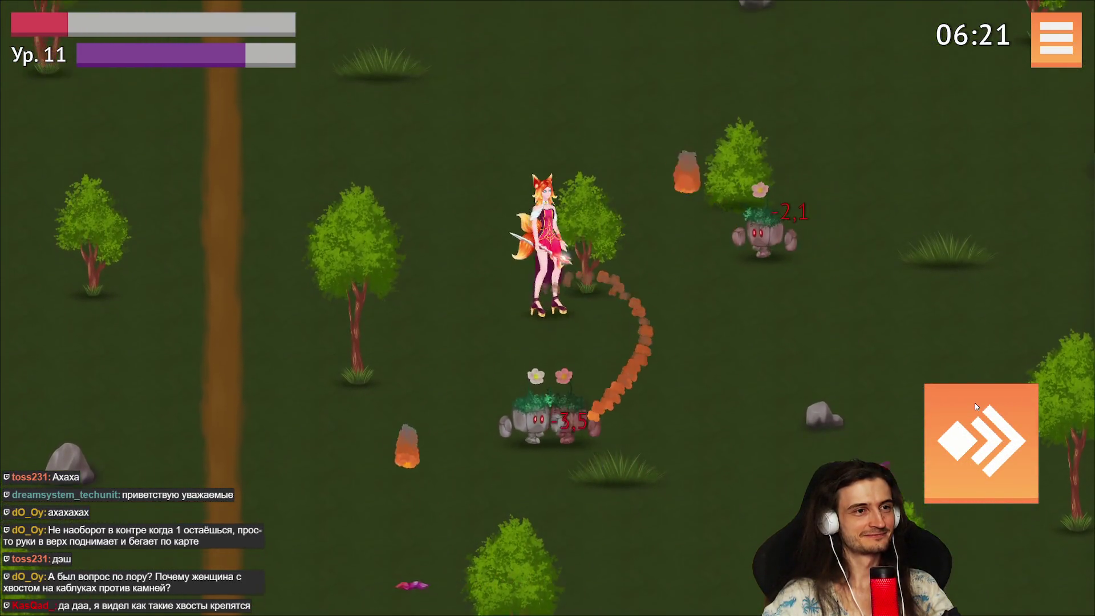
key("d")
key("a")
key("s")
key("s")
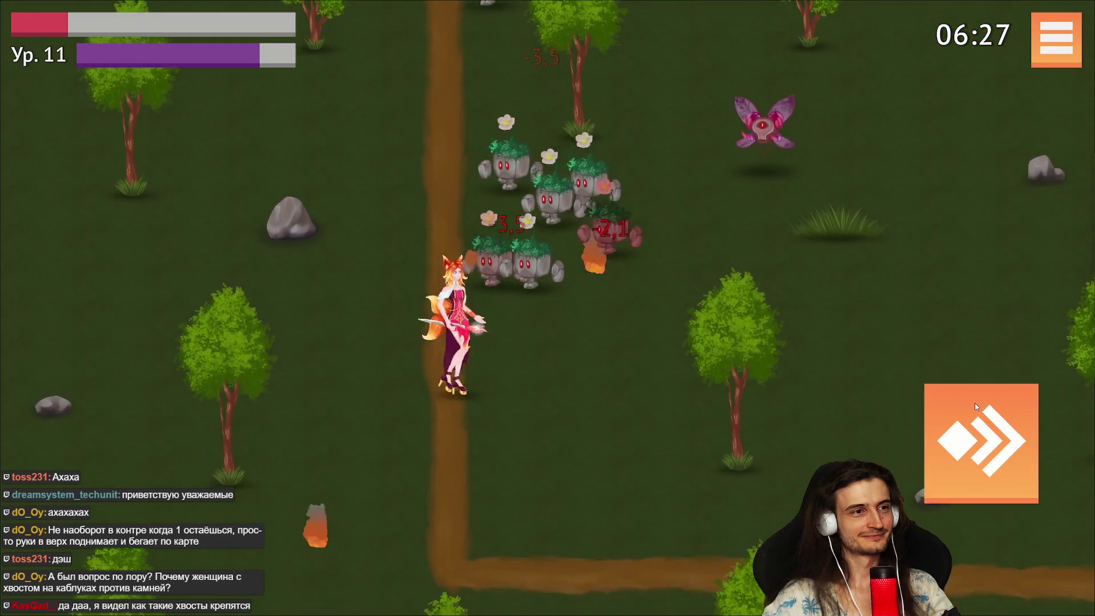
key("d")
left_click(974, 403)
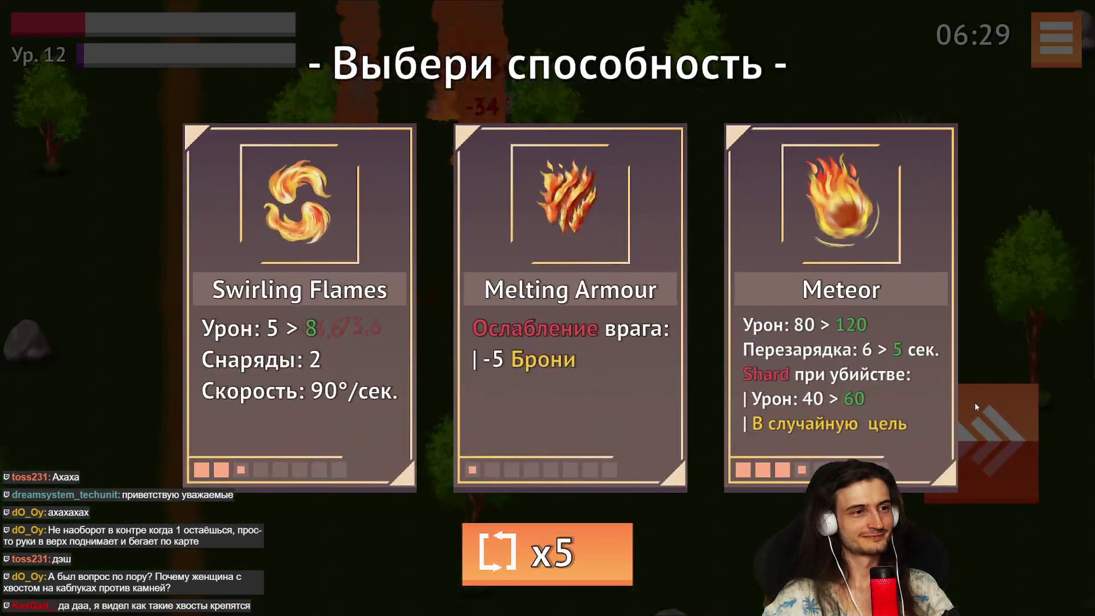
Choose Swirling Flames at level 12, then walk up-right past the golems and back left.
left_click(410, 293)
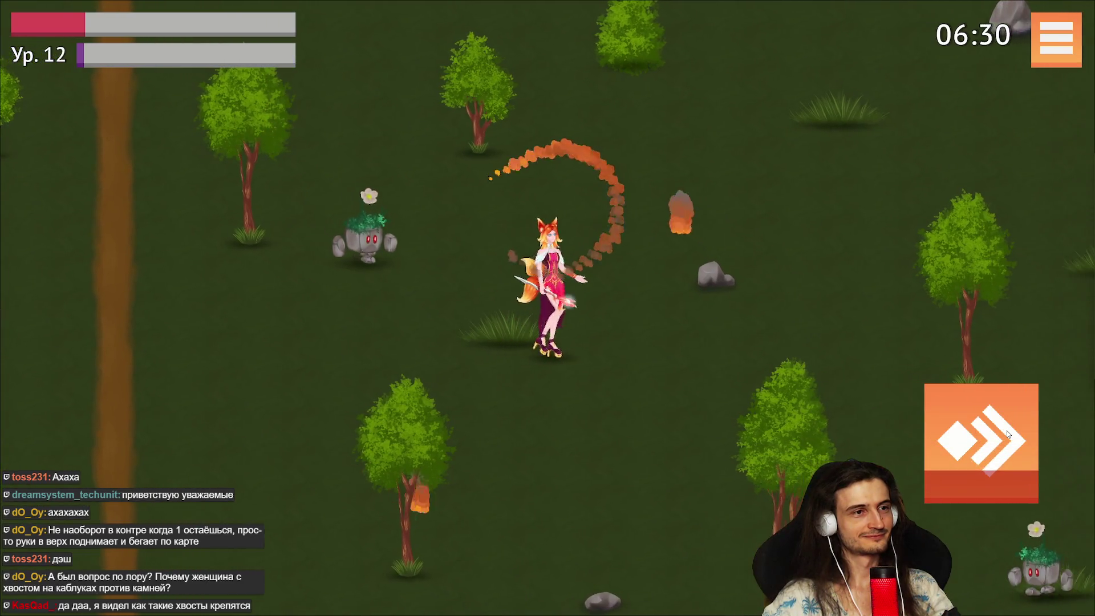
key("d")
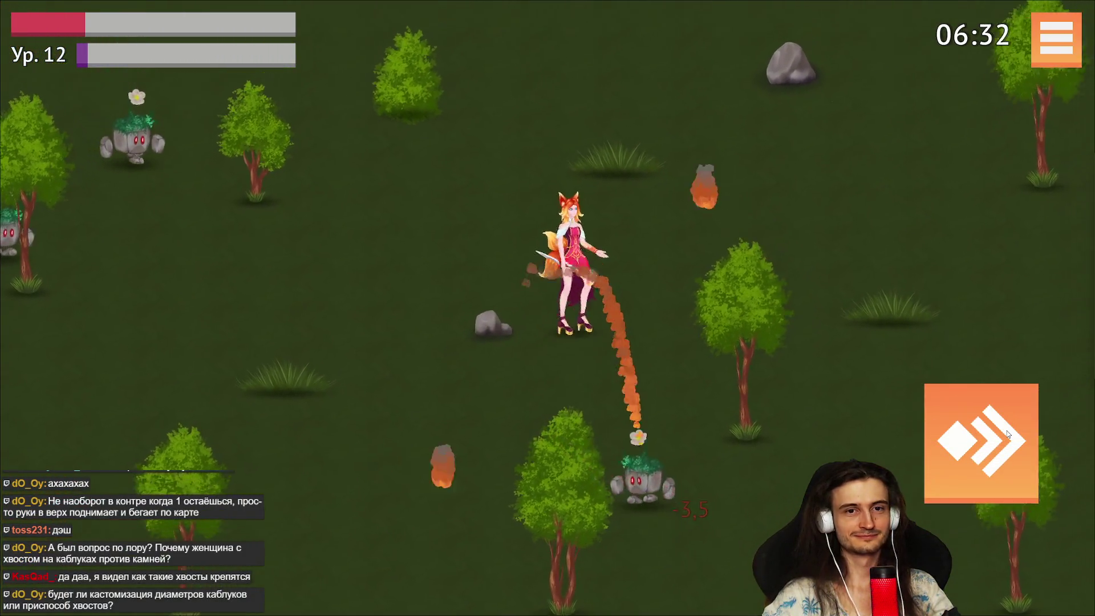
key("w")
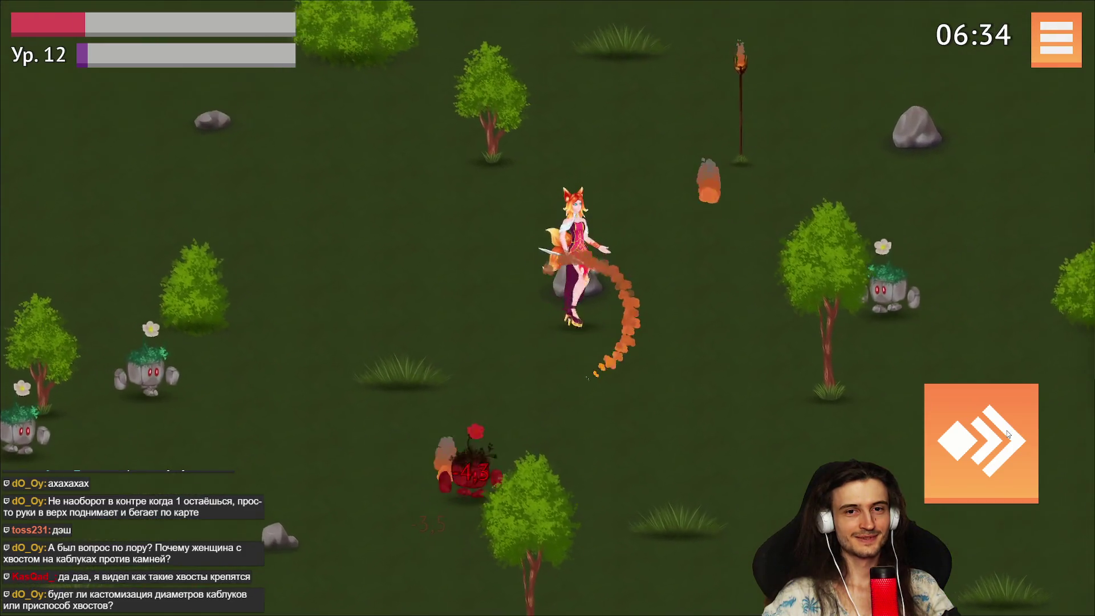
key("a")
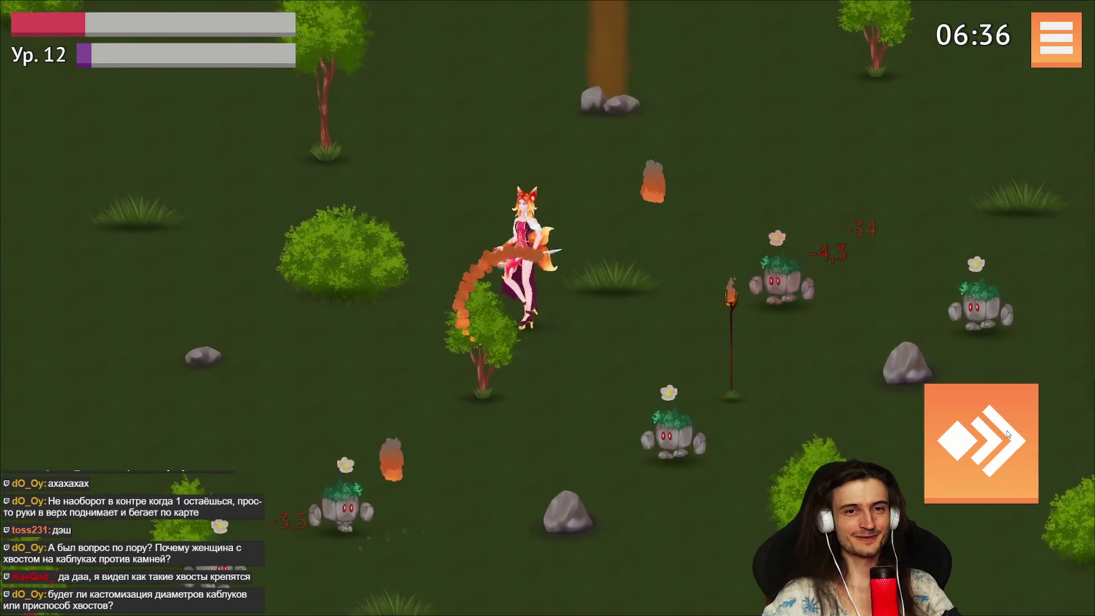
key("a")
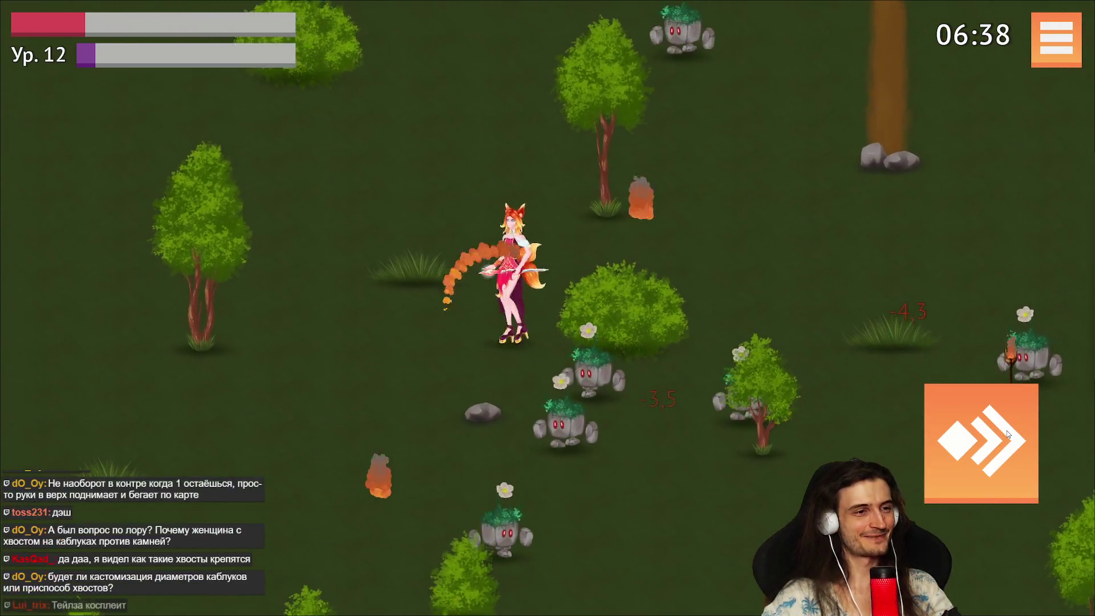
key("a")
key("s")
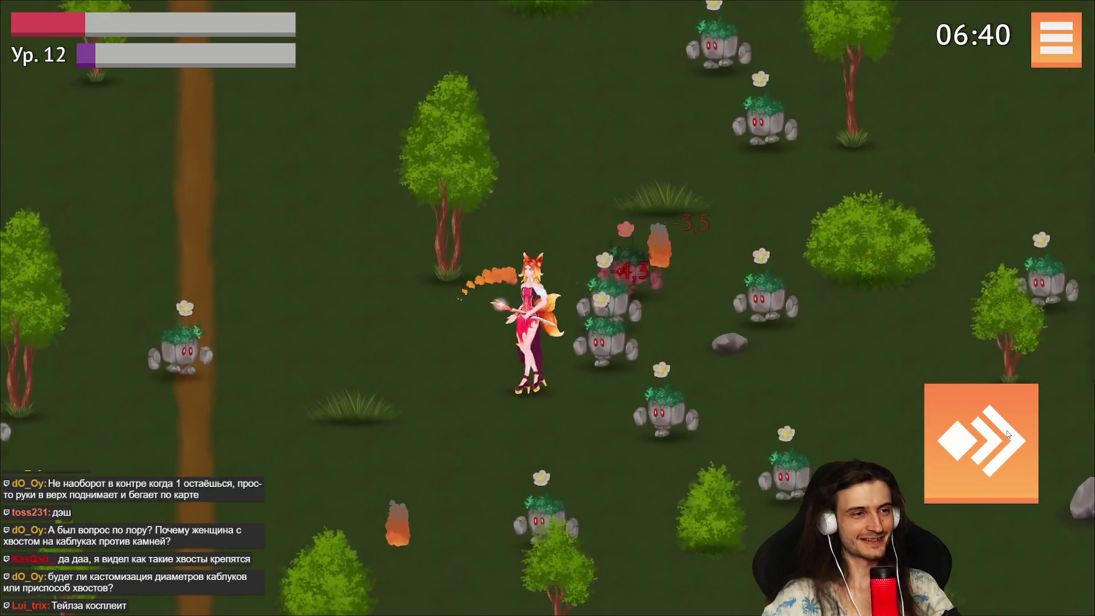
Lead the golems down-right through the field, then head up and up-left.
key("d")
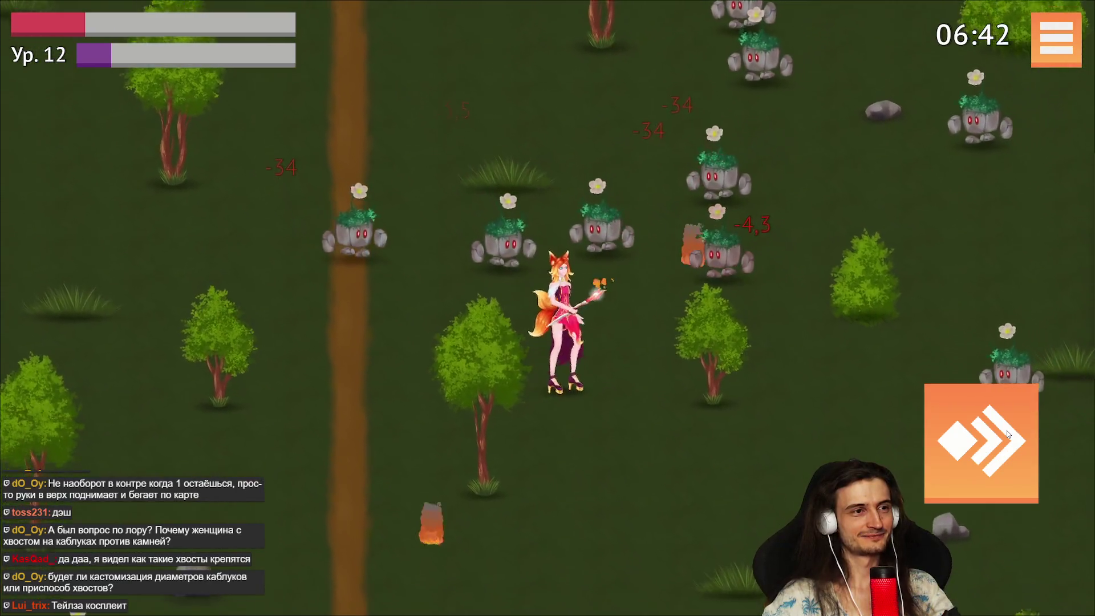
key("d")
key("s")
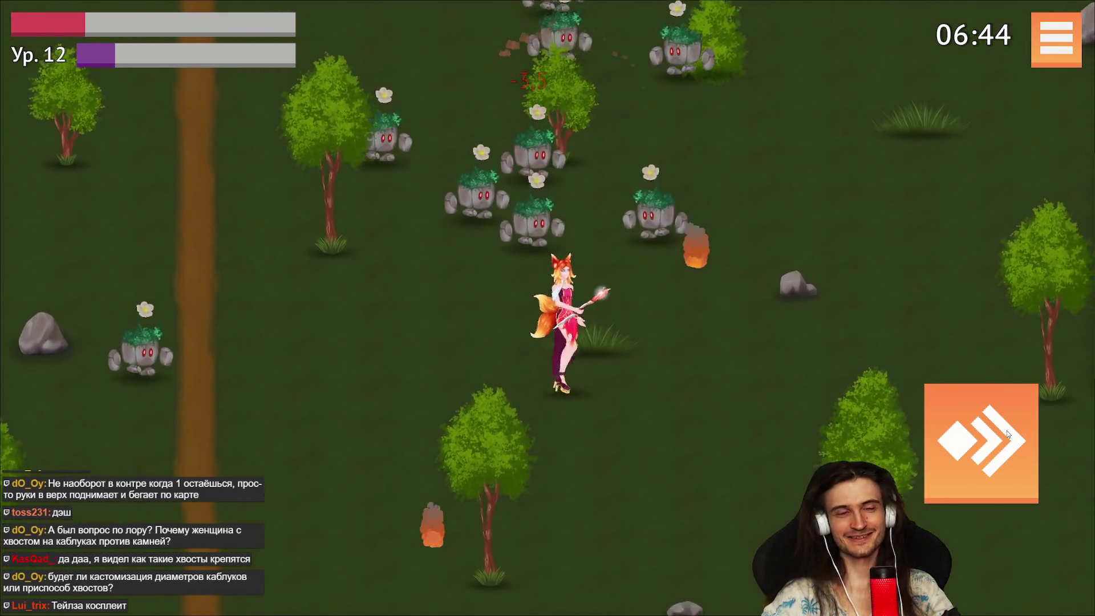
key("w")
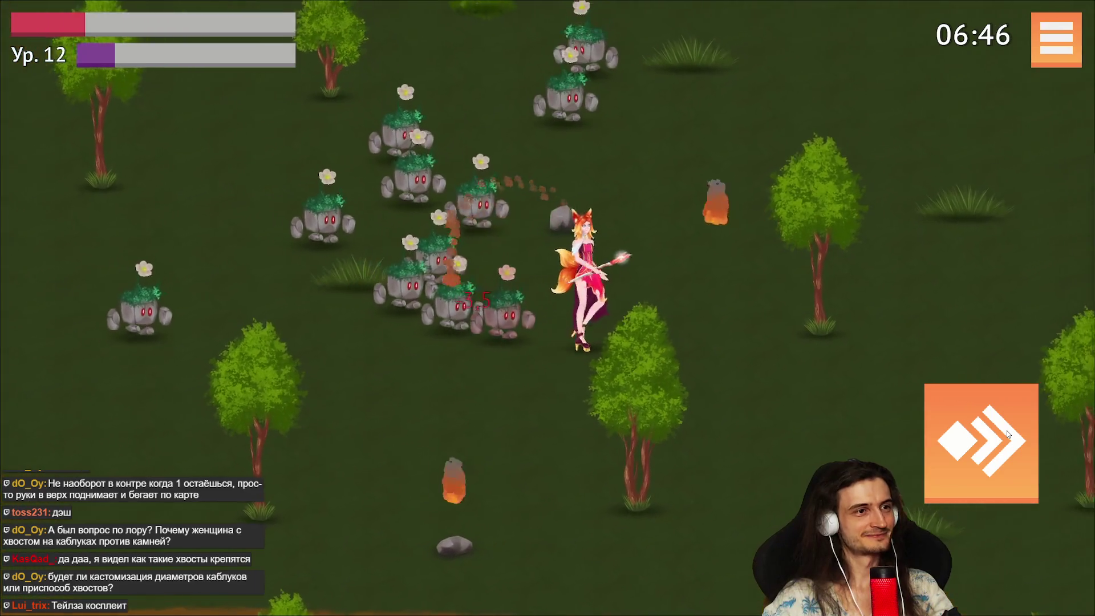
key("w")
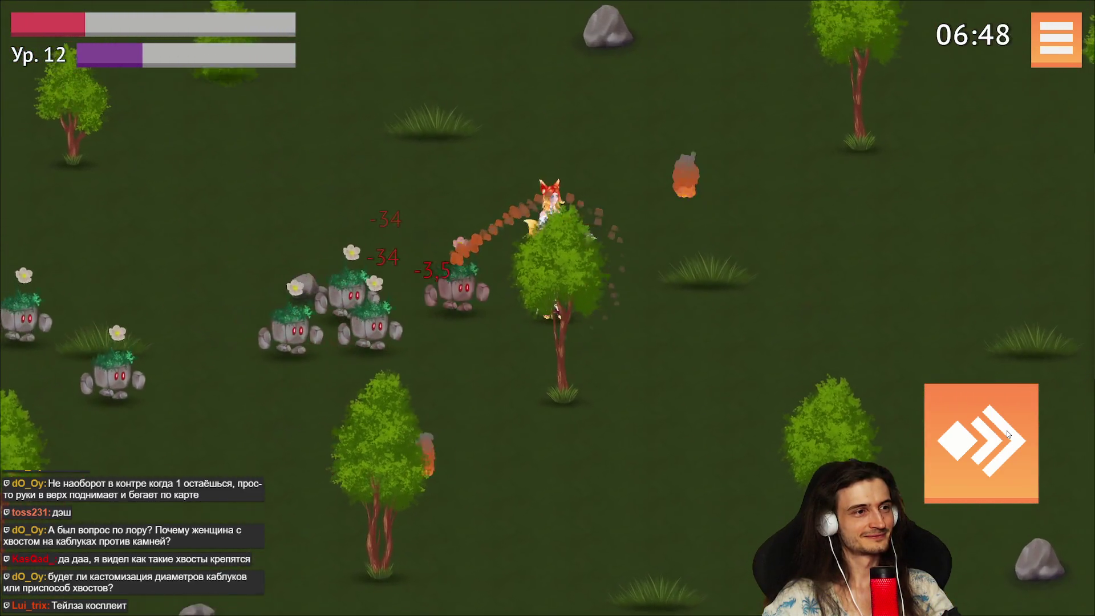
key("w")
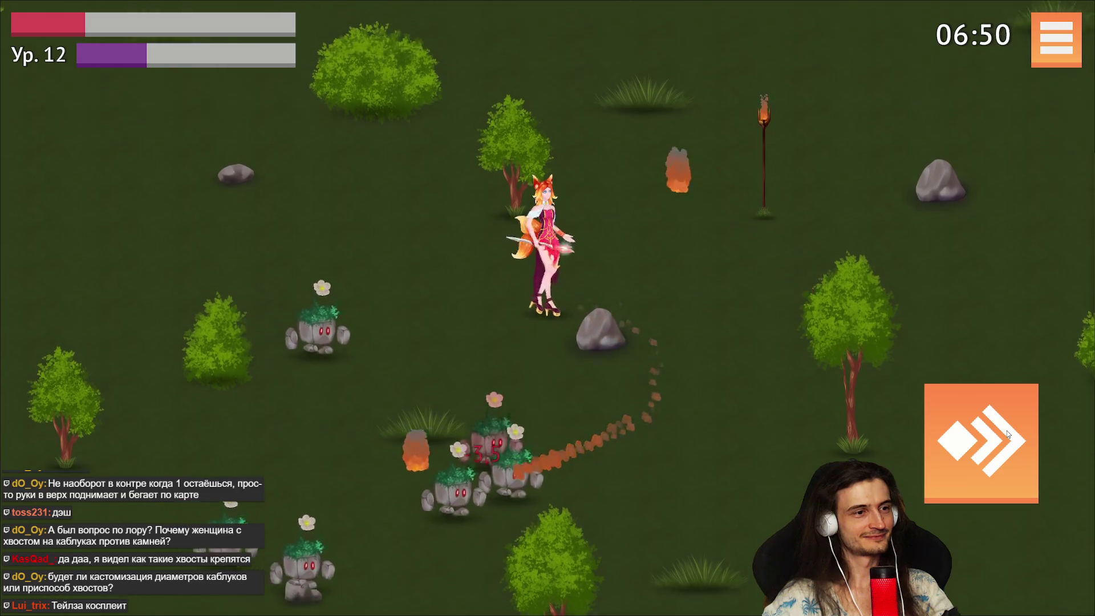
key("a")
key("w")
key("a")
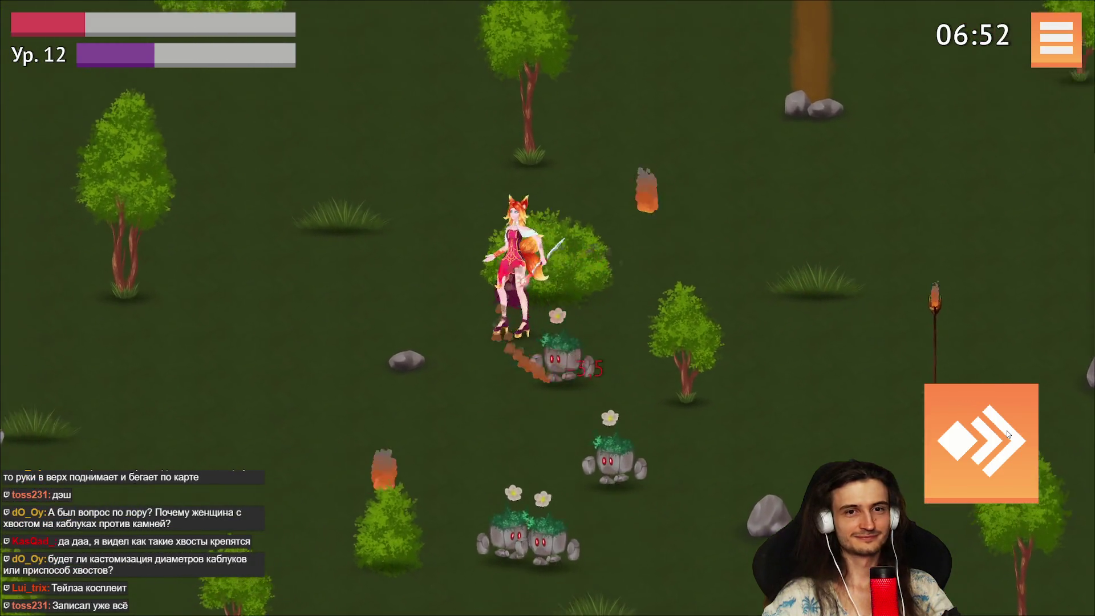
key("w")
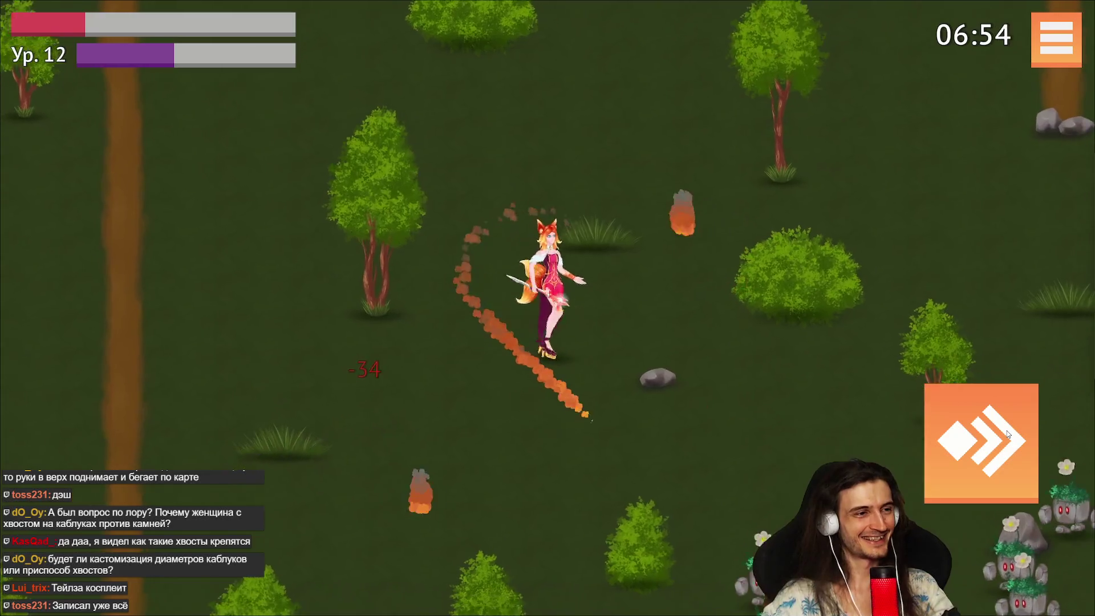
Kite up-left away from the crowd, head down to the dirt path, and dash.
key("d")
key("w")
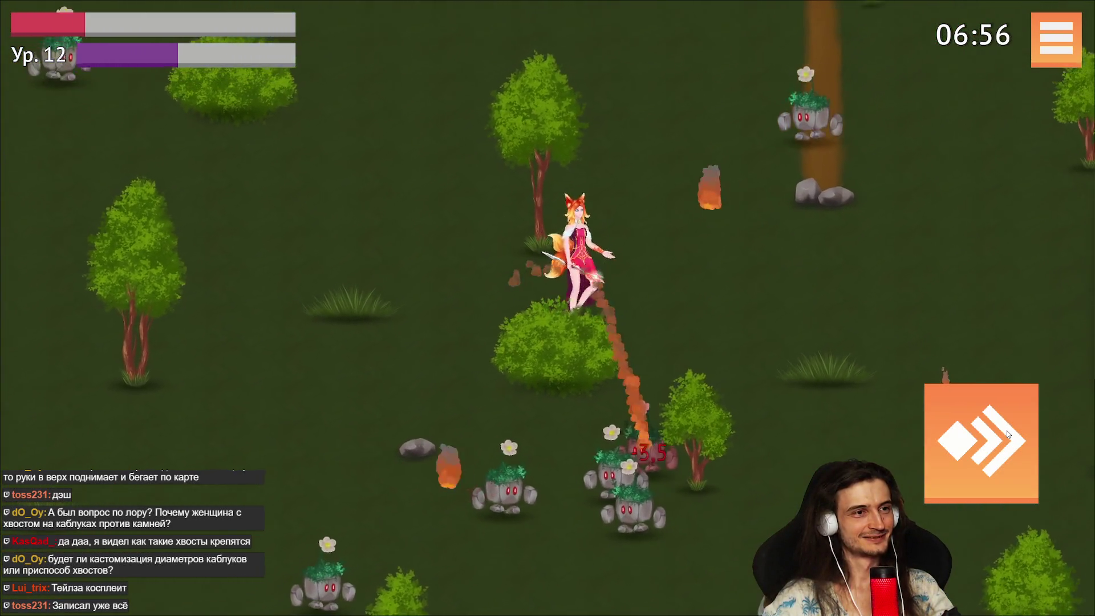
key("w")
key("a")
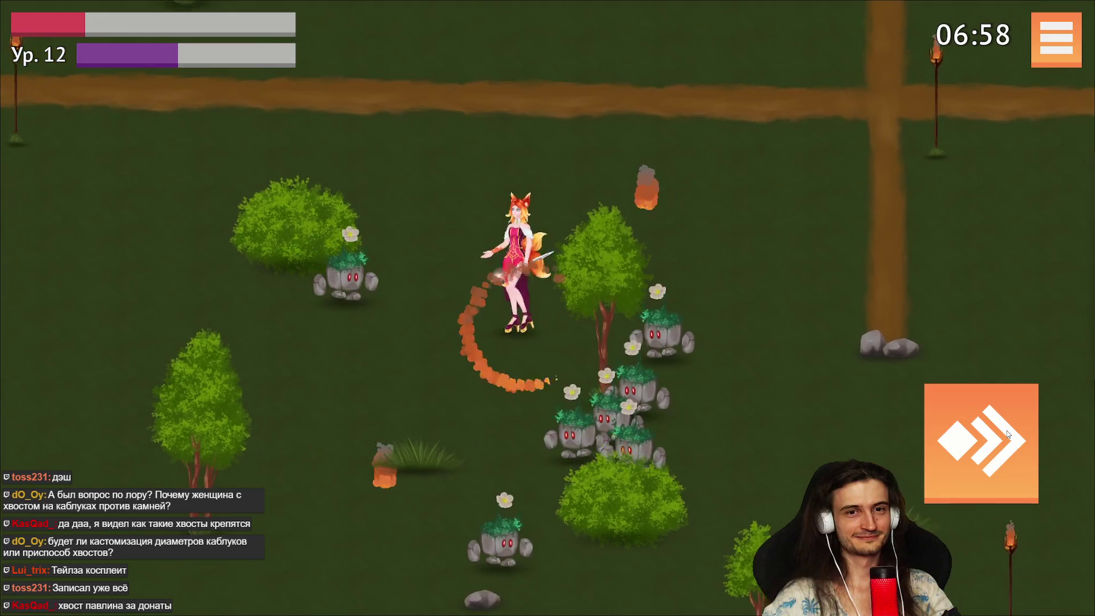
key("w")
key("a")
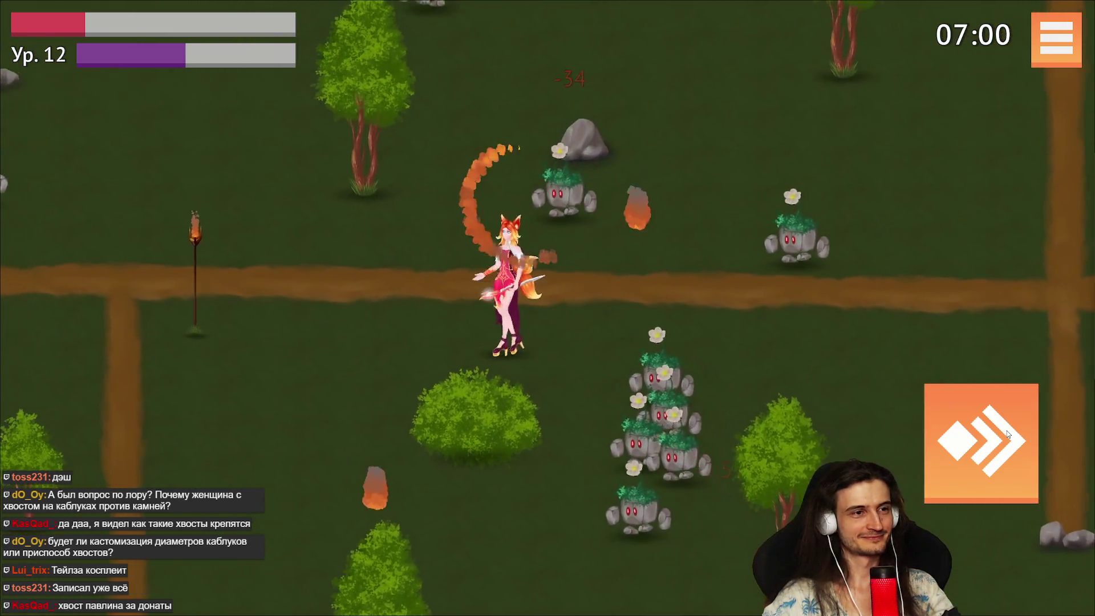
key("a")
key("s")
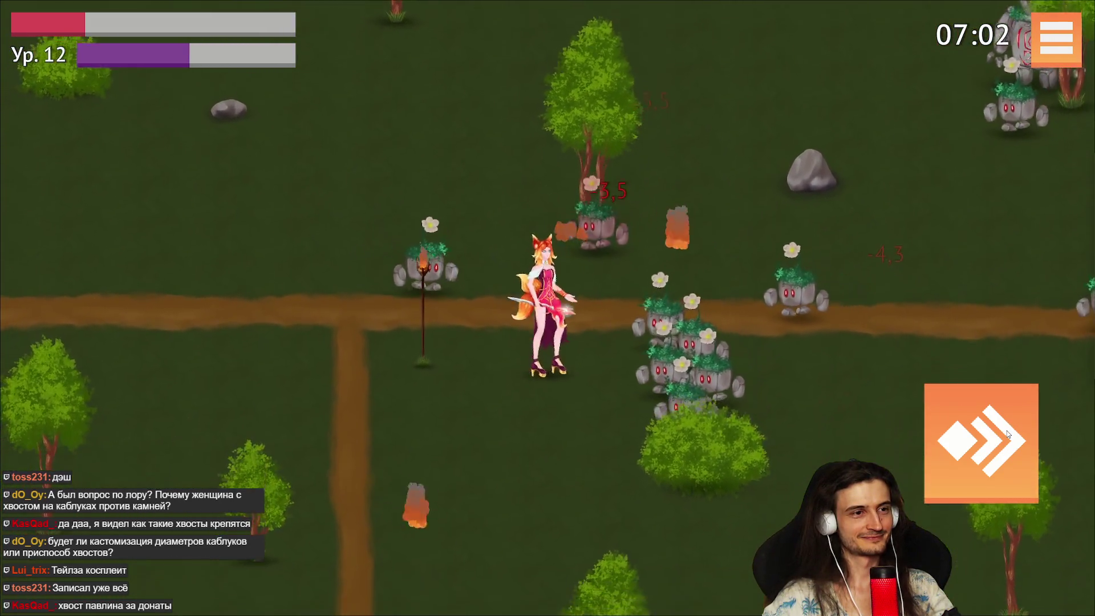
key("s")
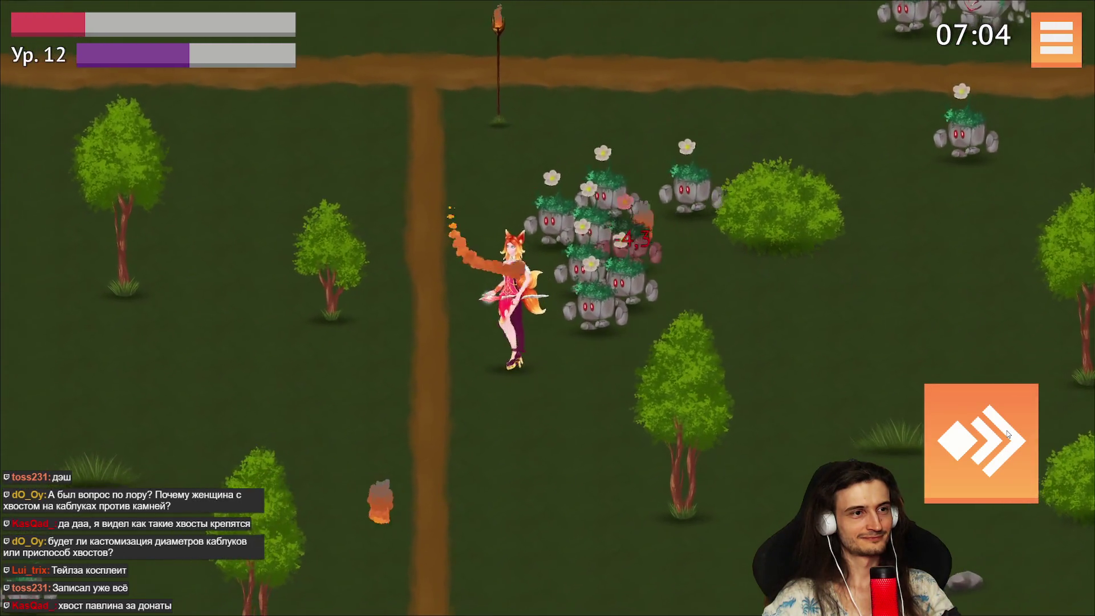
left_click(1007, 430)
Steer the dash up-left, then dash twice more to escape the golems.
key("w")
key("d")
key("s")
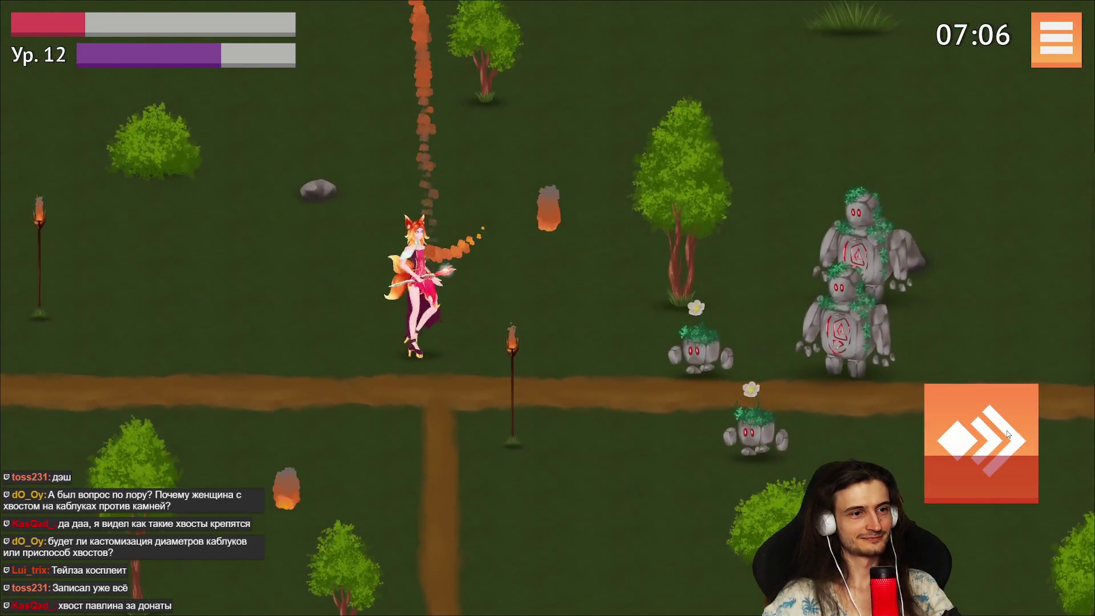
key("s")
key("a")
left_click(1008, 430)
key("w")
left_click(1007, 430)
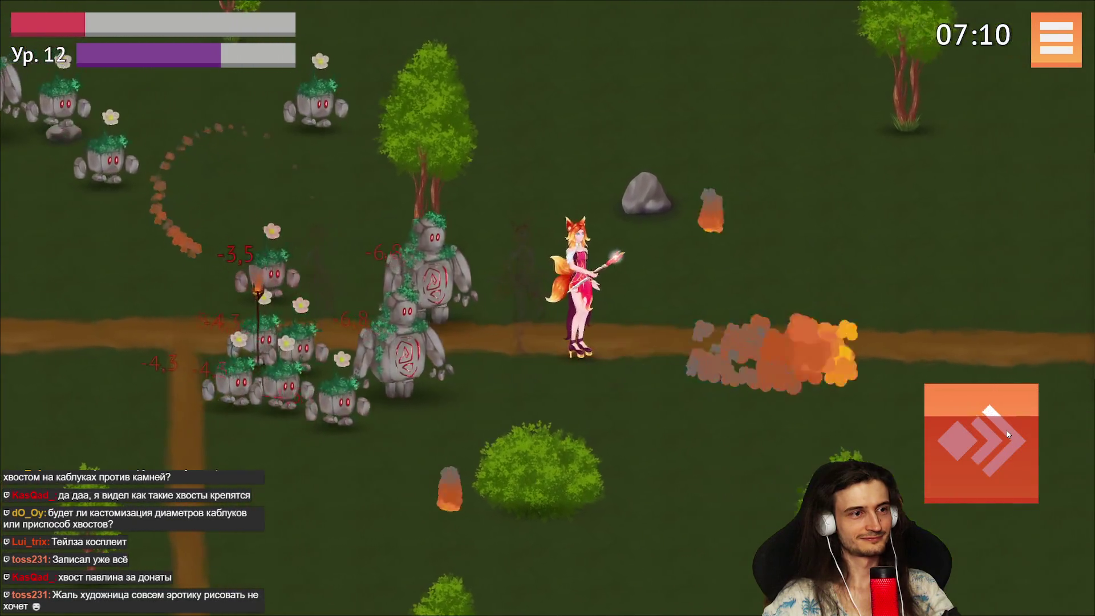
Walk the fox girl right and up-right past the golems, then down.
key("d")
key("s")
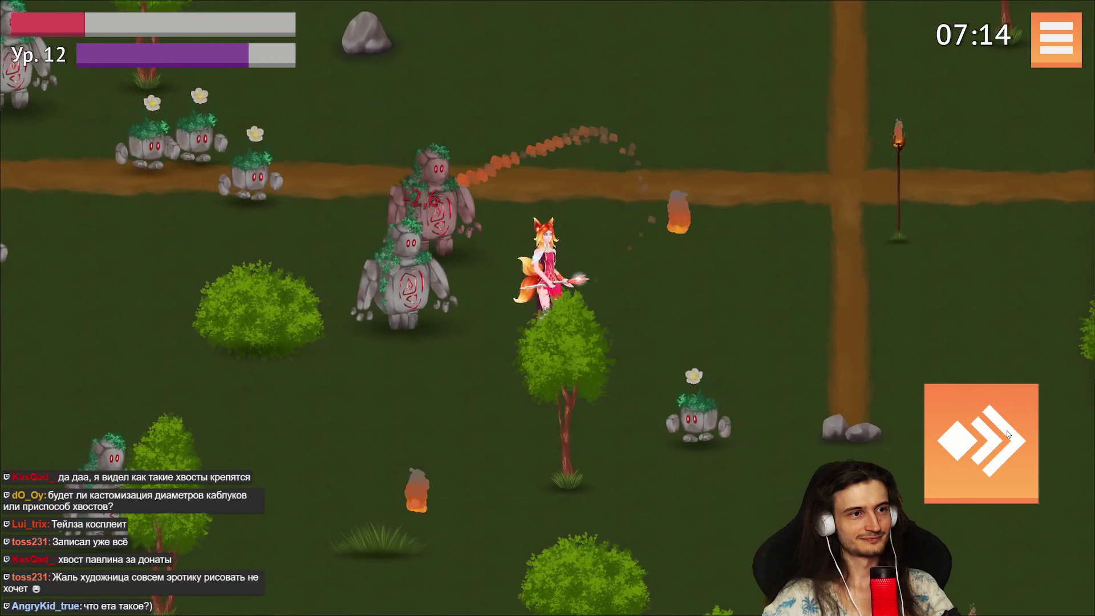
key("d")
key("w")
key("d")
key("w")
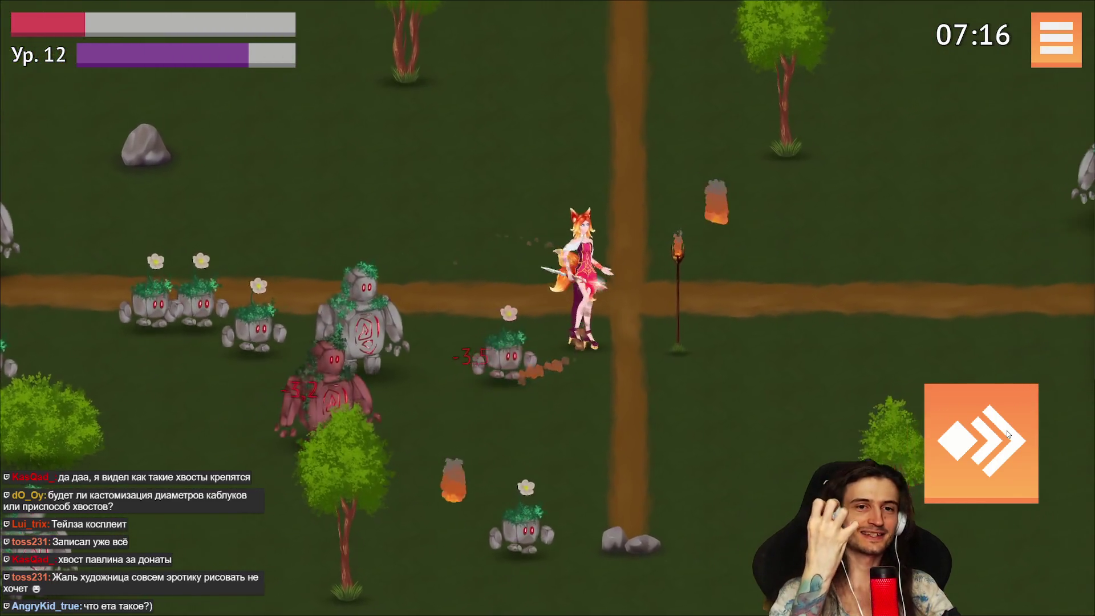
key("d")
key("s")
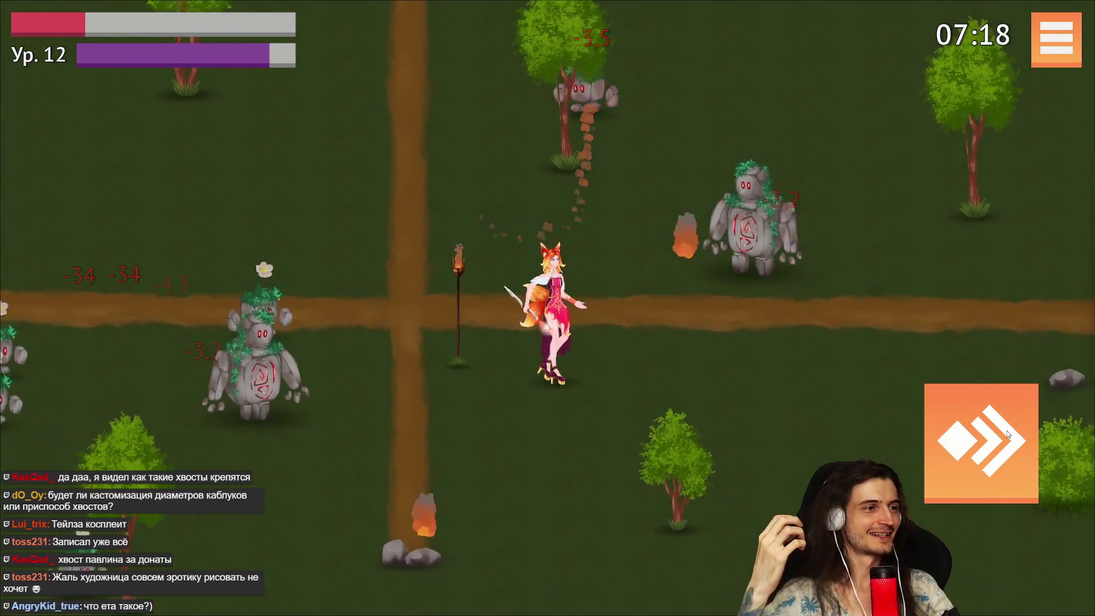
Keep heading down and left away from the horde until level 13.
key("a")
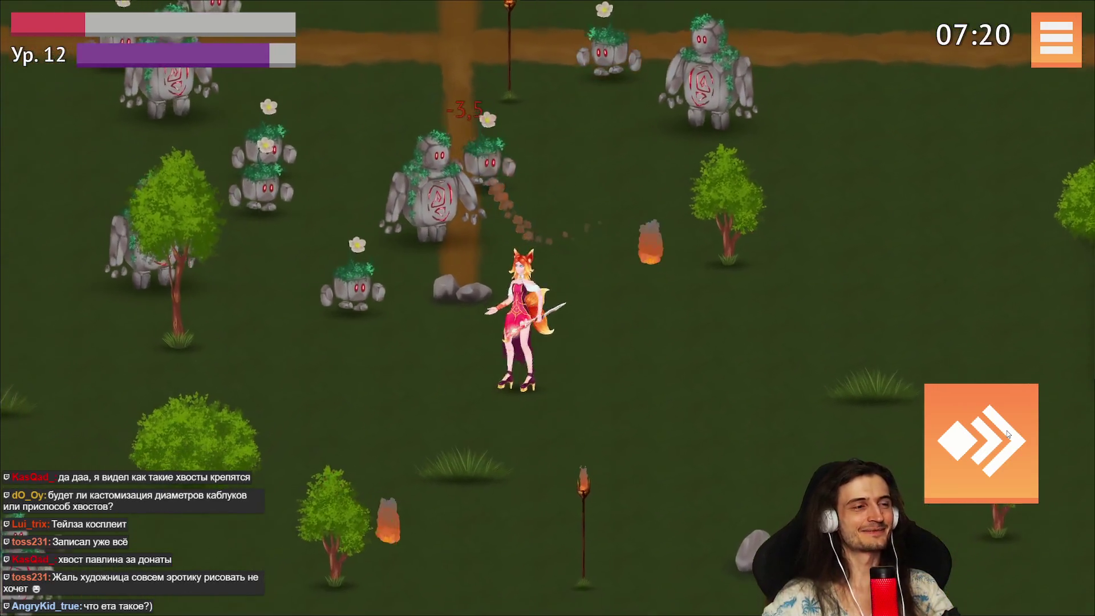
key("s")
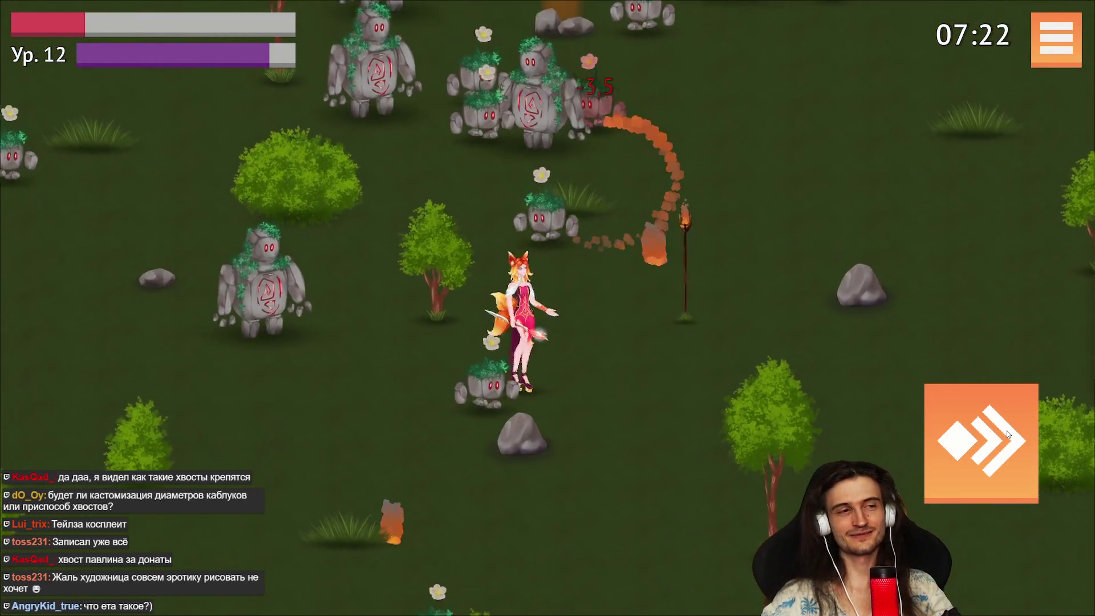
key("d")
key("s")
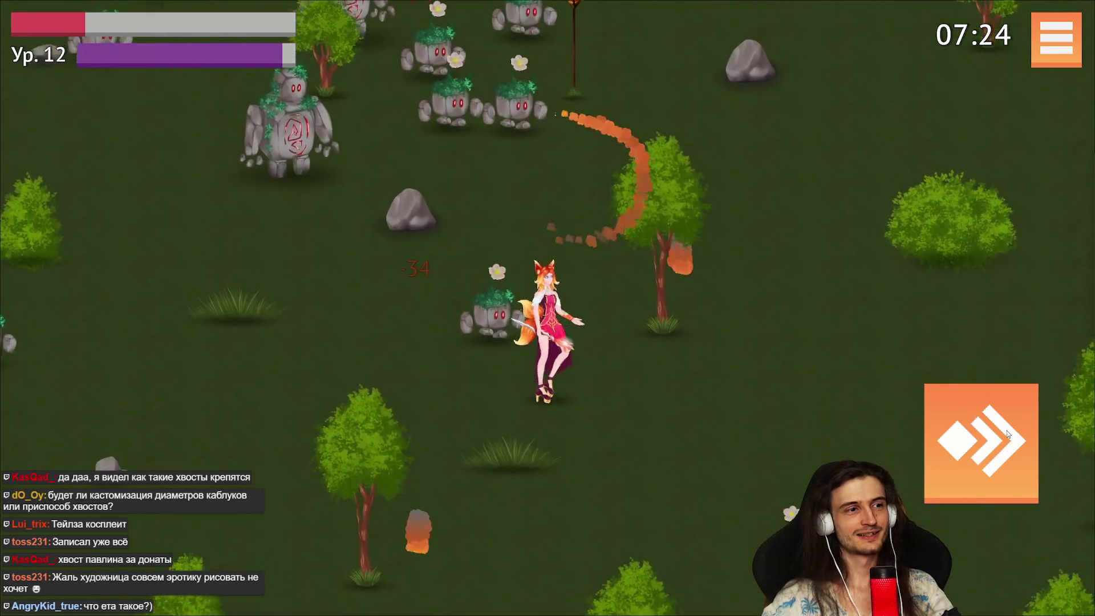
key("a")
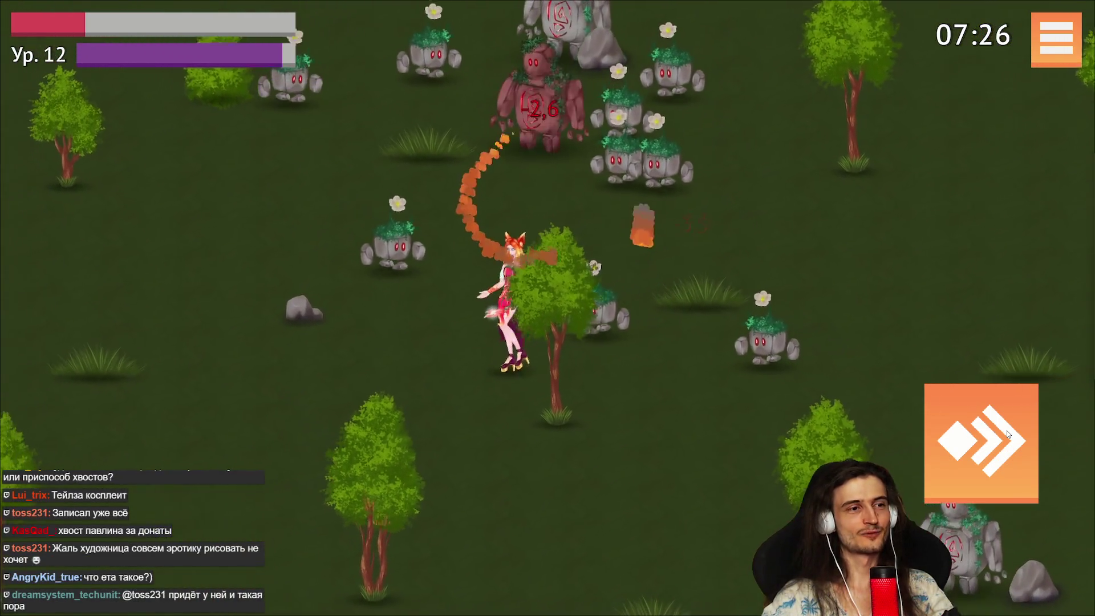
key("s")
key("a")
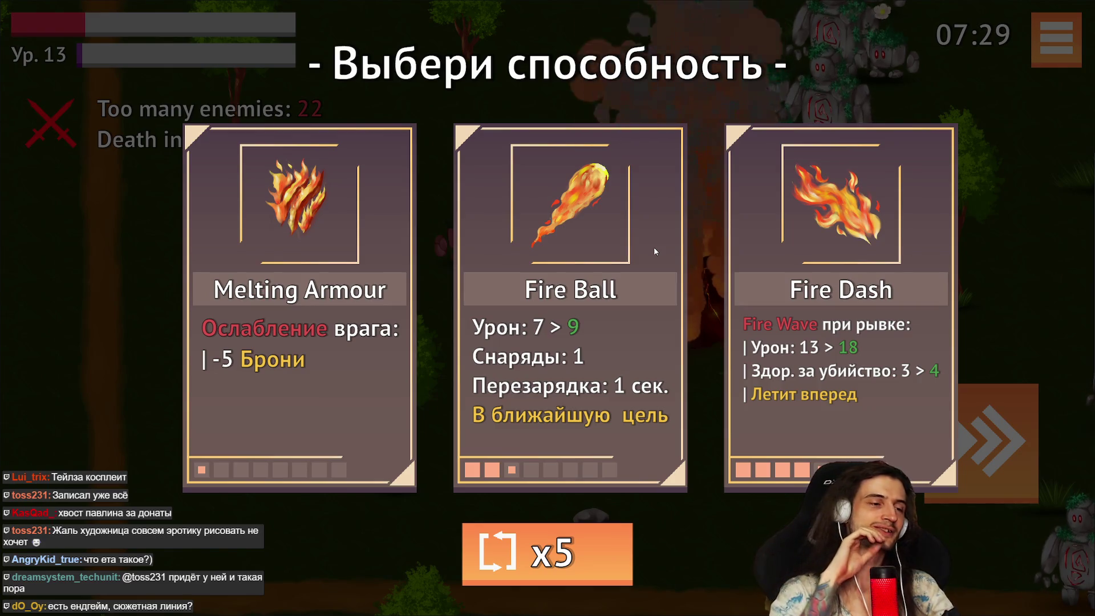
Take Fire Dash, then walk left, up, and right across the map.
left_click(835, 292)
key("a")
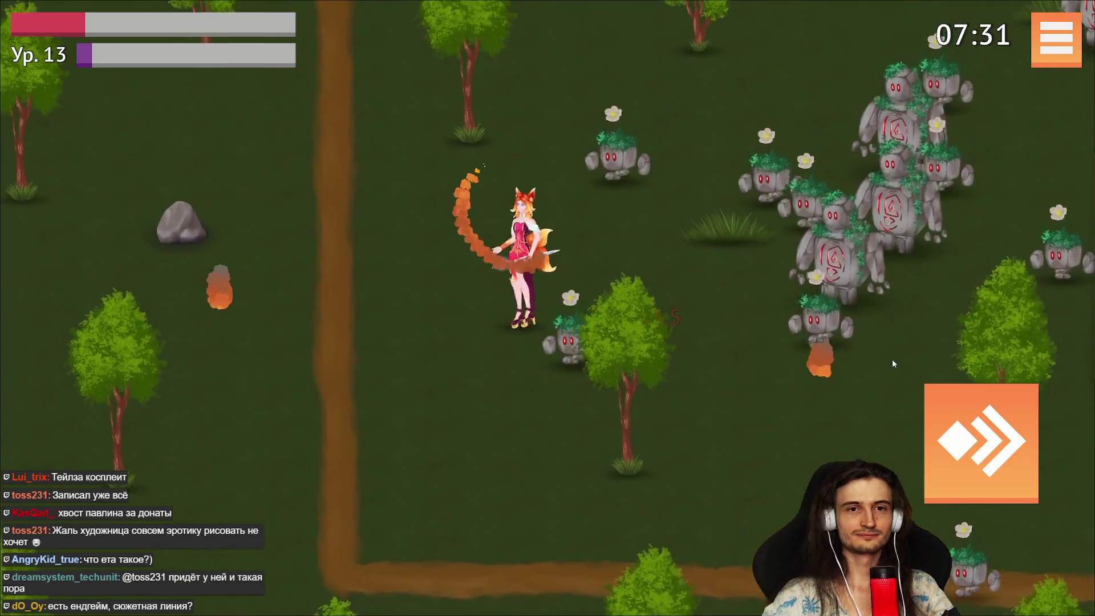
key("a")
key("w")
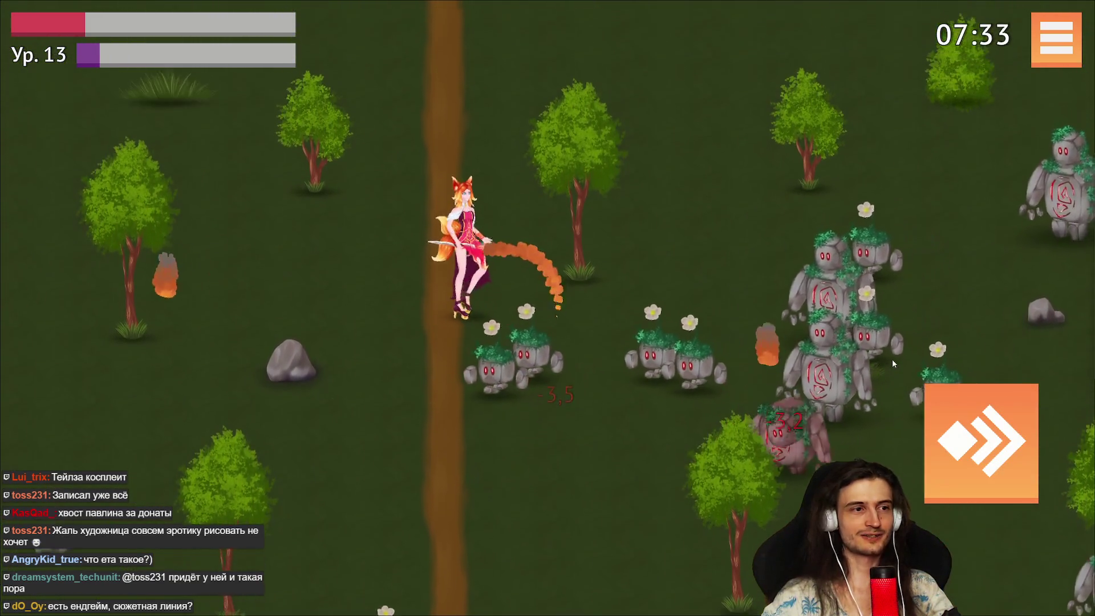
key("w")
key("d")
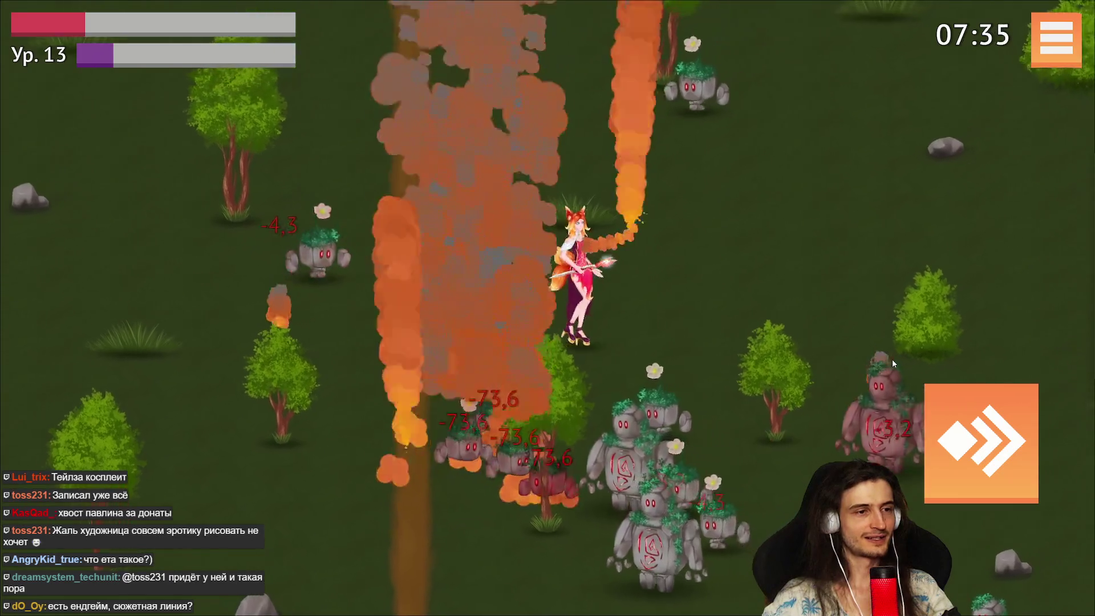
Lead the golems up and right, then turn down-right.
key("d")
key("w")
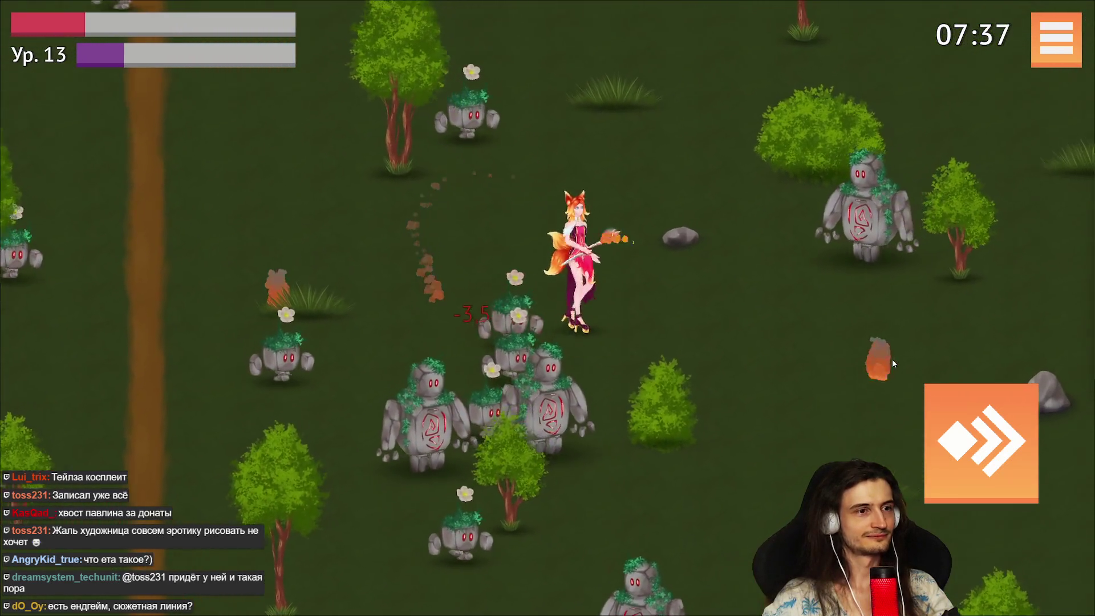
key("d")
key("w")
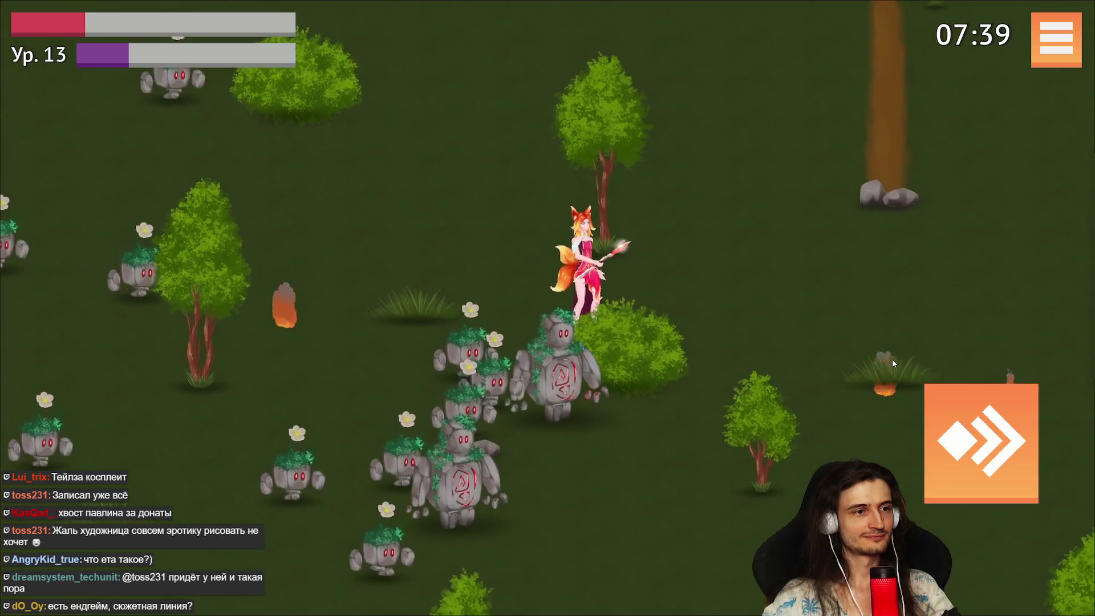
key("d")
key("s")
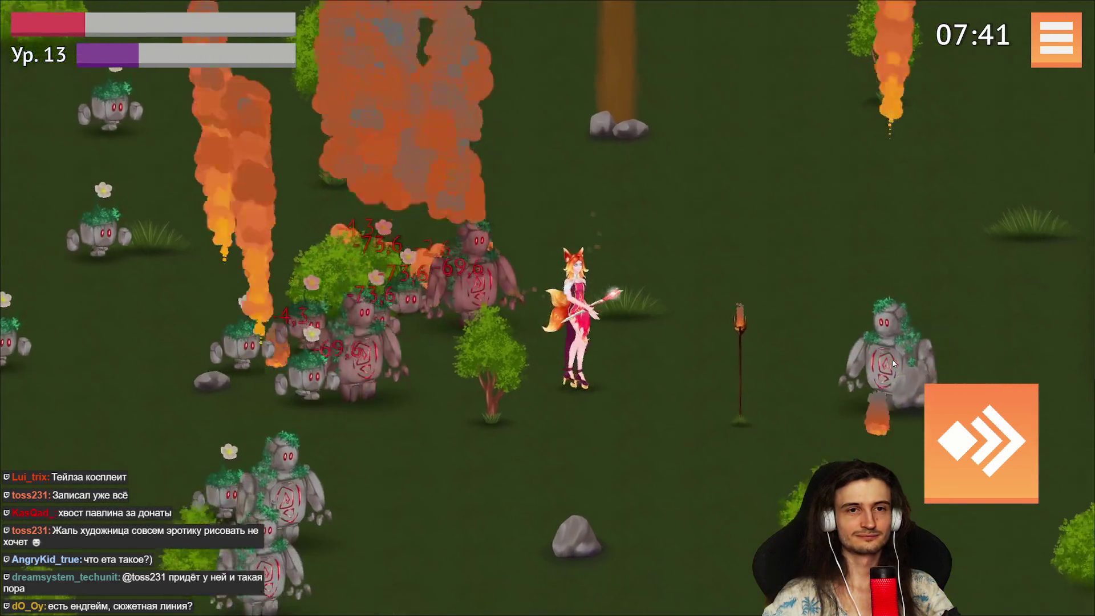
key("s")
key("d")
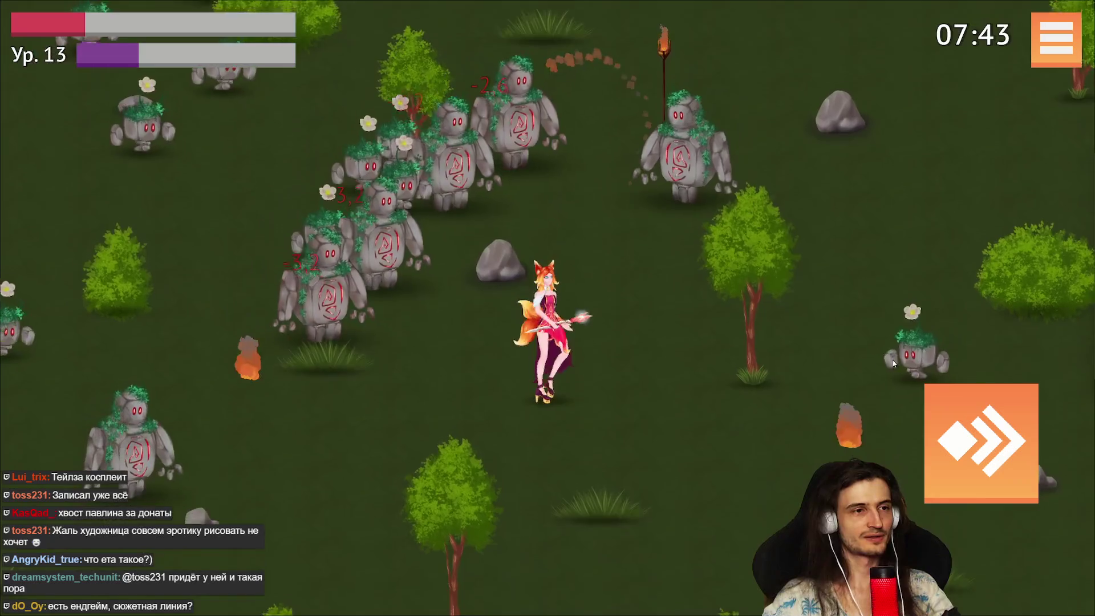
Walk down away from the golems, weaving left and right.
key("s")
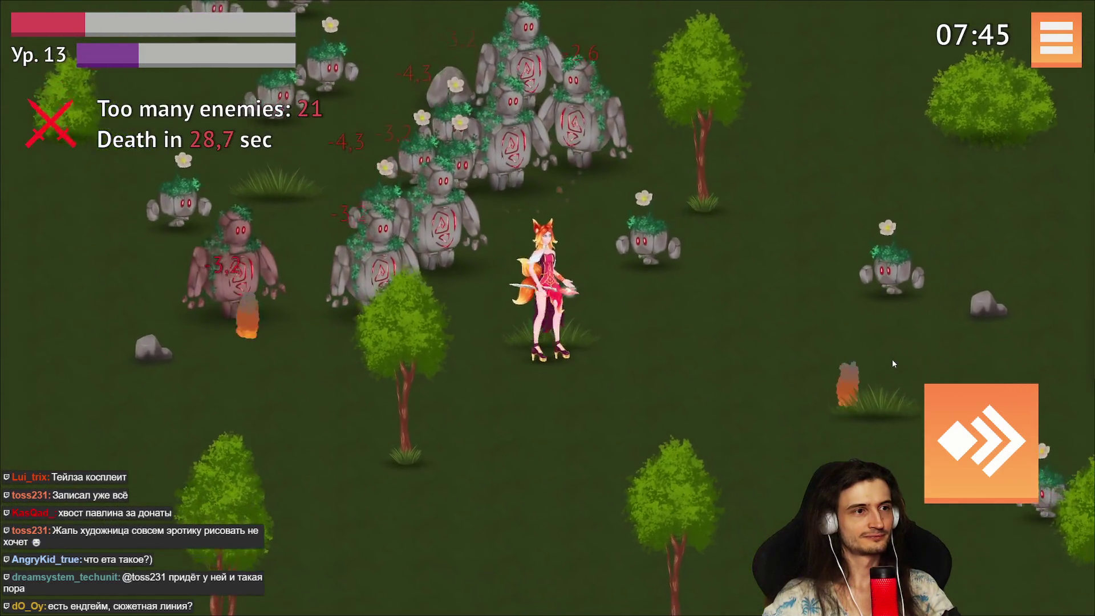
key("s")
key("d")
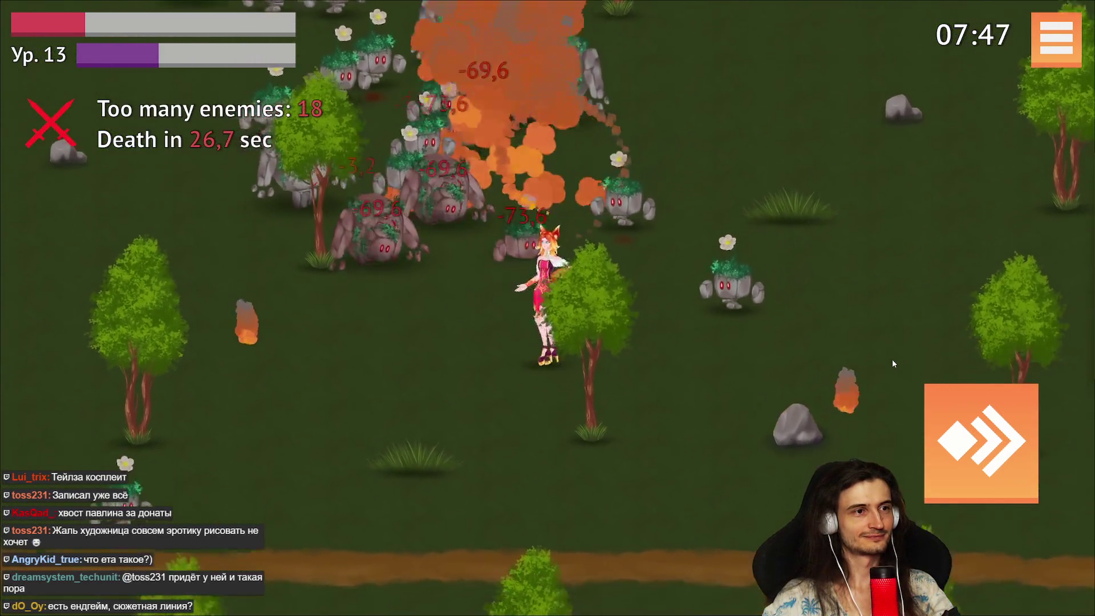
key("s")
key("a")
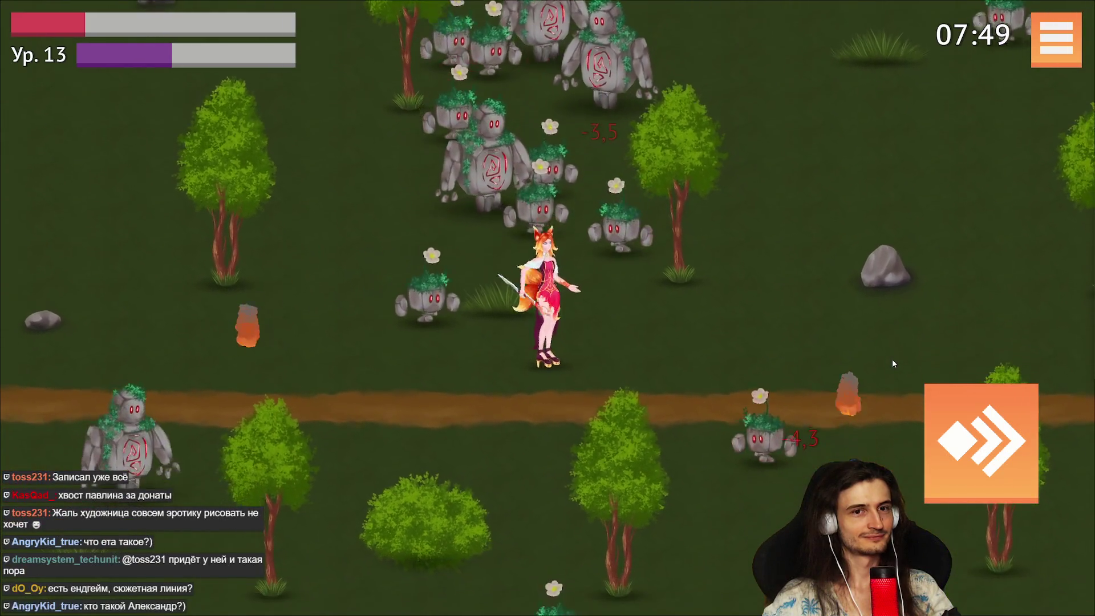
key("s")
key("d")
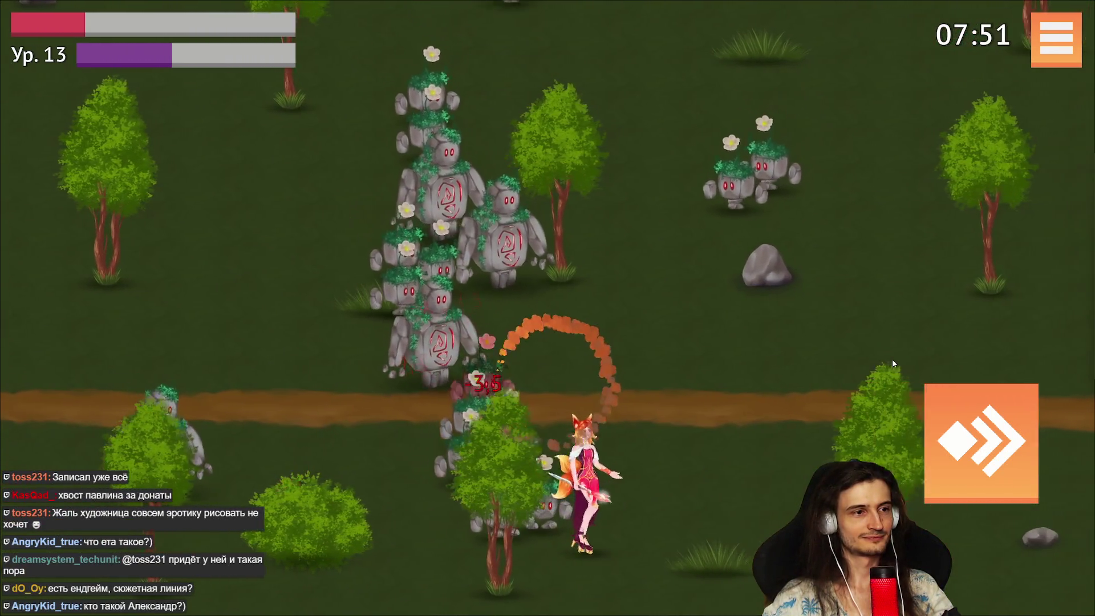
Head up-right to the vertical road, then up-left toward the crossroads.
key("d")
key("w")
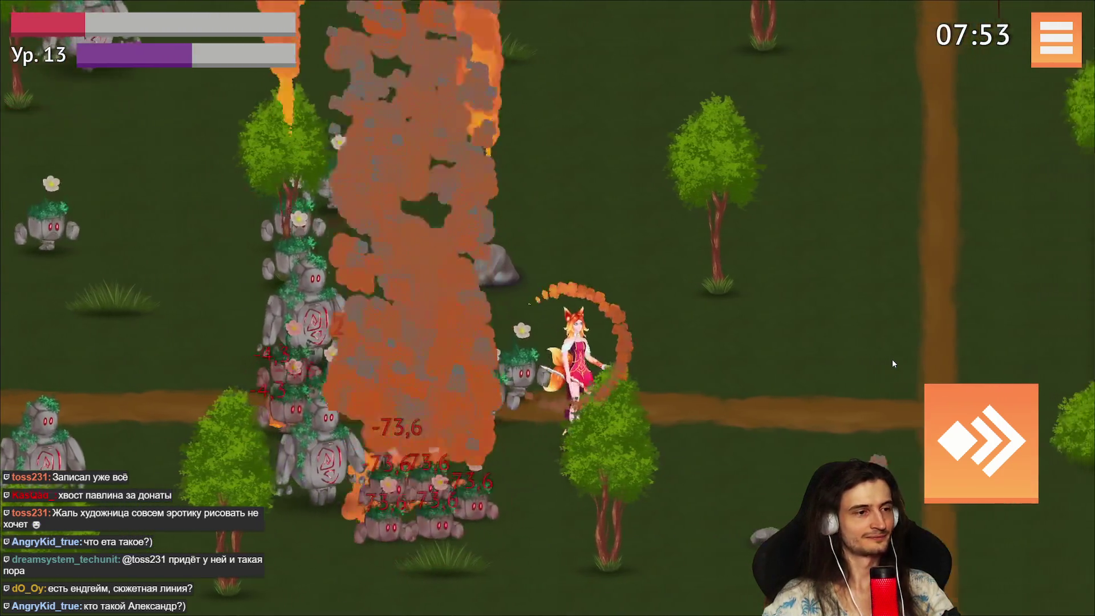
key("d")
key("w")
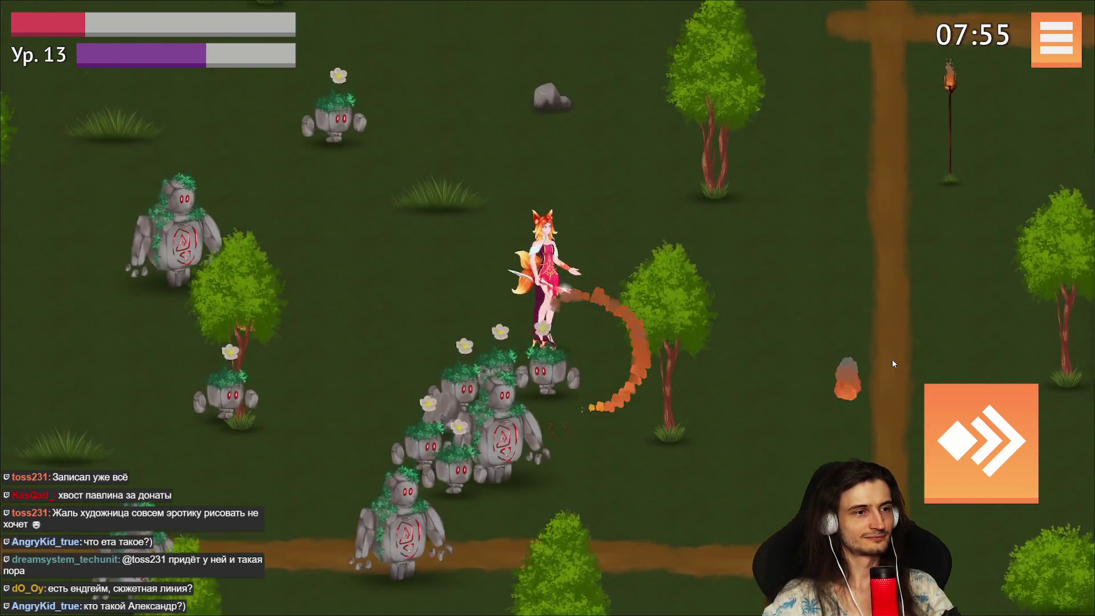
key("w")
key("a")
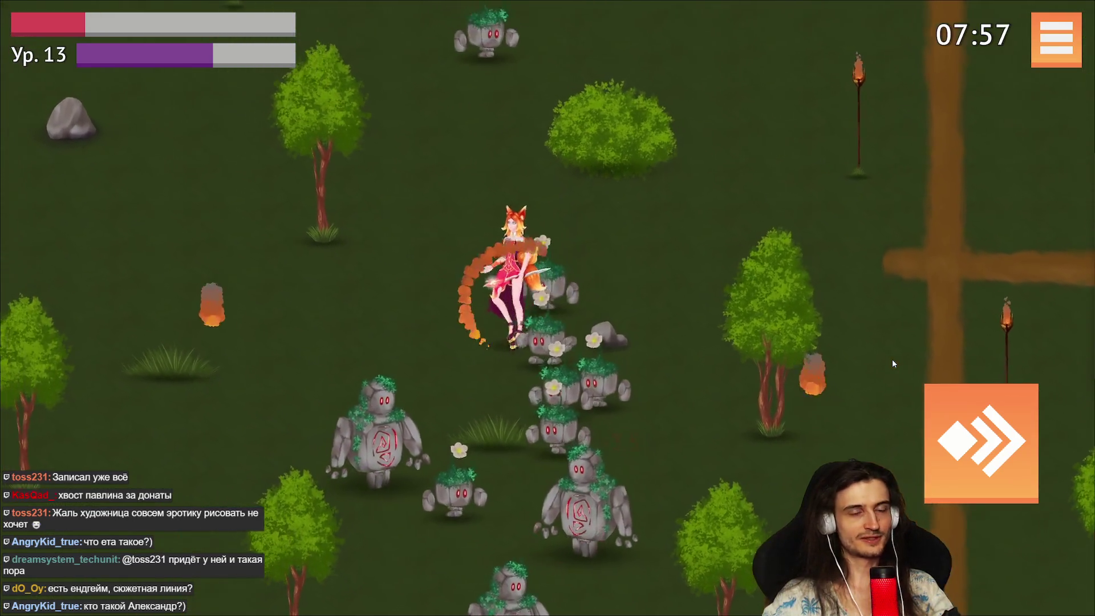
key("w")
key("a")
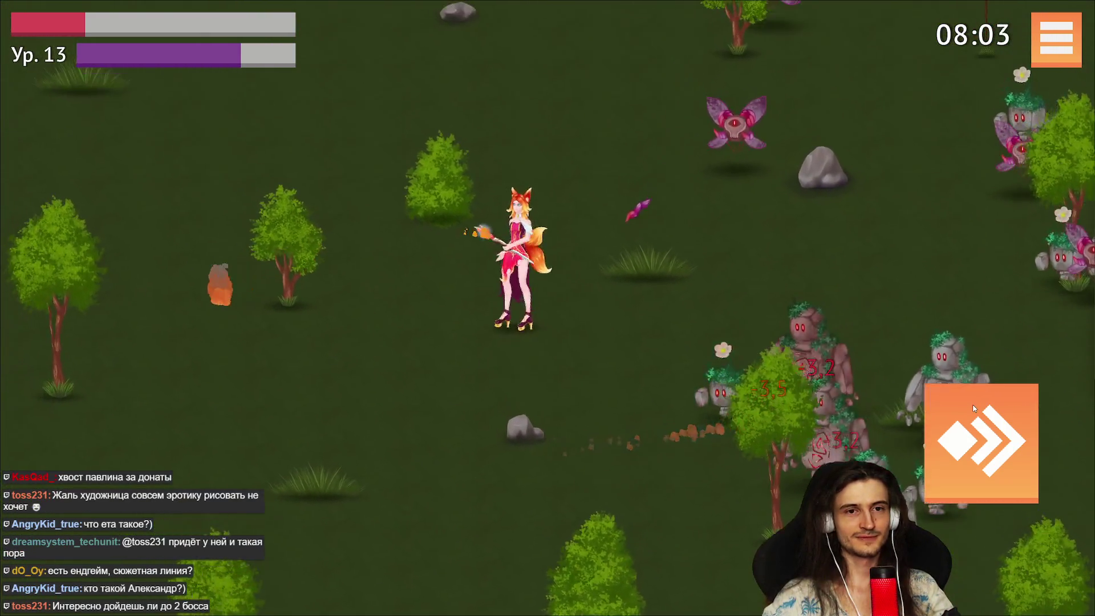
Move the fox girl up-left, then keep moving up and right to dodge enemies.
key("w")
key("a")
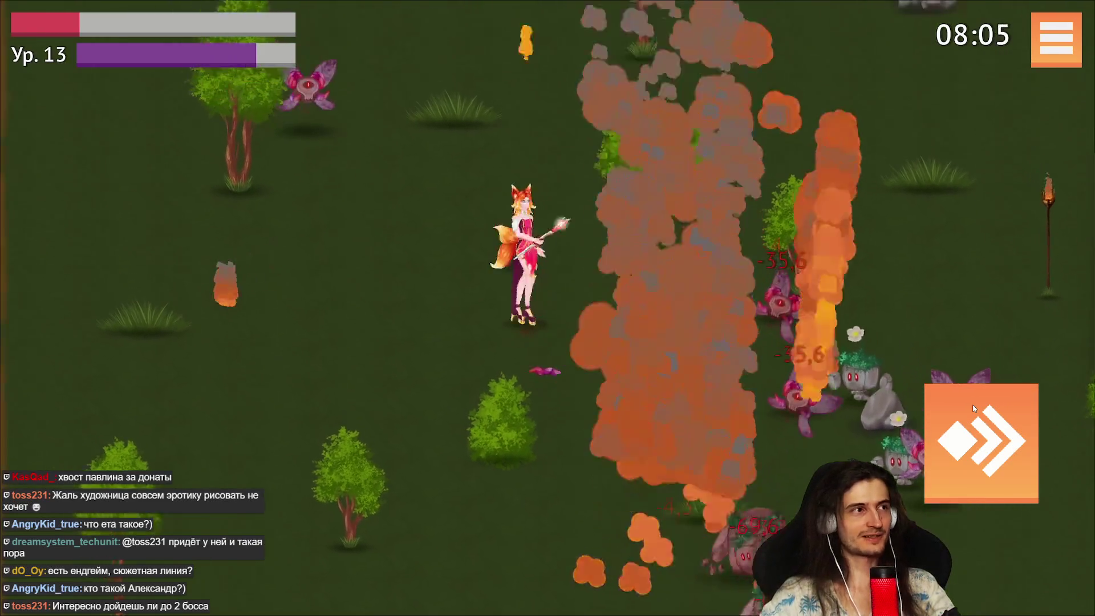
key("w")
key("a")
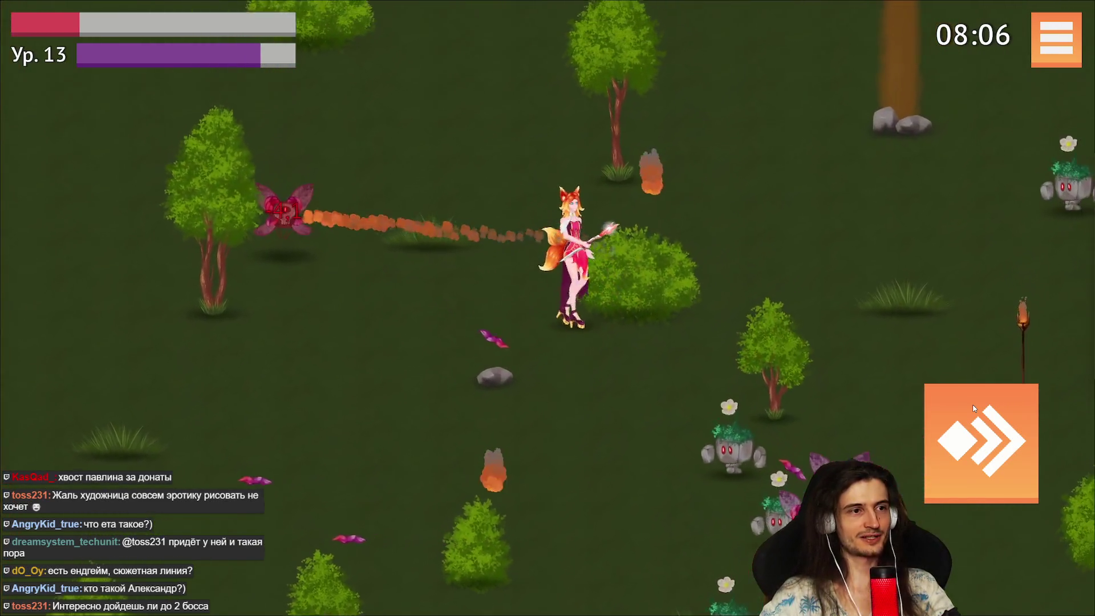
key("w")
key("d")
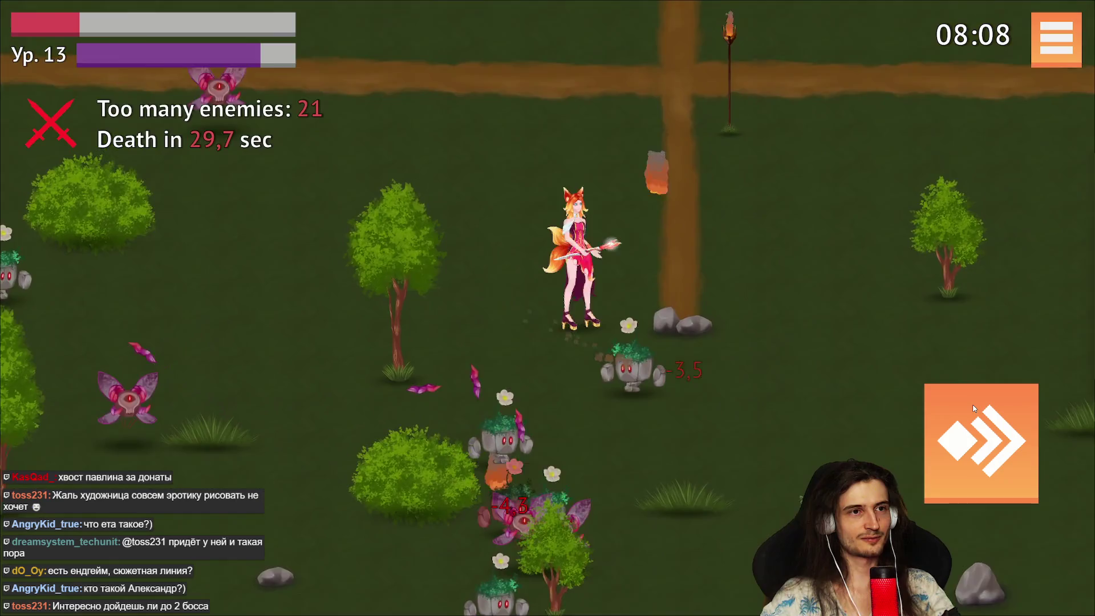
key("w")
key("d")
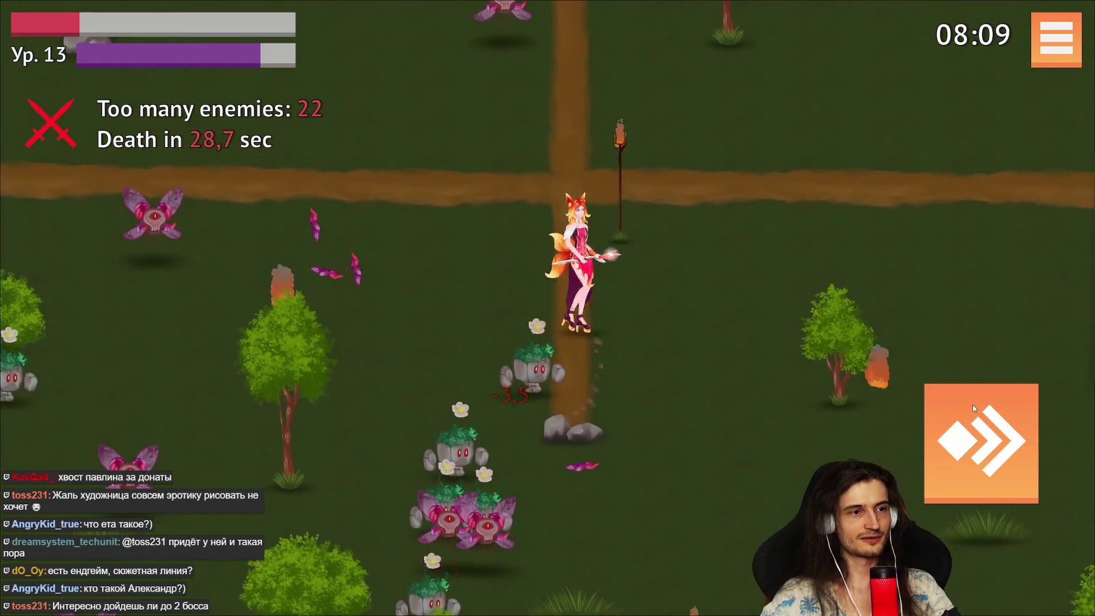
key("w")
key("d")
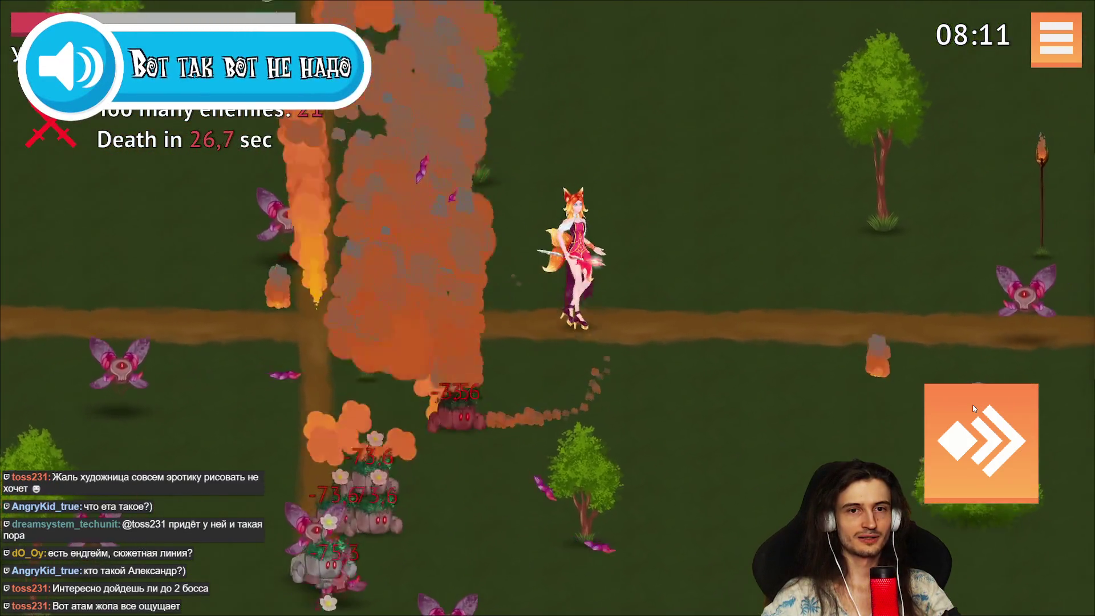
key("w")
key("d")
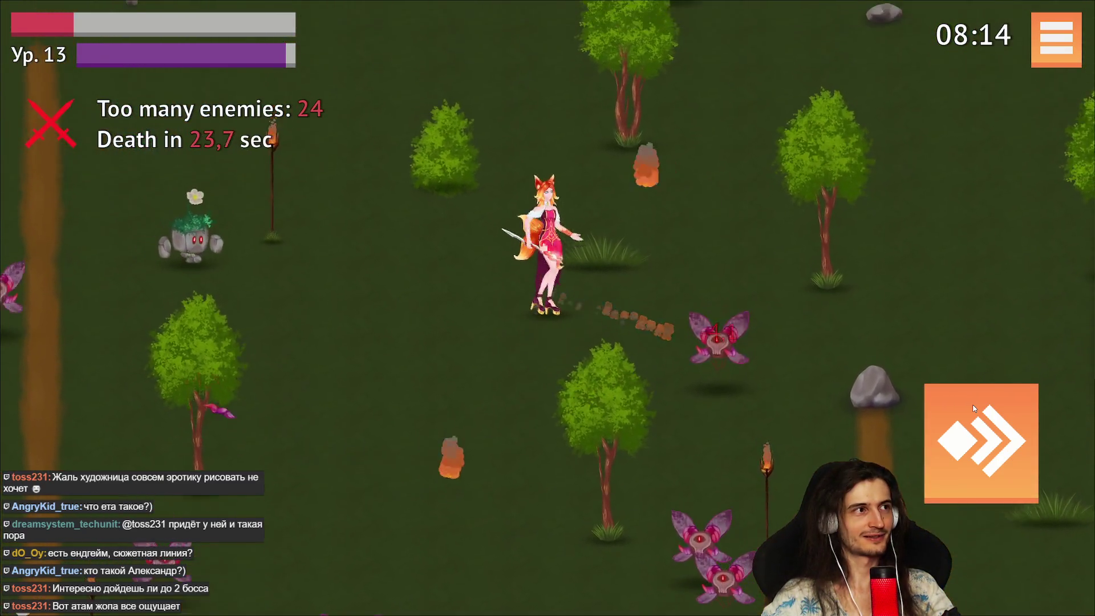
Walk up-left and left away from enemies, then choose Swirling Flames at level 14.
key("w")
key("a")
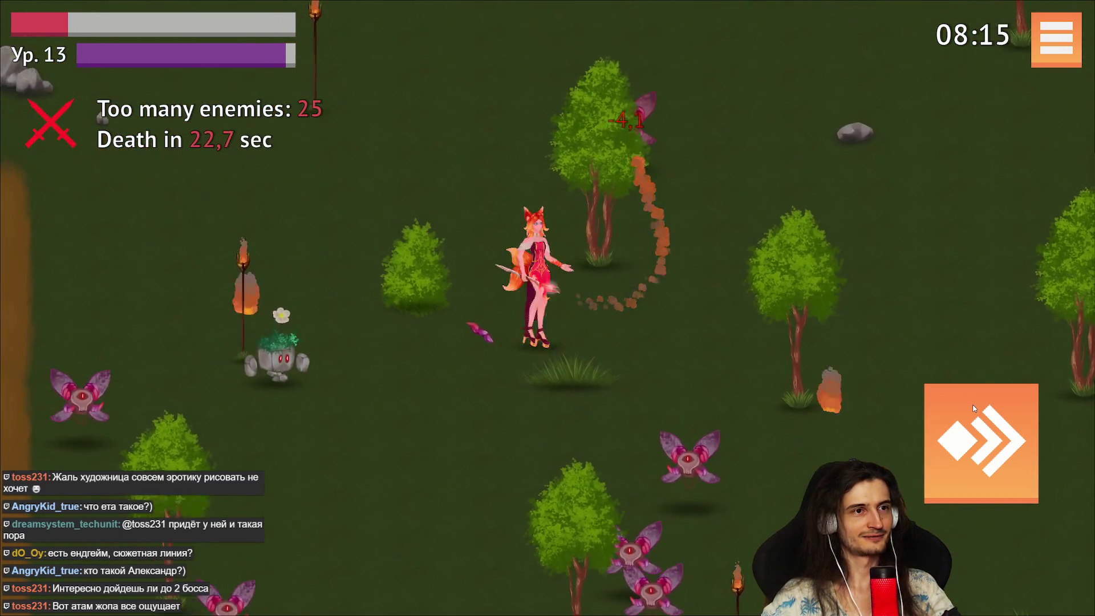
key("w")
key("a")
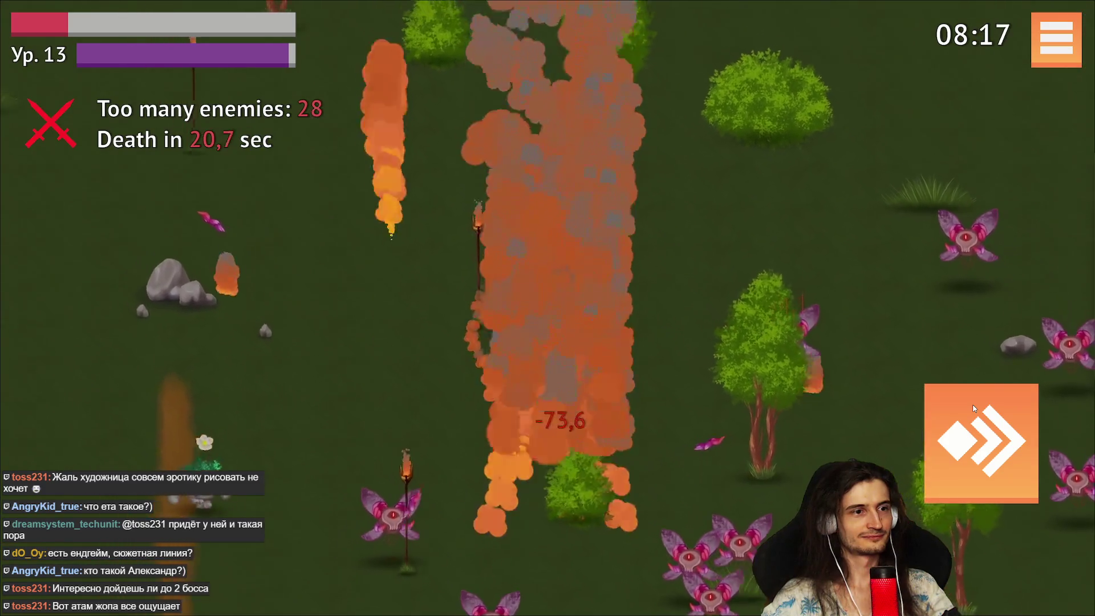
key("a")
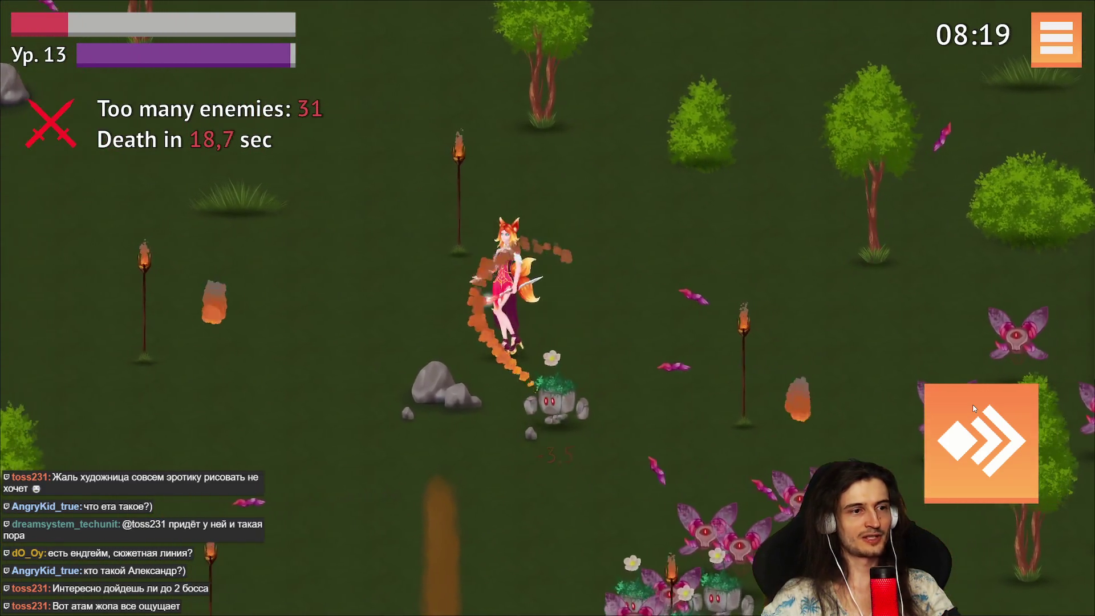
key("a")
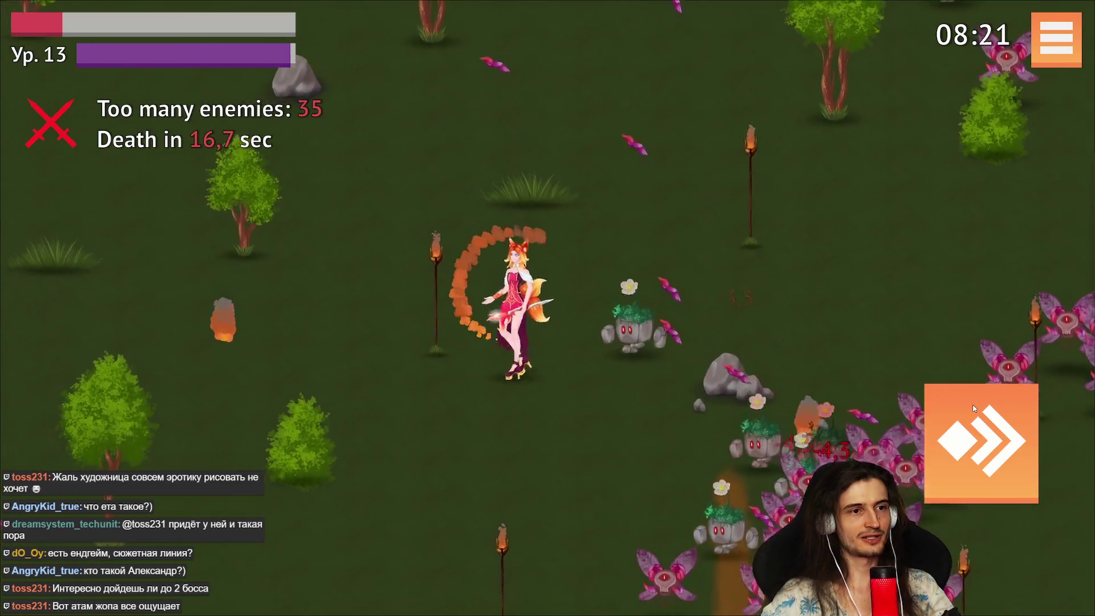
key("s")
key("s")
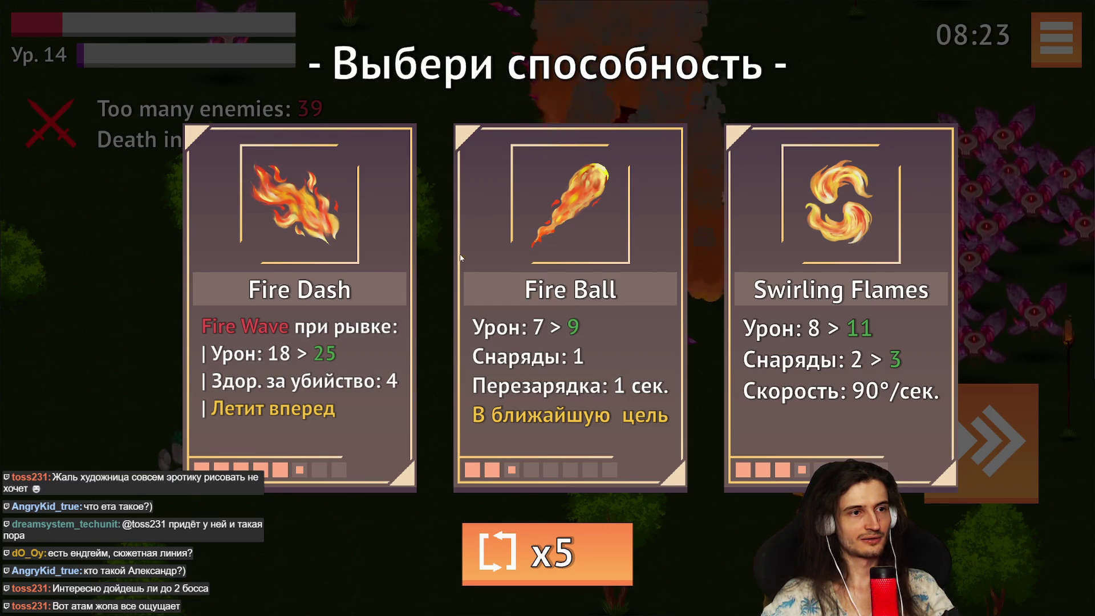
left_click(782, 257)
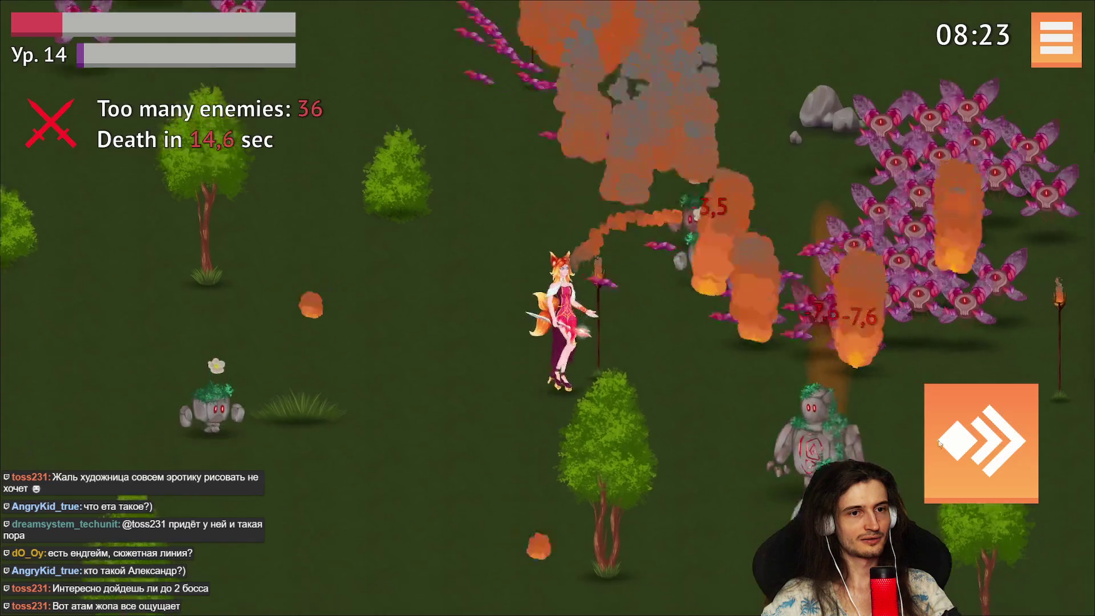
Run the fox girl right and down from the swarm, then dash back and veer up-left.
key("d")
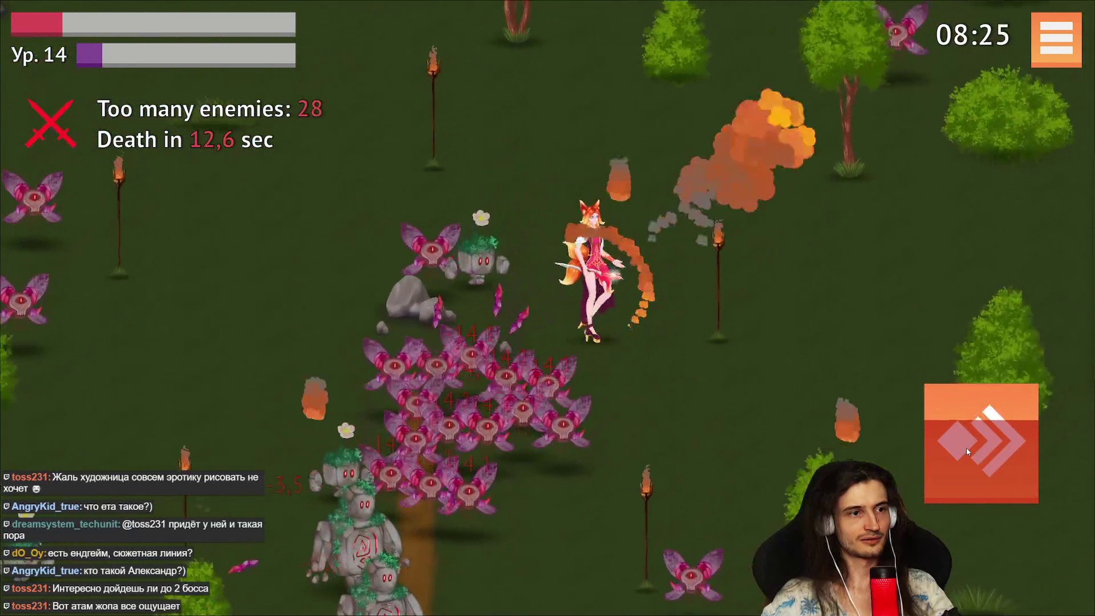
key("d")
key("s")
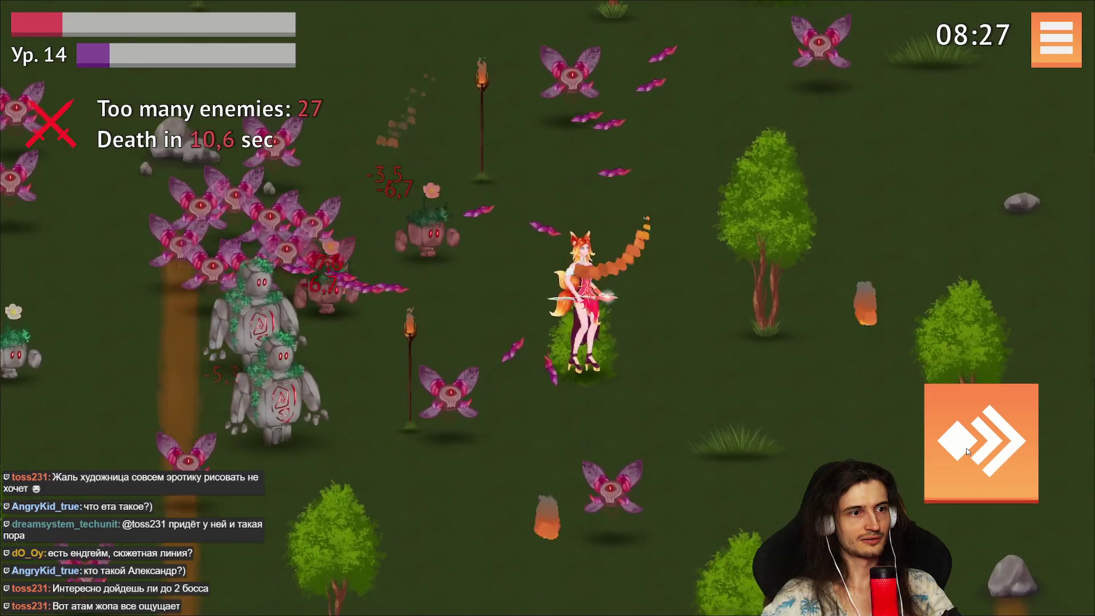
key("a")
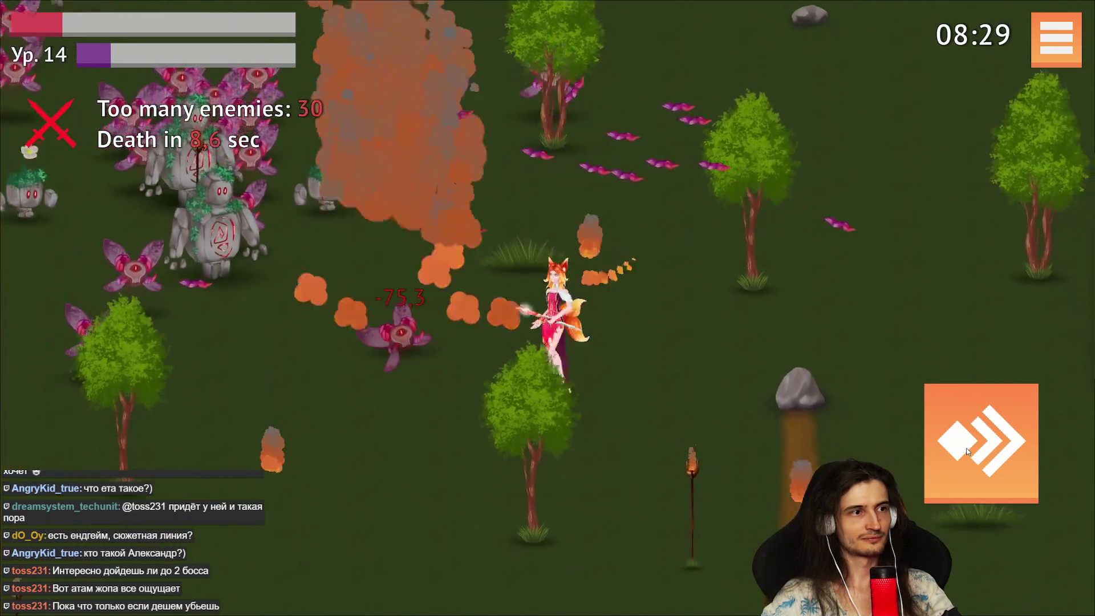
left_click(966, 447)
key("a")
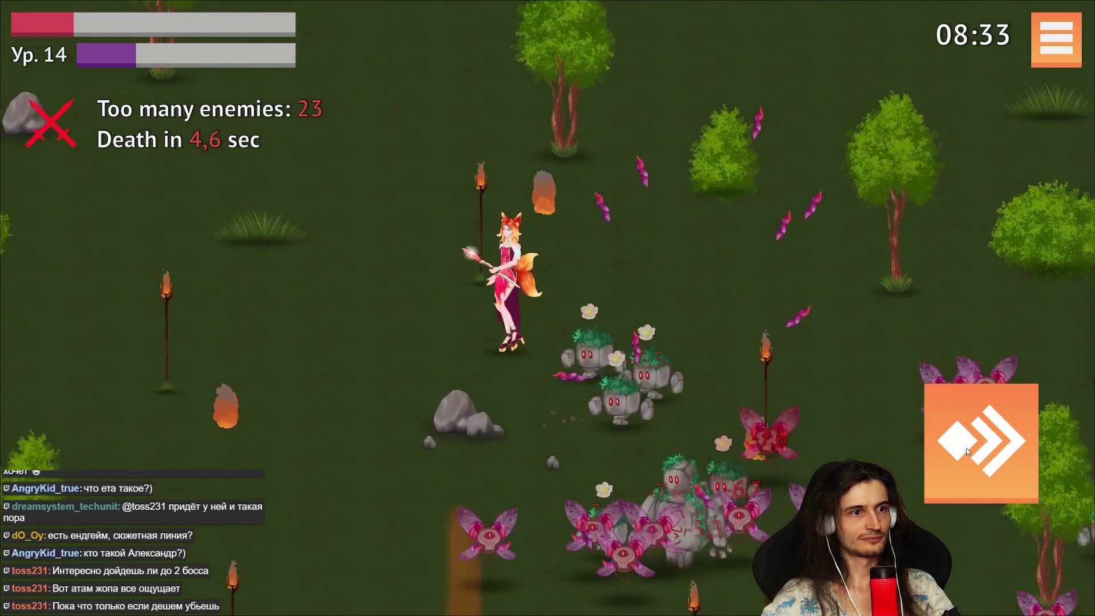
Keep dashing around the field leaving fire trails until the Fire Golem boss spawns.
left_click(967, 447)
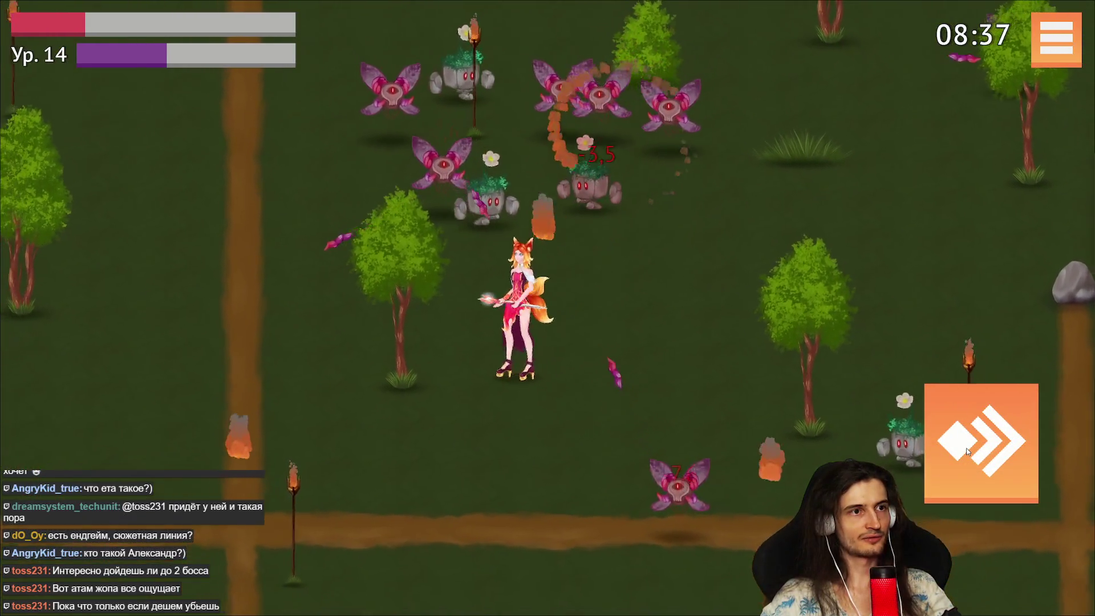
left_click(967, 451)
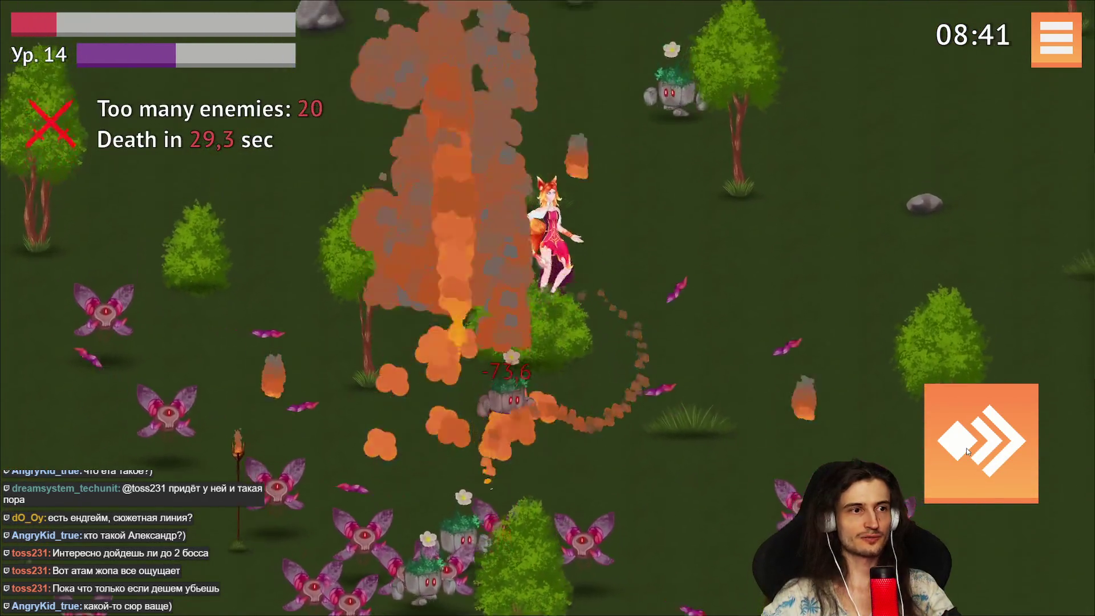
left_click(967, 451)
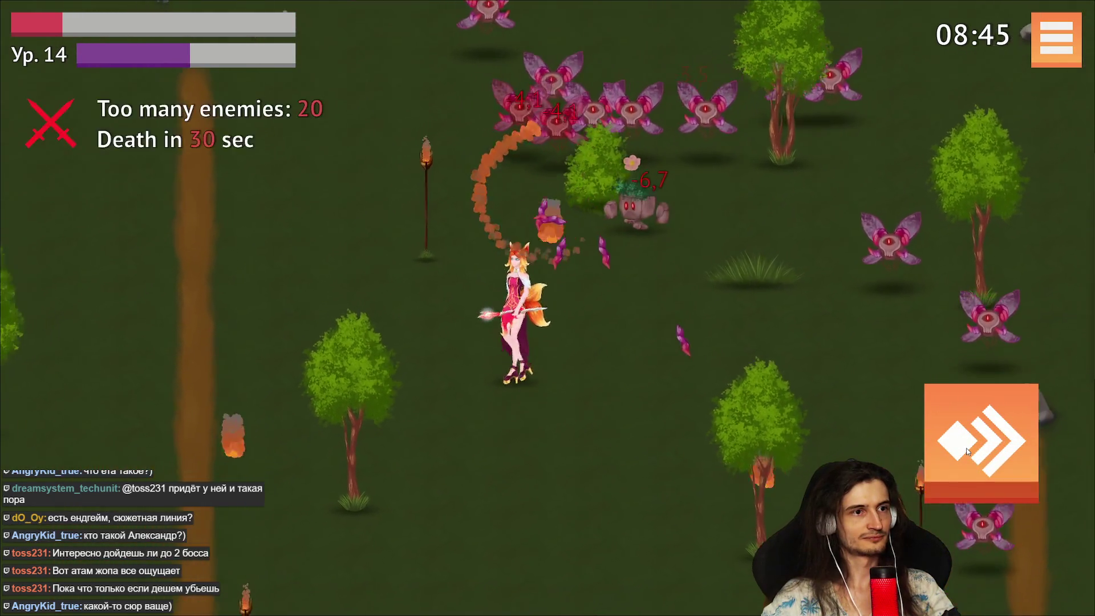
left_click(967, 451)
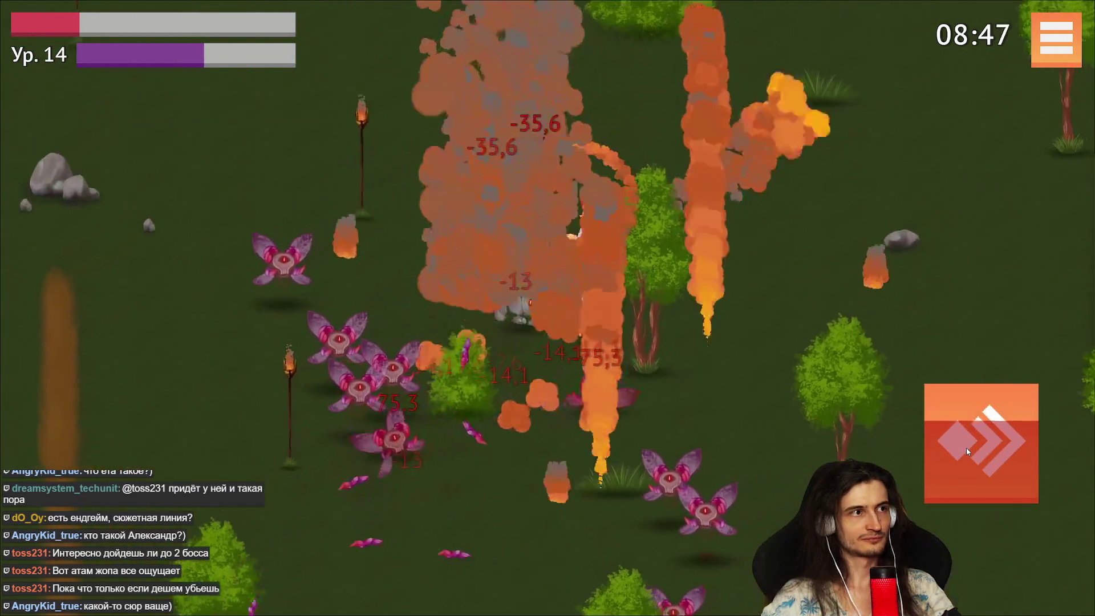
left_click(967, 447)
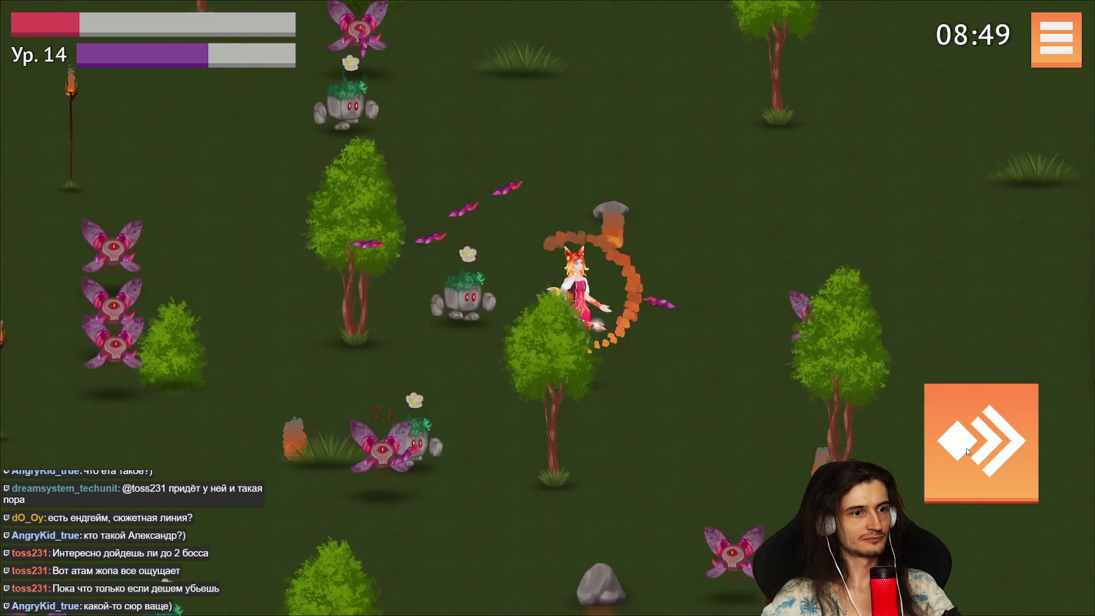
left_click(966, 451)
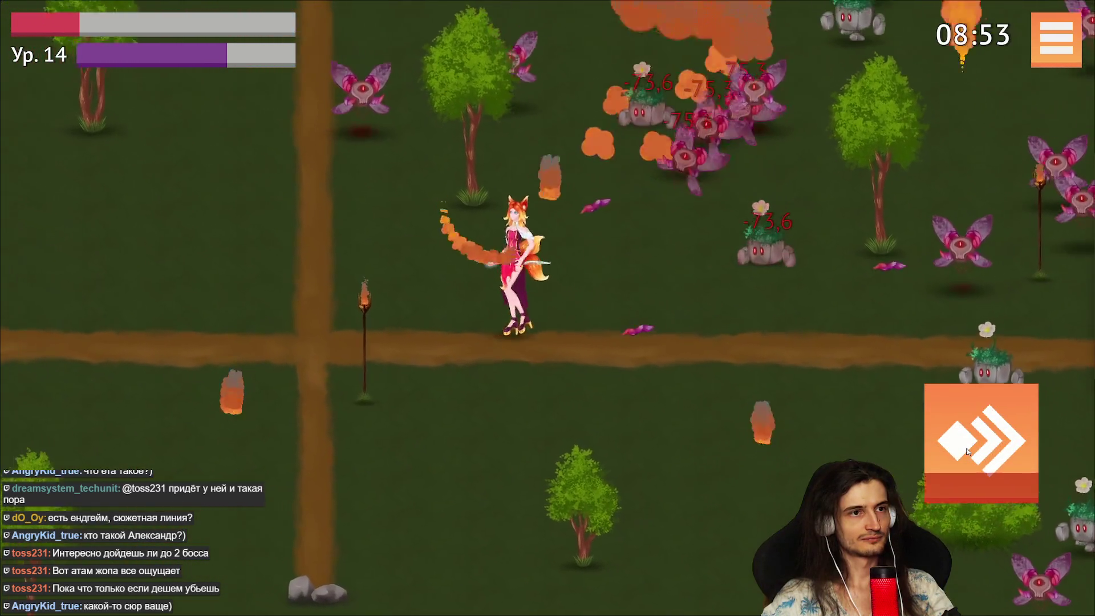
left_click(967, 451)
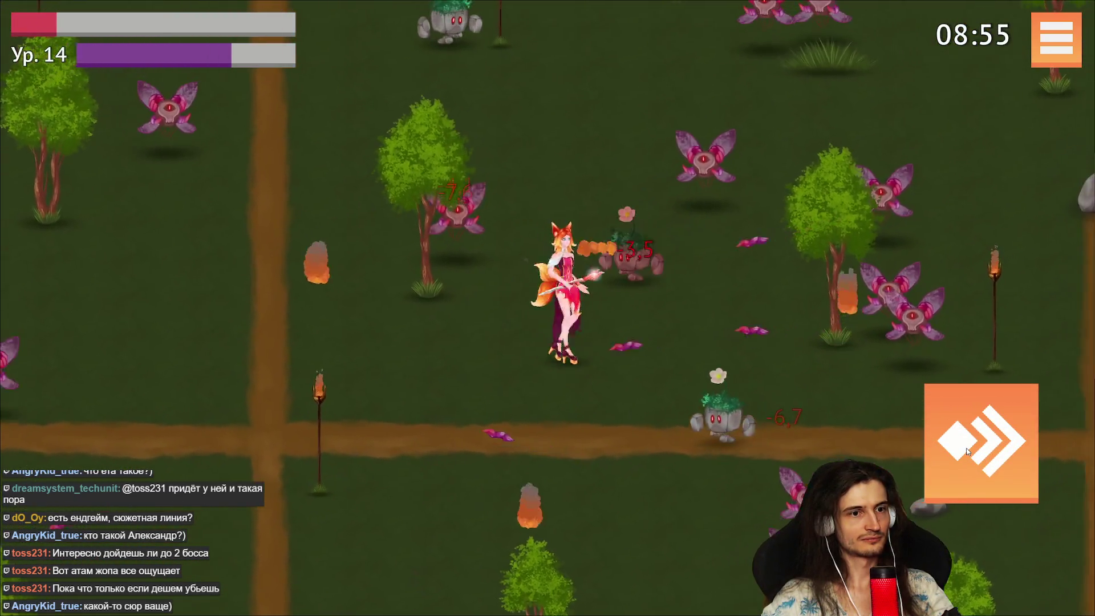
left_click(966, 451)
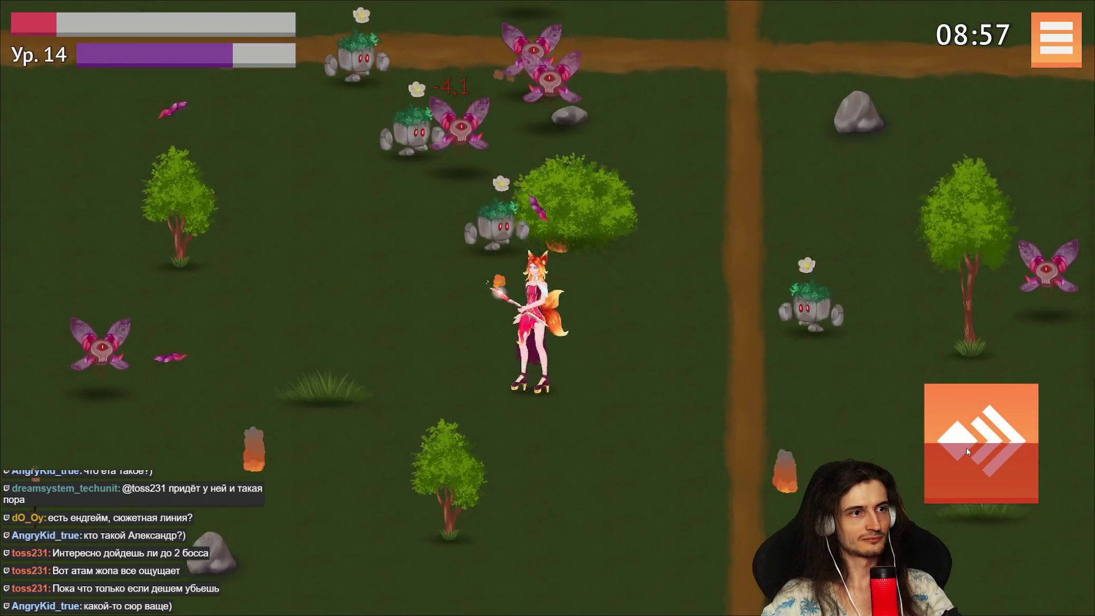
left_click(967, 451)
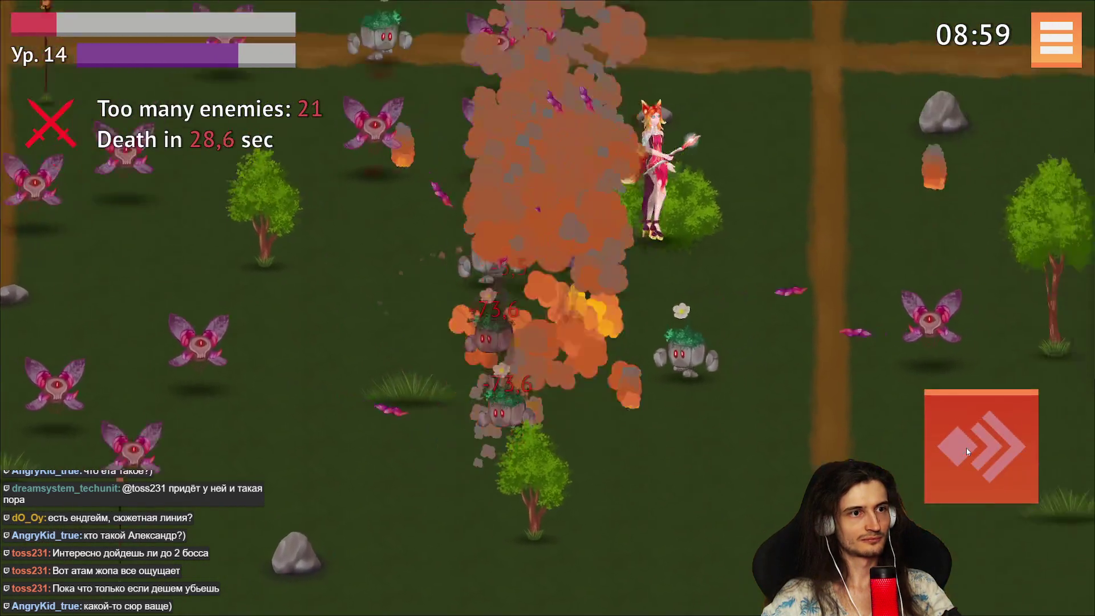
Dodge the Fire Golem with movement and dashes, then after dying at level 14 choose Покинуть.
key("w")
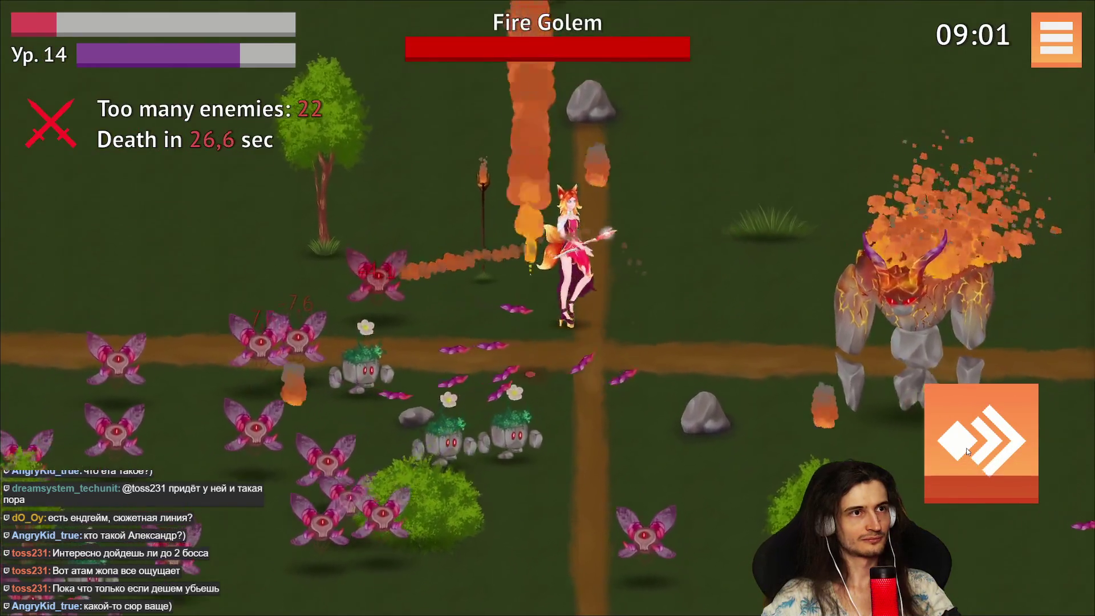
key("w")
key("a")
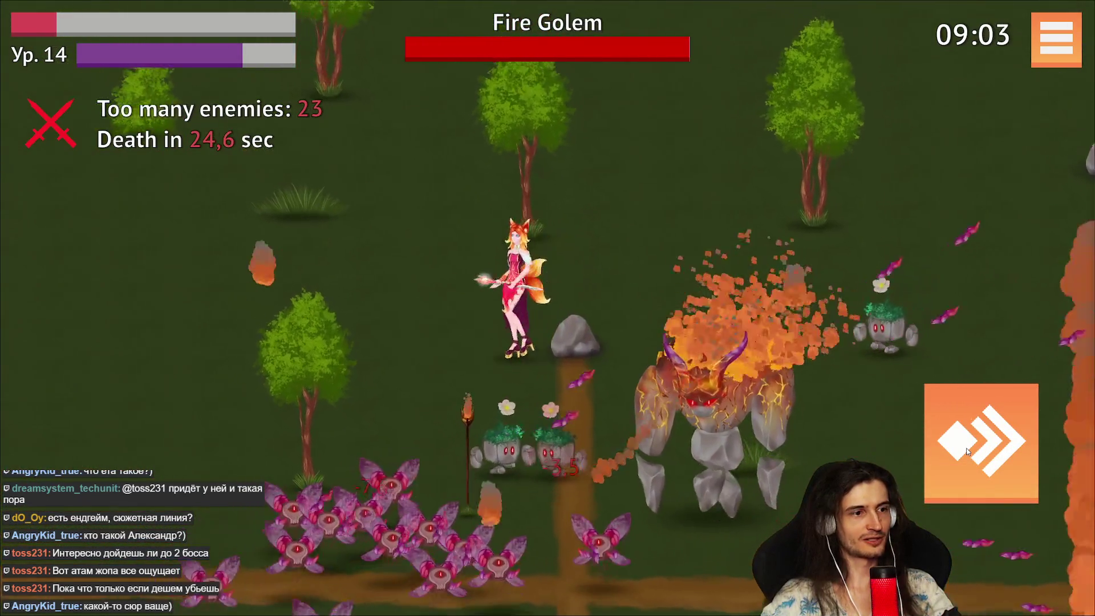
left_click(966, 451)
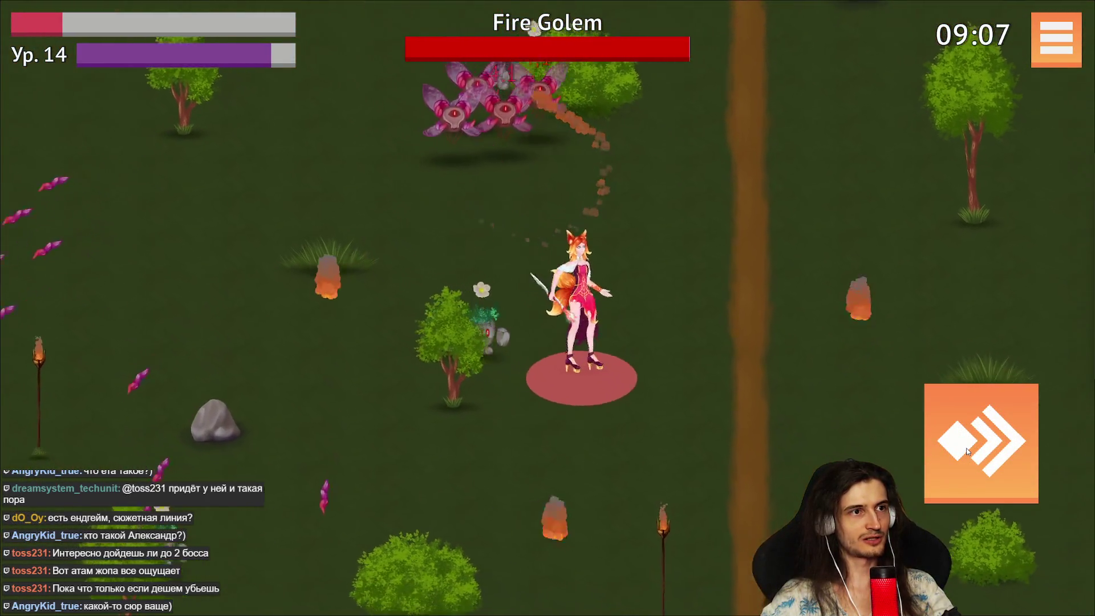
left_click(967, 451)
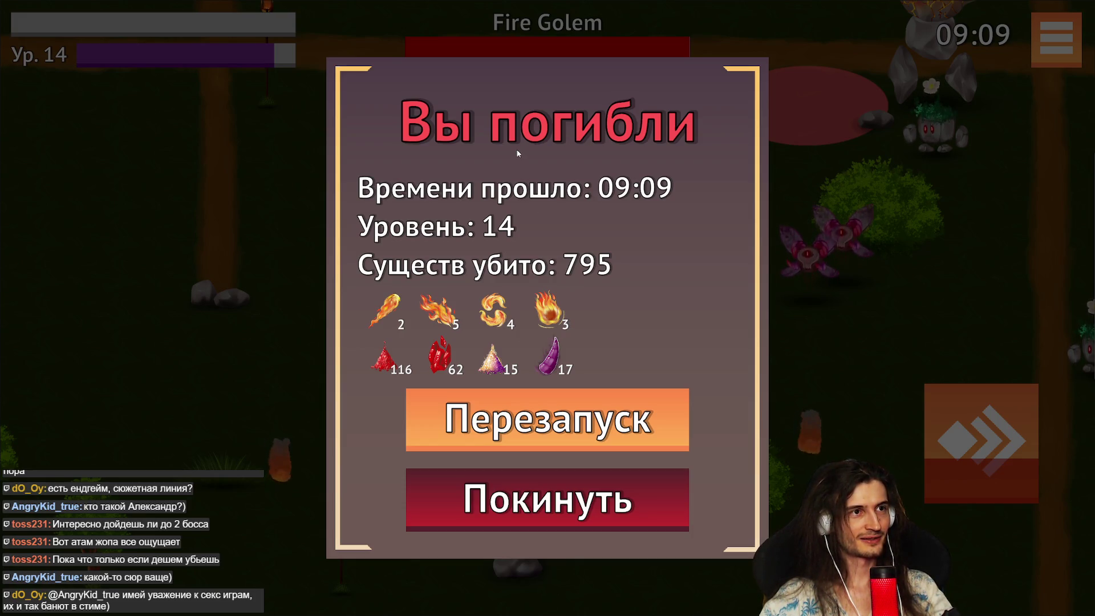
left_click(540, 485)
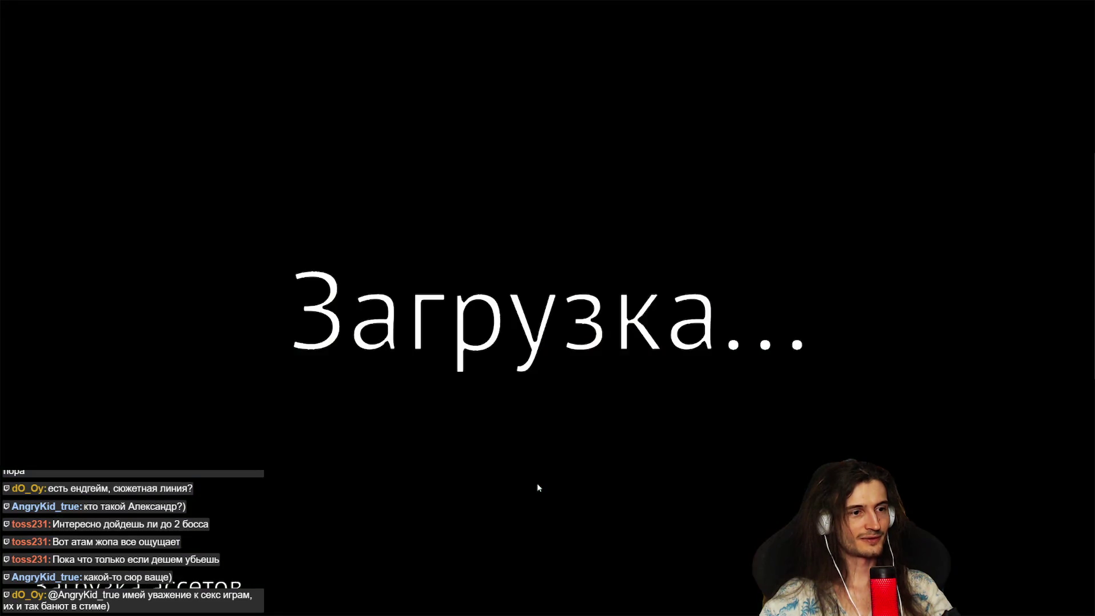